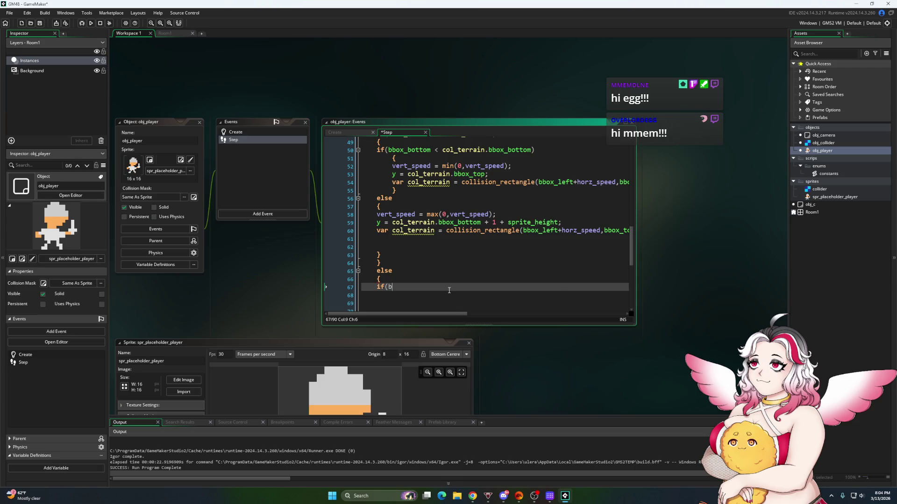
Type the opening condition if(bbox_right < col_terrain on line 67 of the Step code
{"action": "type", "text": "box_right"}
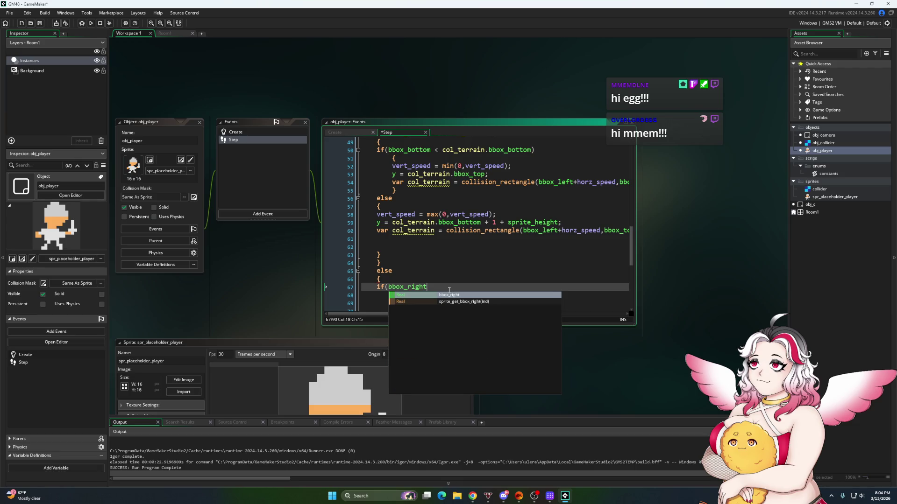
{"action": "type", "text": "<"}
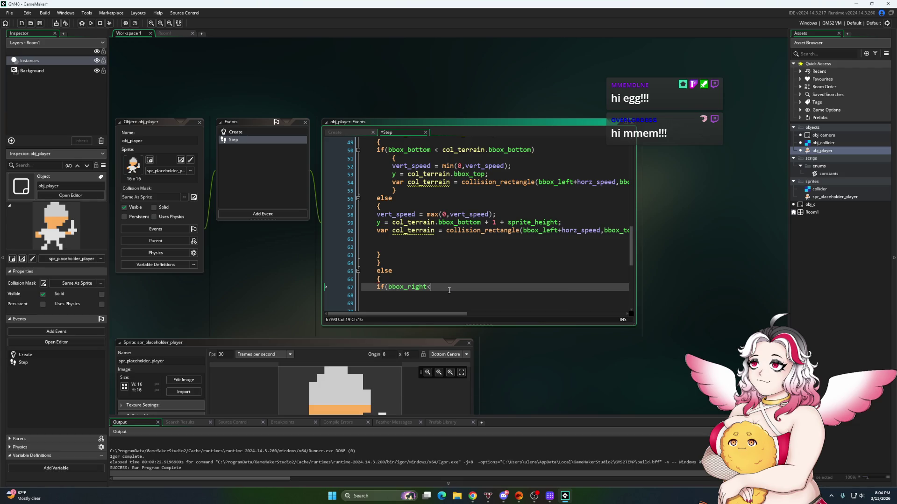
{"action": "key", "text": "BackSpace"}
{"action": "type", "text": "< col_terra"}
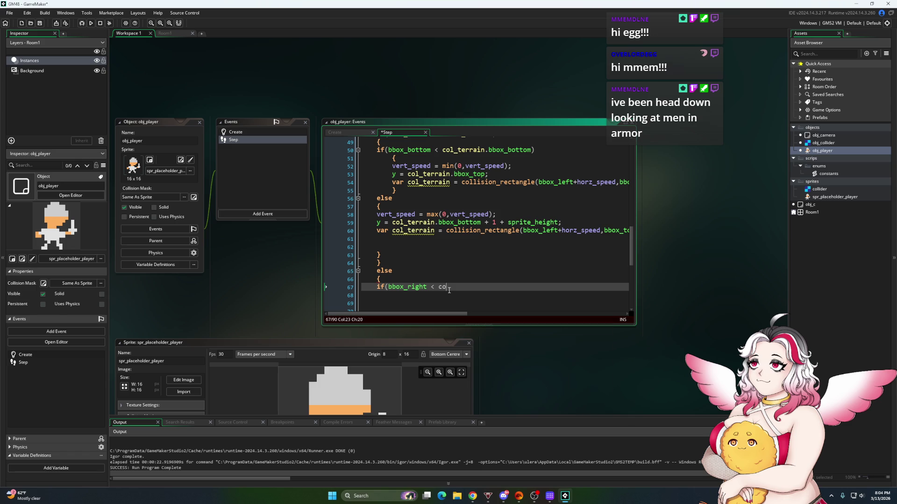
{"action": "type", "text": "in"}
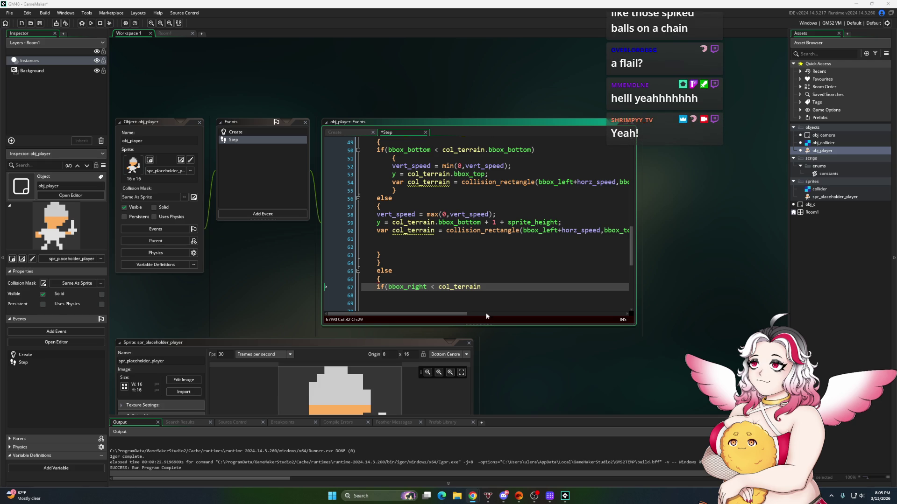
Complete the condition as if(bbox_right < col_terrain.bbox_right)
{"action": "scroll", "coordinate": [492, 294], "scroll_direction": "down", "scroll_amount": 2}
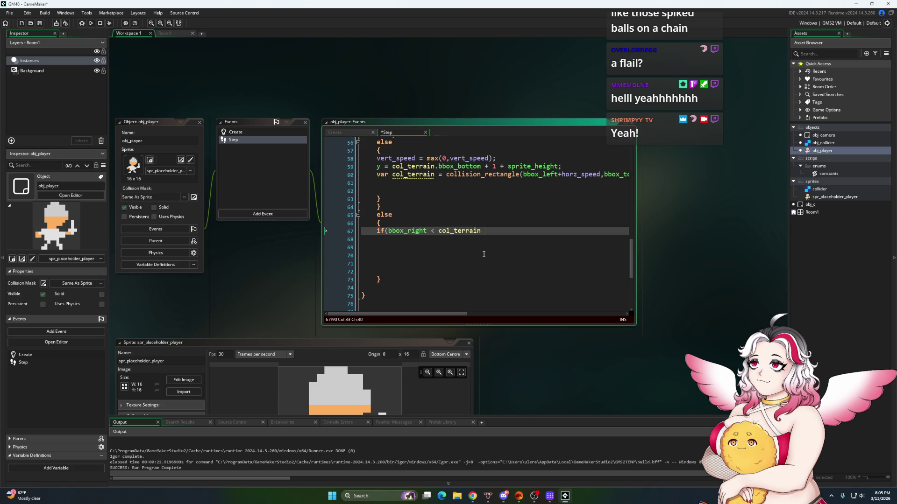
{"action": "key", "text": "BackSpace"}
{"action": "type", "text": ".bbo"}
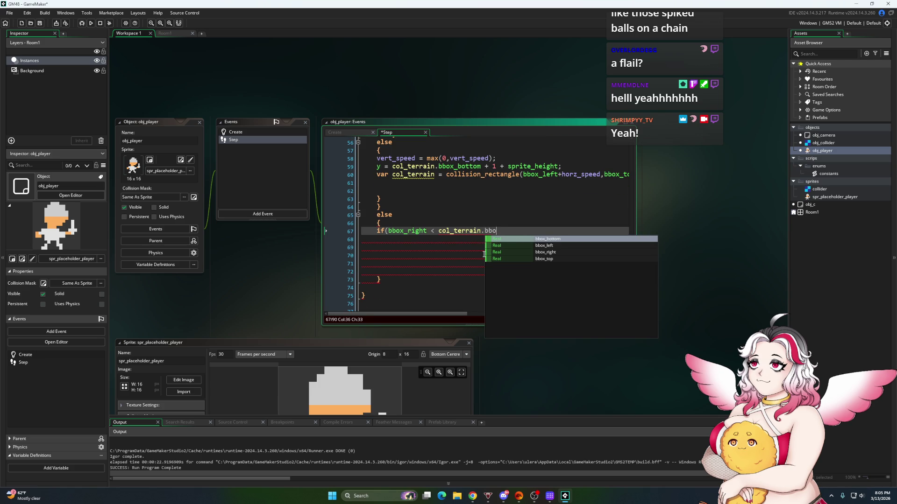
{"action": "type", "text": "x_right)"}
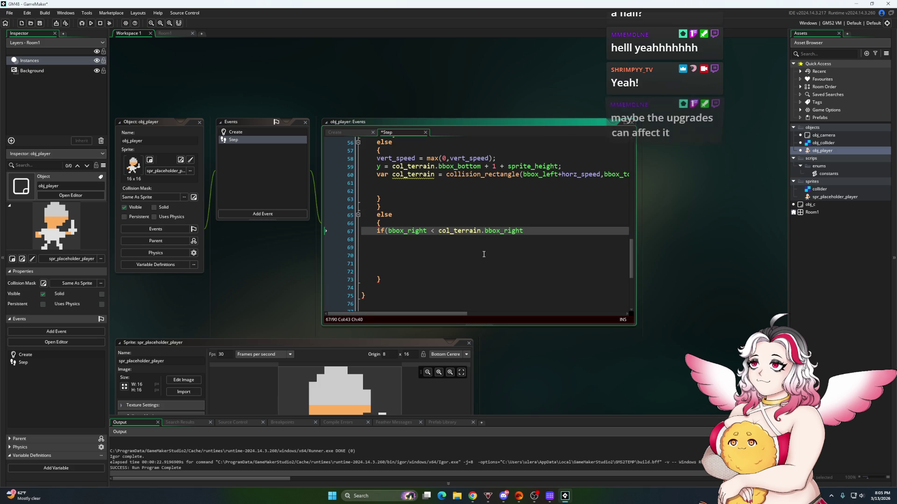
Add an empty { } block below the condition, with the caret inside it
{"action": "key", "text": "Return"}
{"action": "type", "text": "{"}
{"action": "key", "text": "Return"}
{"action": "key", "text": "Return"}
{"action": "key", "text": "Return"}
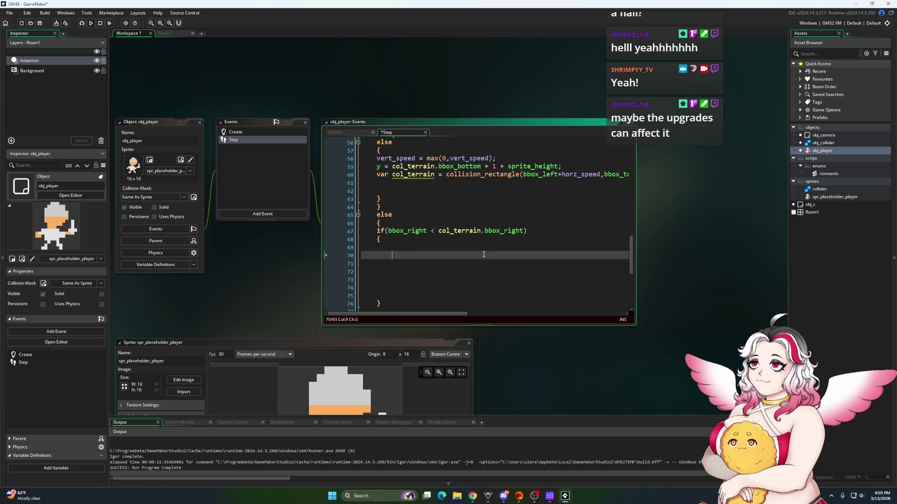
{"action": "type", "text": "}"}
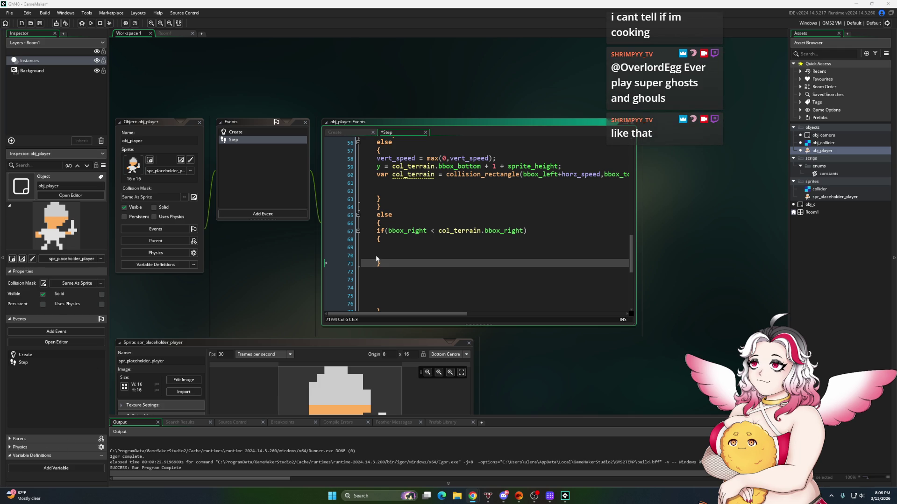
{"action": "key", "text": "Up"}
{"action": "key", "text": "Up"}
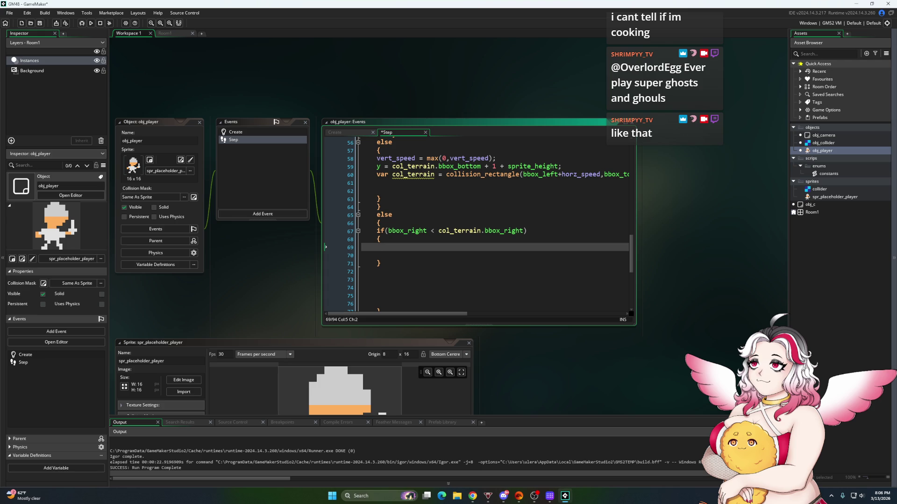
{"action": "key", "text": "alt+Tab"}
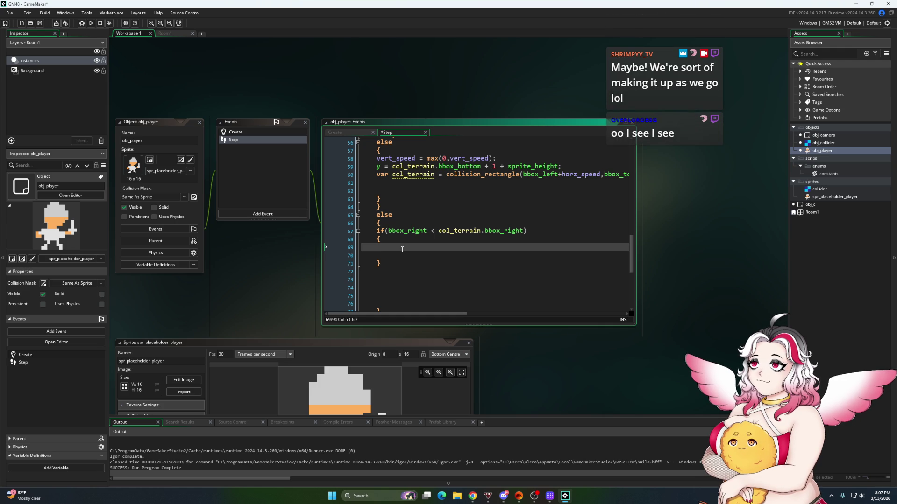
On line 69, write x = col_terrain.bbox_left - (bbox_right-x)
{"action": "key", "text": "ctrl+space"}
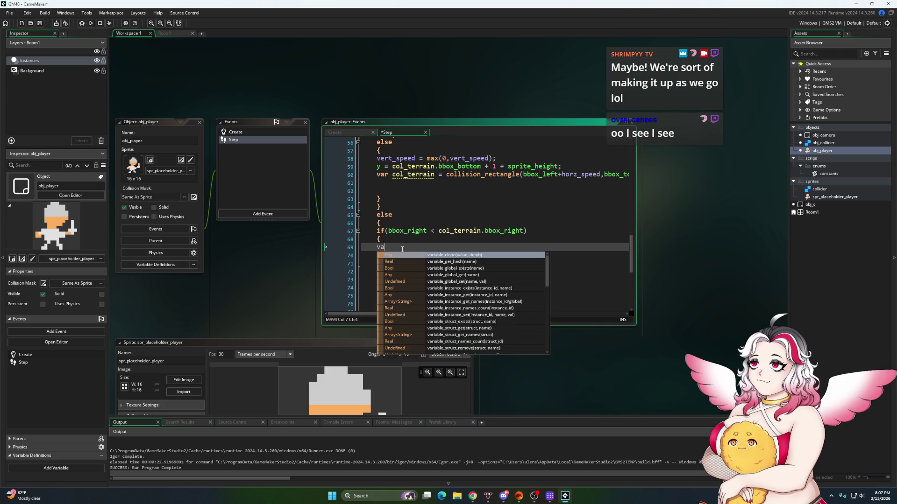
{"action": "key", "text": "Escape"}
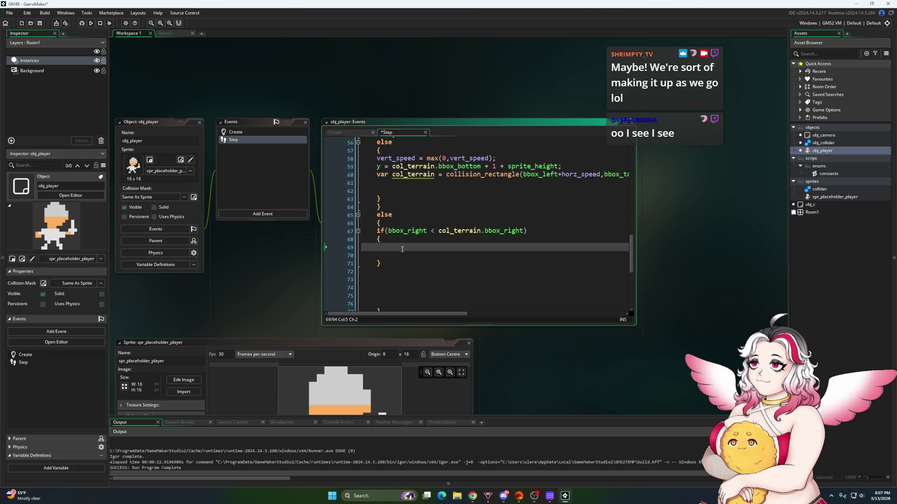
{"action": "type", "text": "x = "}
{"action": "type", "text": "col_terrain.bbox"}
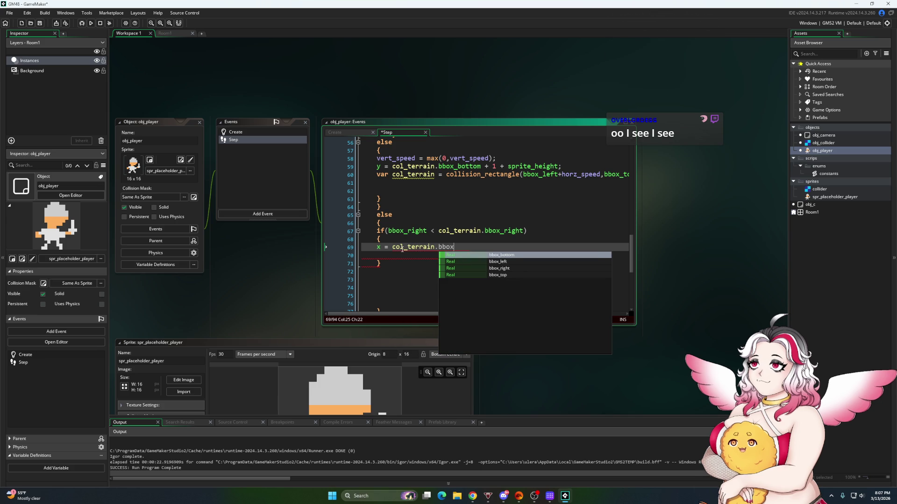
{"action": "type", "text": "_left "}
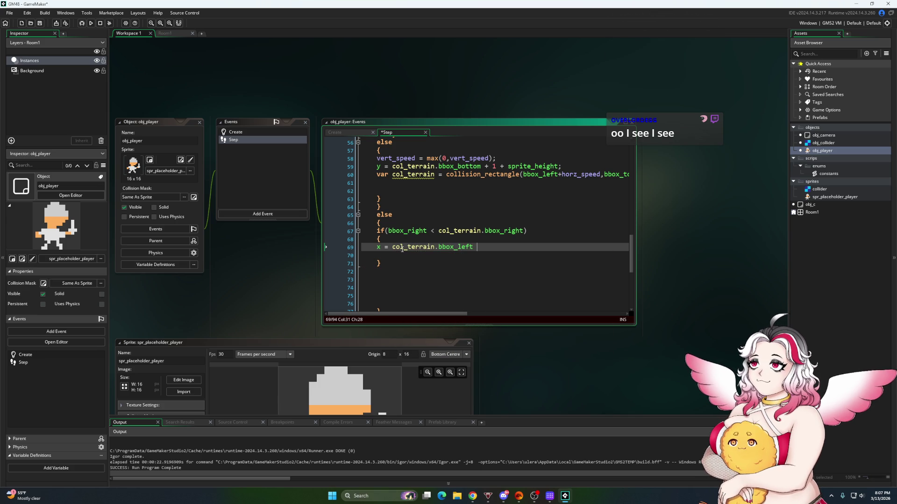
{"action": "type", "text": "- (bbox"}
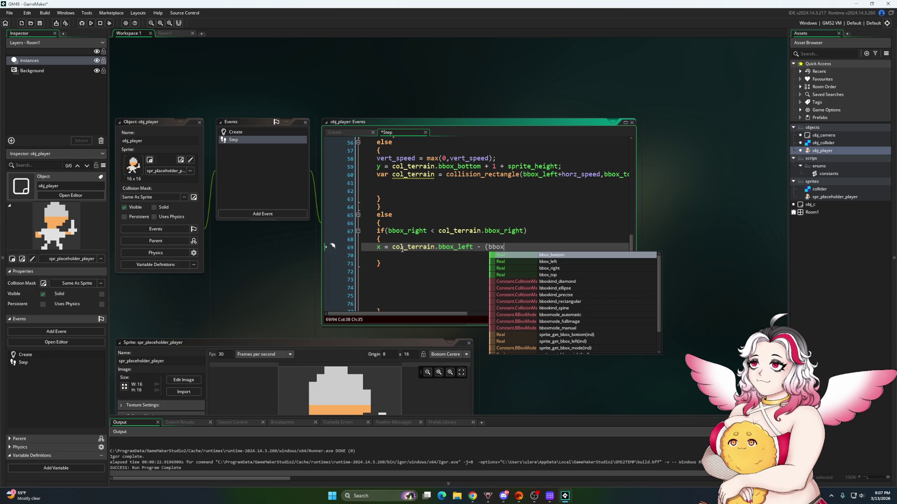
{"action": "type", "text": "_"}
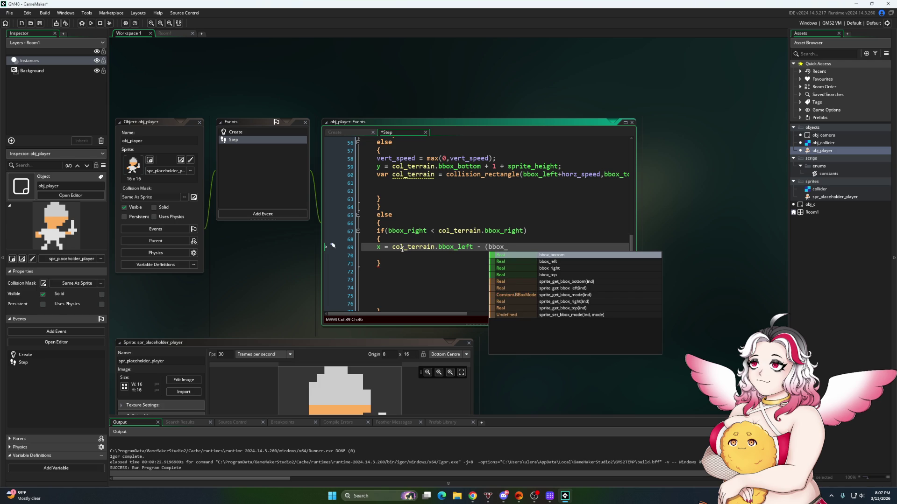
{"action": "type", "text": "rig"}
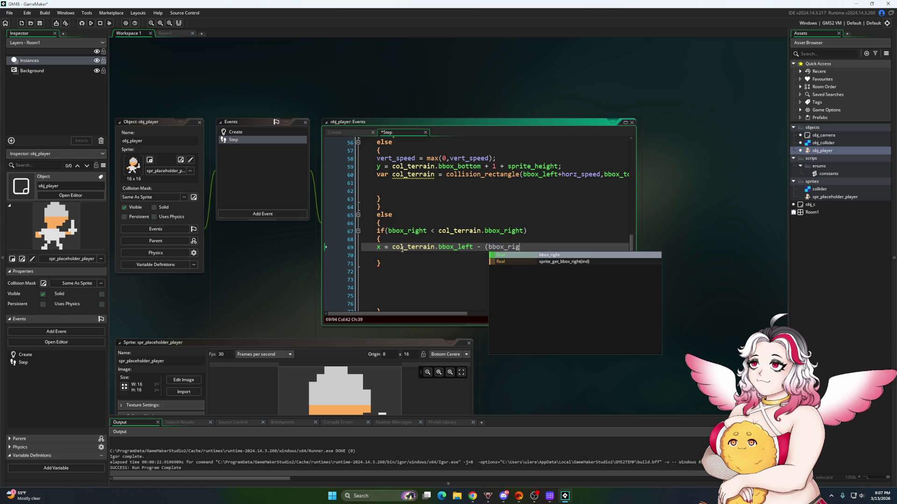
{"action": "type", "text": "ht-x);"}
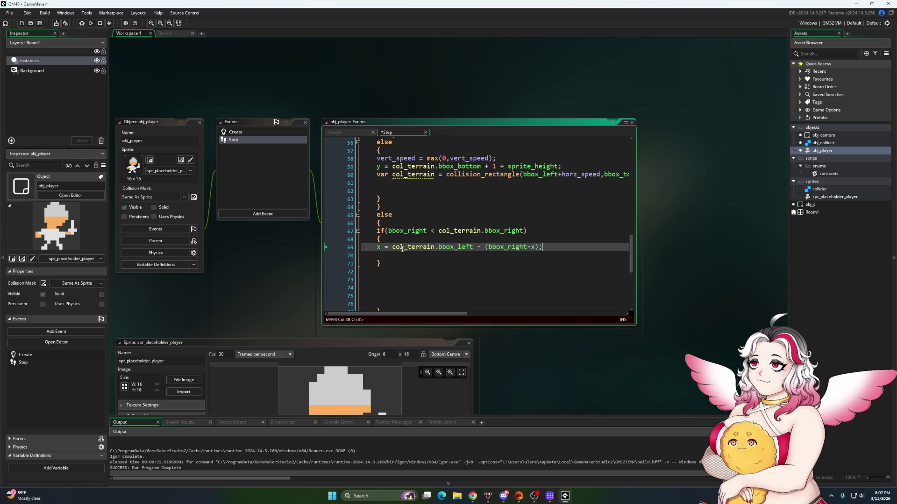
Add horz_speed = min(horz_speed,0); below it and select the collision_rectangle line
{"action": "key", "text": "Return"}
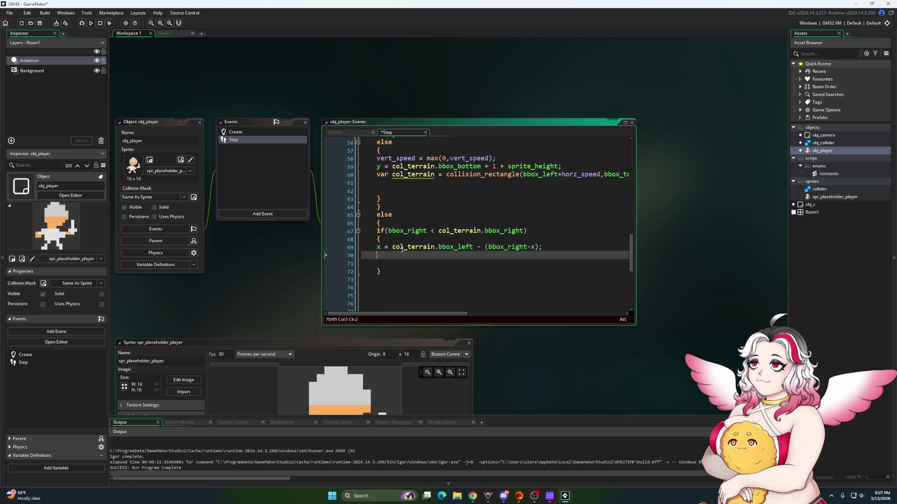
{"action": "type", "text": "horz_spee"}
{"action": "key", "text": "Return"}
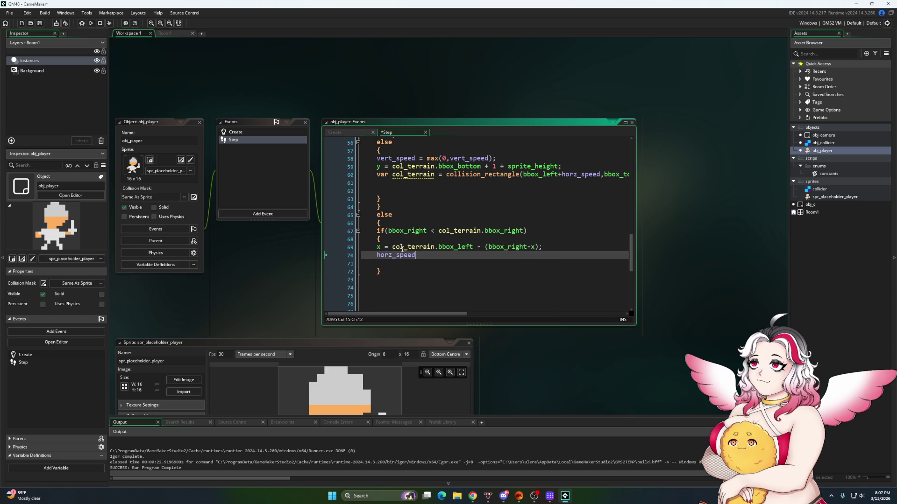
{"action": "type", "text": " = min(h"}
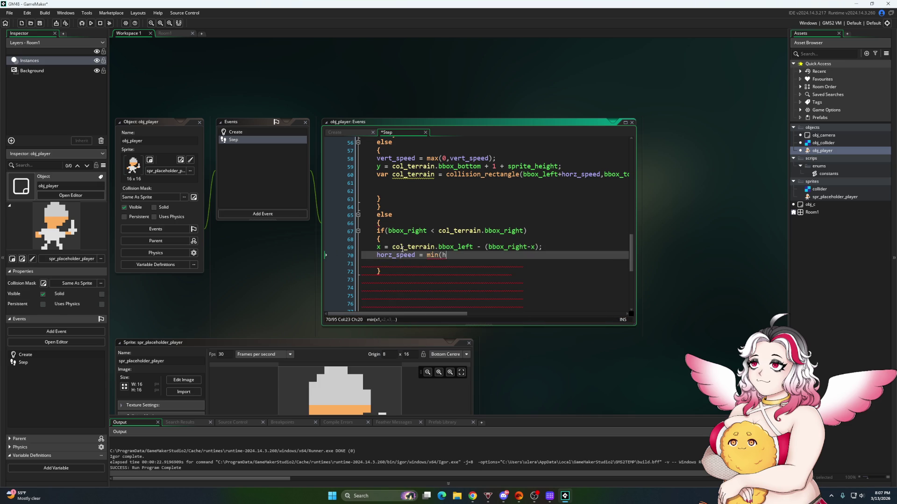
{"action": "type", "text": "orz_speed,"}
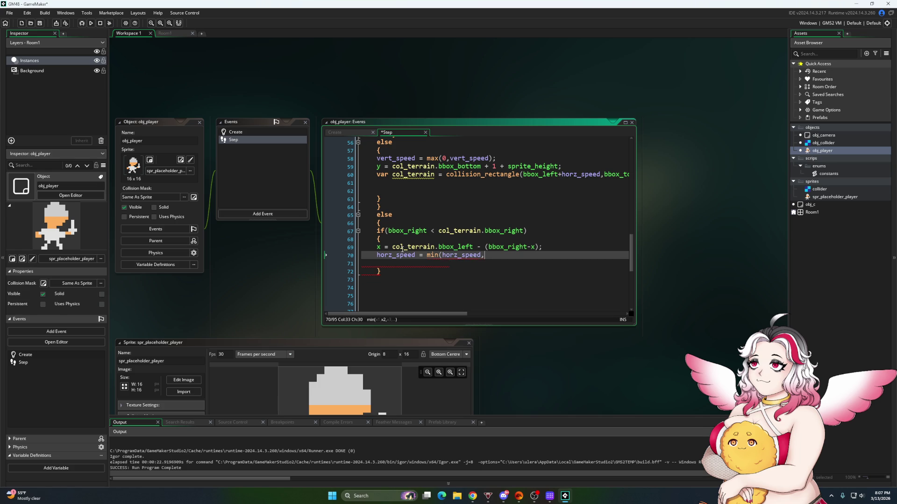
{"action": "type", "text": "0);"}
{"action": "left_click_drag", "start_coordinate": [378, 184], "coordinate": [377, 178]}
Copy the terrain collision_rectangle line and paste it below the horz_speed line
{"action": "key", "text": "ctrl+c"}
{"action": "left_click", "coordinate": [383, 264]}
{"action": "key", "text": "ctrl+v"}
{"action": "left_click", "coordinate": [436, 308]}
{"action": "scroll", "coordinate": [437, 312], "scroll_direction": "right", "scroll_amount": 2}
{"action": "scroll", "coordinate": [436, 312], "scroll_direction": "left", "scroll_amount": 2}
Add an empty else { } block after the block's closing brace
{"action": "left_click", "coordinate": [390, 271]}
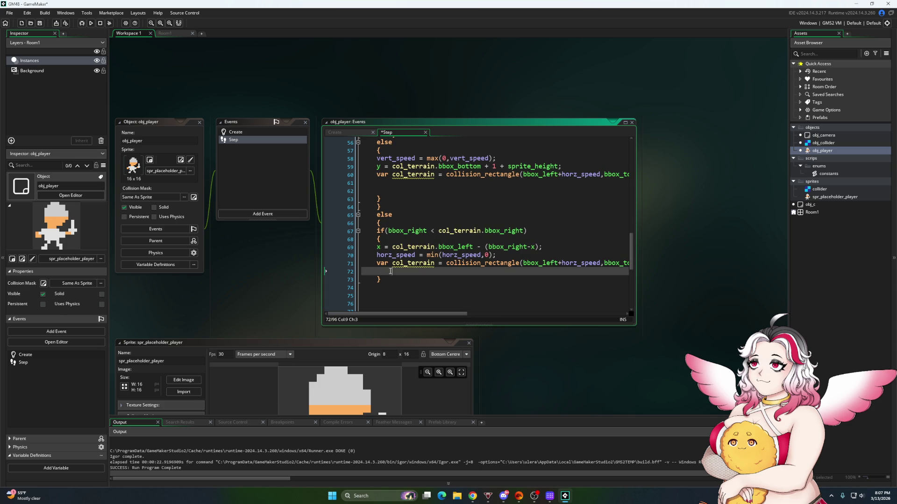
{"action": "scroll", "coordinate": [389, 271], "scroll_direction": "down", "scroll_amount": 1}
{"action": "left_click", "coordinate": [386, 257]}
{"action": "type", "text": "else"}
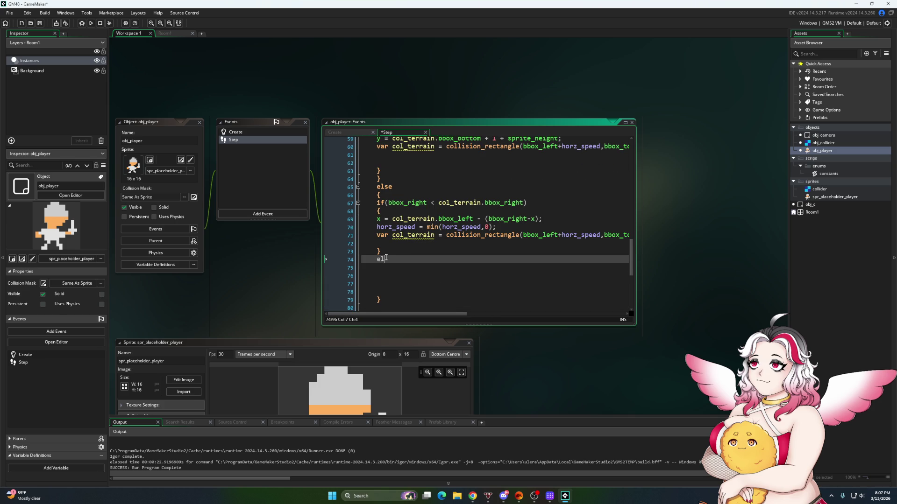
{"action": "key", "text": "Return"}
{"action": "type", "text": "{"}
{"action": "key", "text": "Return"}
{"action": "key", "text": "Return"}
{"action": "key", "text": "Return"}
{"action": "type", "text": "}"}
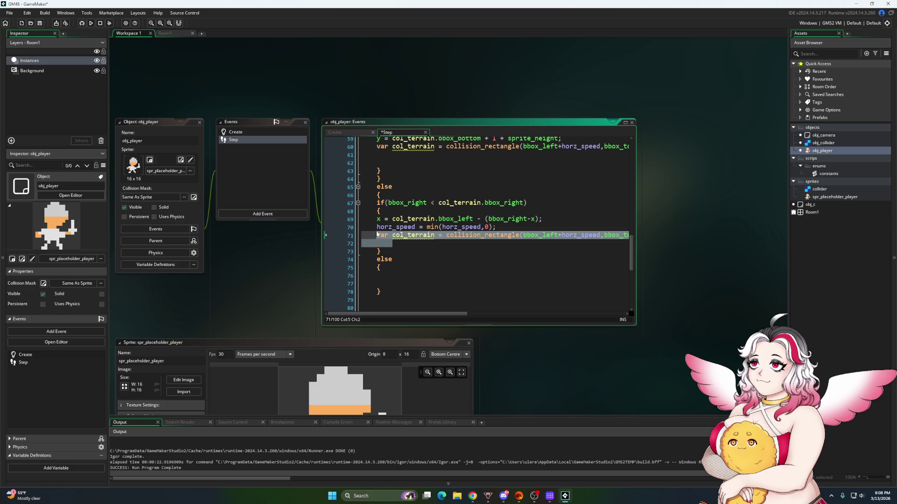
Paste the snapping lines into the else block, mirrored to col_terrain.bbox_right + (x-bbox_left) and max(horz_speed,0)
{"action": "left_click", "coordinate": [380, 276]}
{"action": "key", "text": "ctrl+v"}
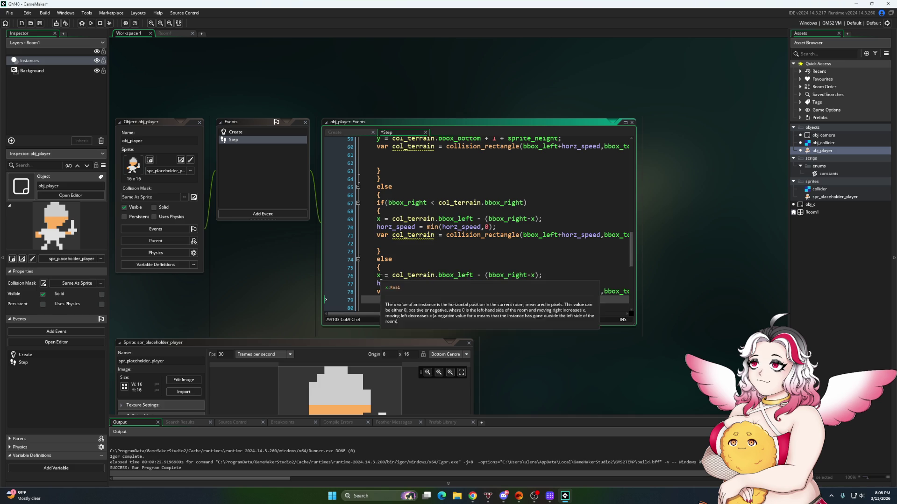
{"action": "scroll", "coordinate": [474, 246], "scroll_direction": "down", "scroll_amount": 1}
{"action": "left_click", "coordinate": [474, 248]}
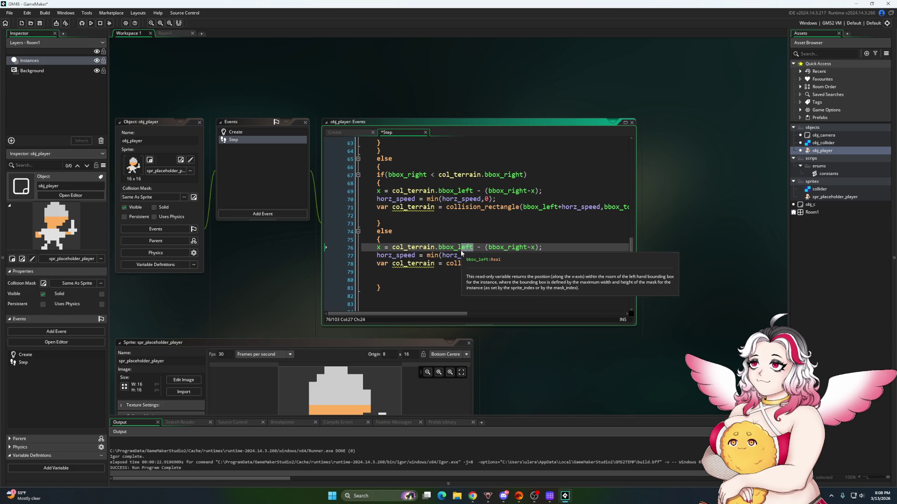
{"action": "key", "text": "BackSpace"}
{"action": "key", "text": "BackSpace"}
{"action": "key", "text": "BackSpace"}
{"action": "type", "text": "right"}
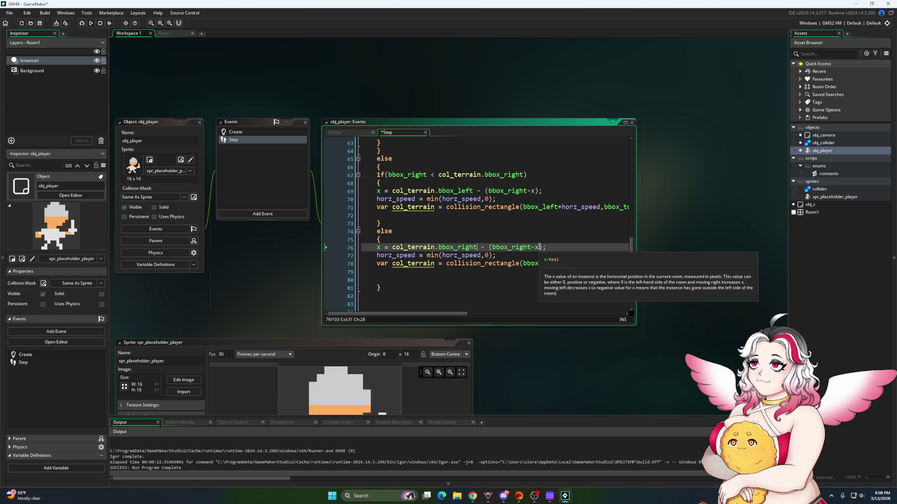
{"action": "left_click_drag", "start_coordinate": [537, 247], "coordinate": [492, 247]}
{"action": "type", "text": "x-bbox_"}
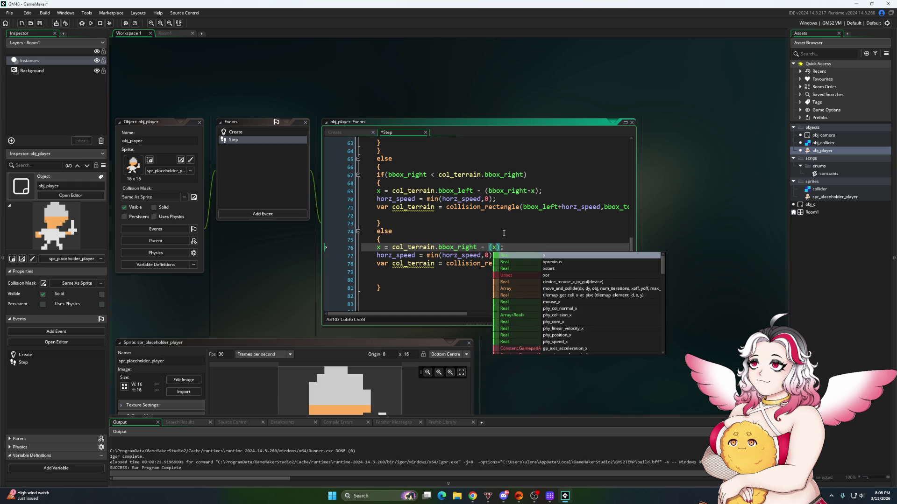
{"action": "type", "text": "left"}
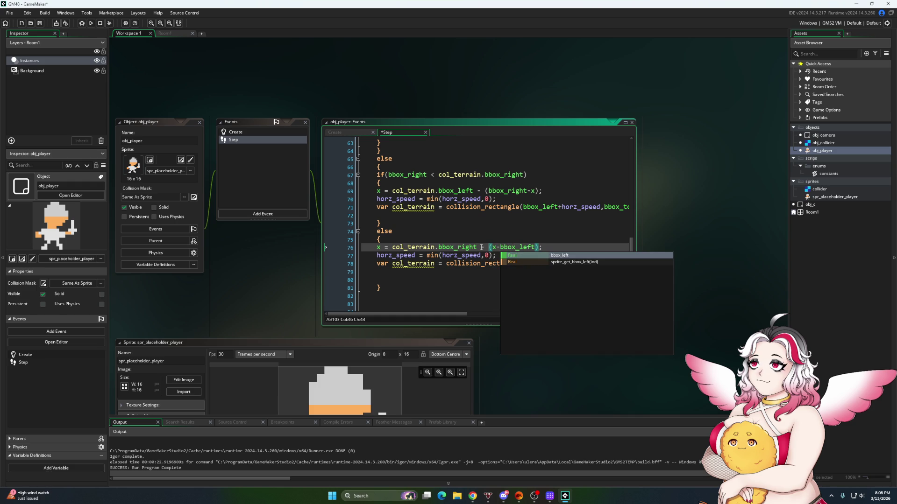
{"action": "left_click", "coordinate": [484, 248]}
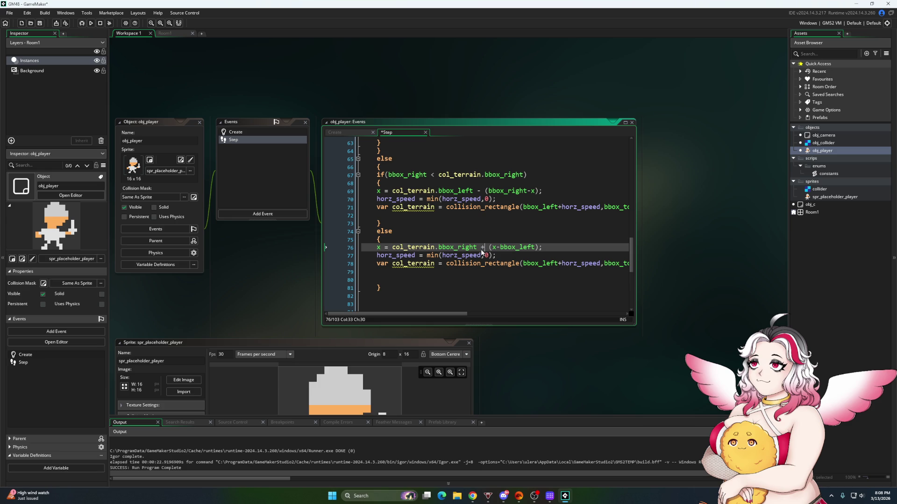
{"action": "double_click", "coordinate": [433, 255]}
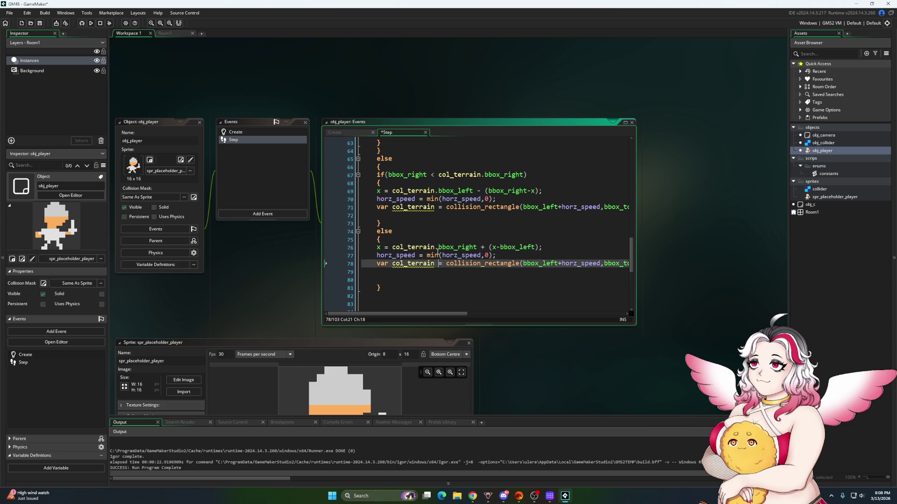
{"action": "type", "text": "max"}
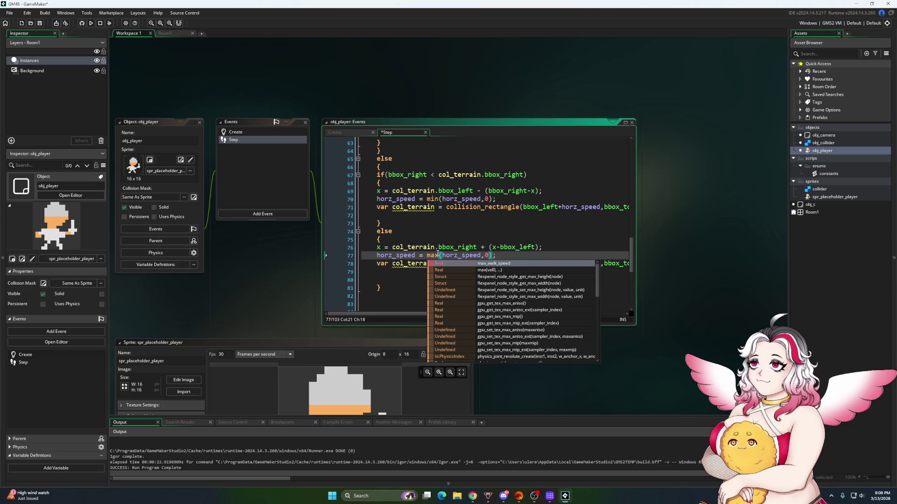
{"action": "left_click", "coordinate": [440, 239]}
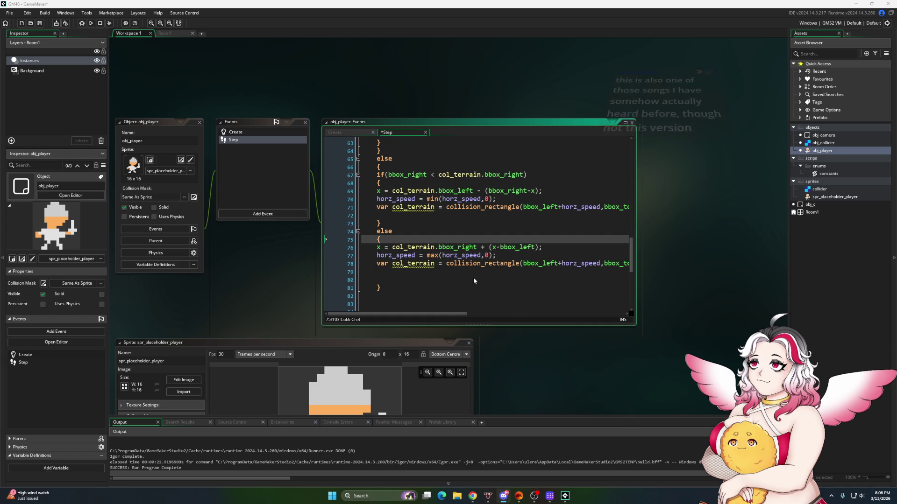
Review the Step code and run the game to test the collision fix
{"action": "scroll", "coordinate": [409, 267], "scroll_direction": "down", "scroll_amount": 4}
{"action": "scroll", "coordinate": [409, 268], "scroll_direction": "up", "scroll_amount": 6}
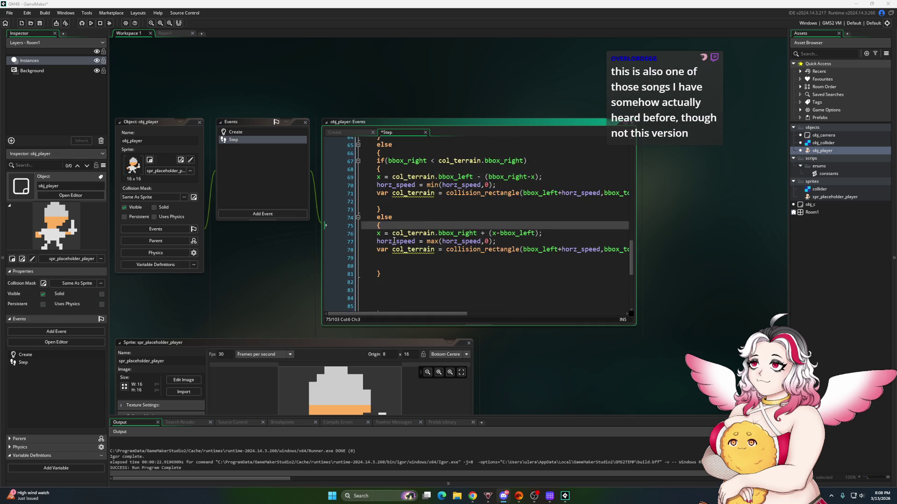
{"action": "left_click", "coordinate": [377, 236]}
{"action": "scroll", "coordinate": [381, 233], "scroll_direction": "up", "scroll_amount": 5}
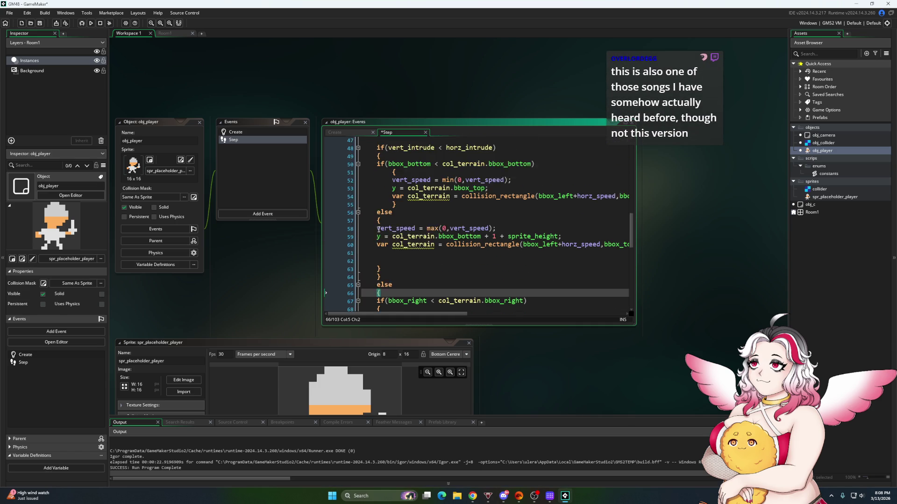
{"action": "scroll", "coordinate": [382, 231], "scroll_direction": "down", "scroll_amount": 3}
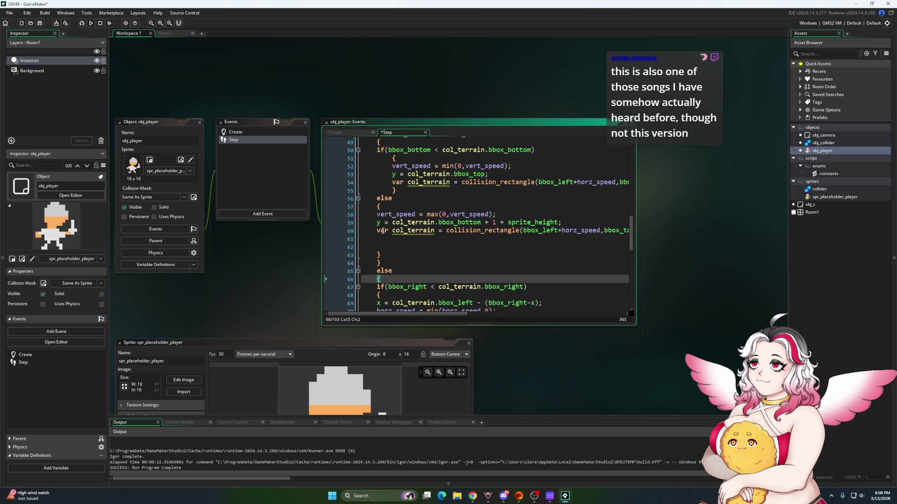
{"action": "left_click", "coordinate": [378, 263]}
{"action": "scroll", "coordinate": [405, 261], "scroll_direction": "up", "scroll_amount": 1}
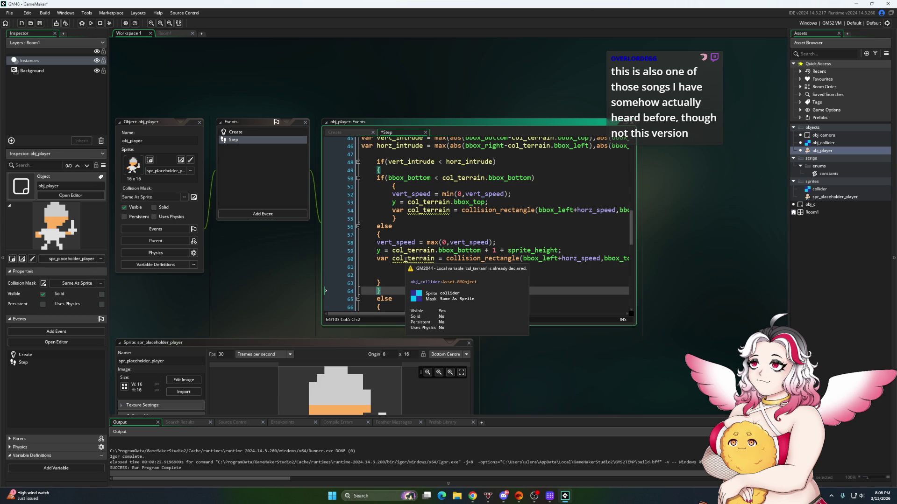
{"action": "scroll", "coordinate": [405, 261], "scroll_direction": "down", "scroll_amount": 1}
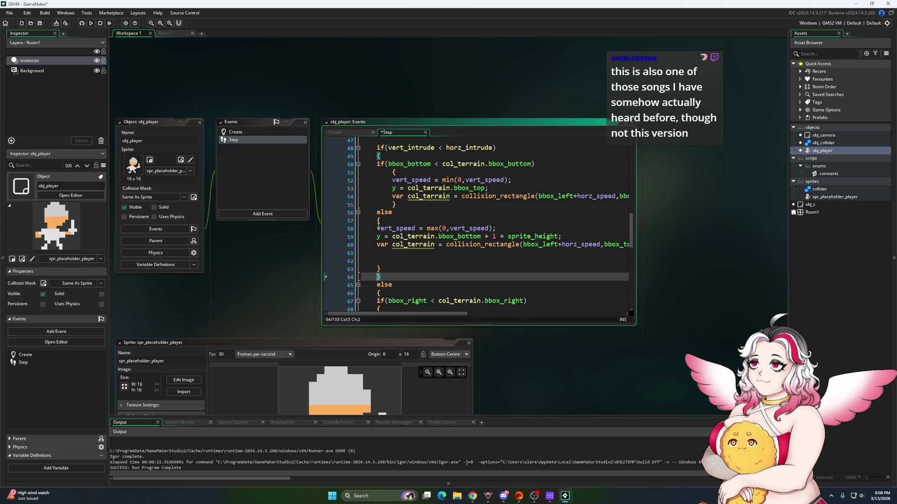
{"action": "left_click", "coordinate": [82, 26]}
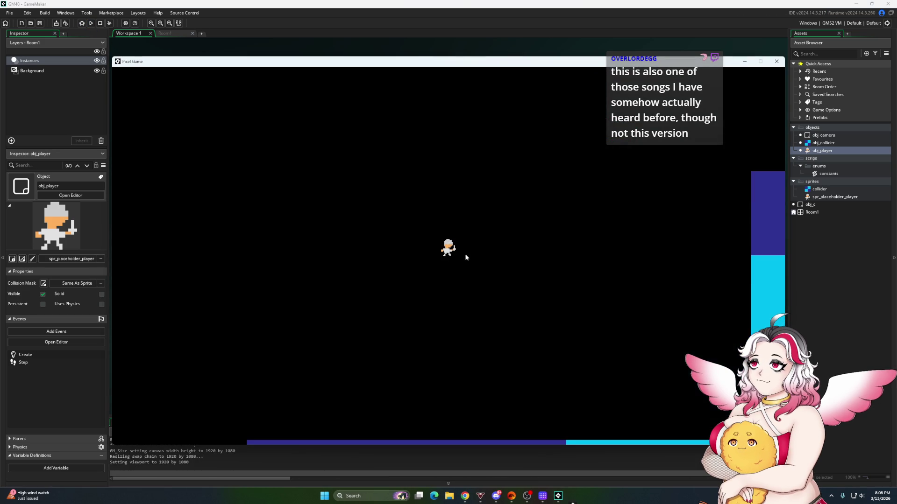
Walk the player right, jump onto the upper blue block, walk back left, then close the game
{"action": "key", "text": "d"}
{"action": "key", "text": "space"}
{"action": "key", "text": "a"}
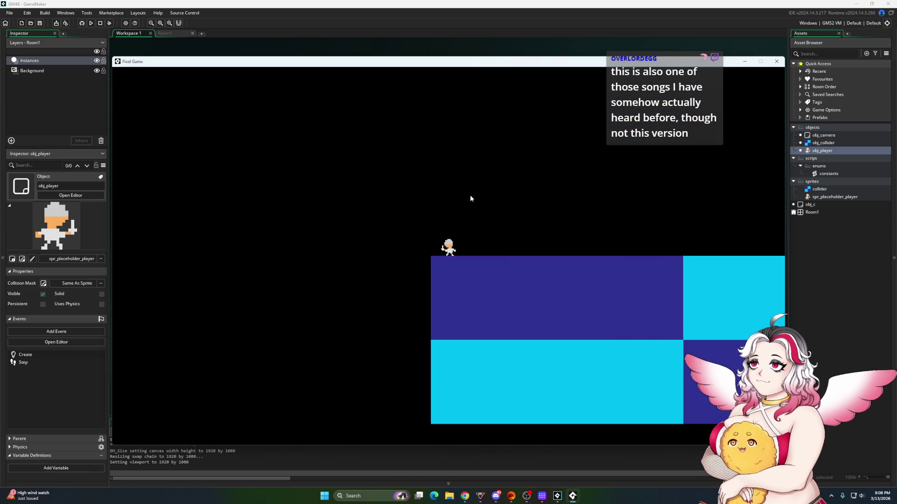
{"action": "key", "text": "a"}
{"action": "key", "text": "d"}
{"action": "key", "text": "a"}
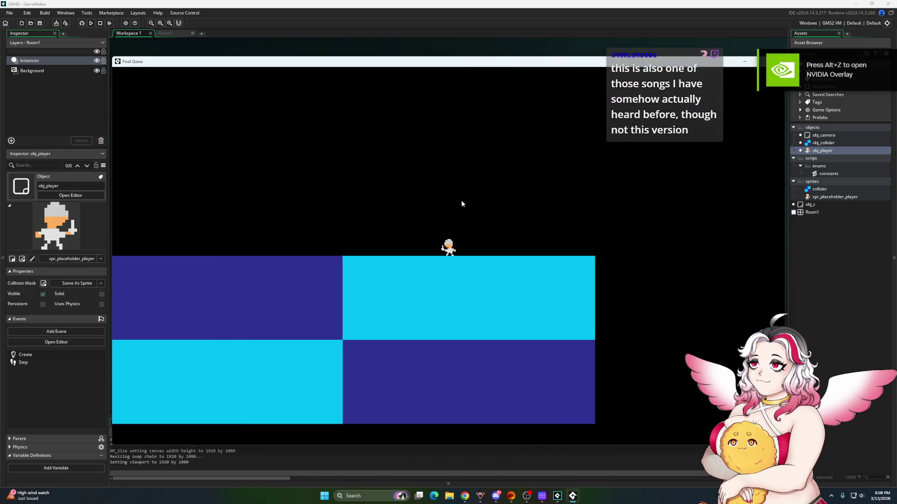
{"action": "left_click", "coordinate": [680, 79]}
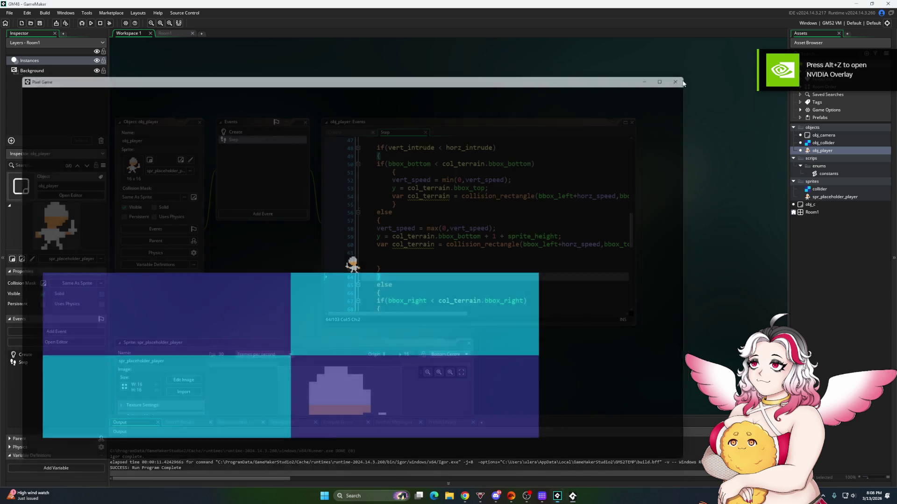
Change the line 48 comparison to if(vert_intrude <= horz_intrude)
{"action": "scroll", "coordinate": [452, 198], "scroll_direction": "up", "scroll_amount": 2}
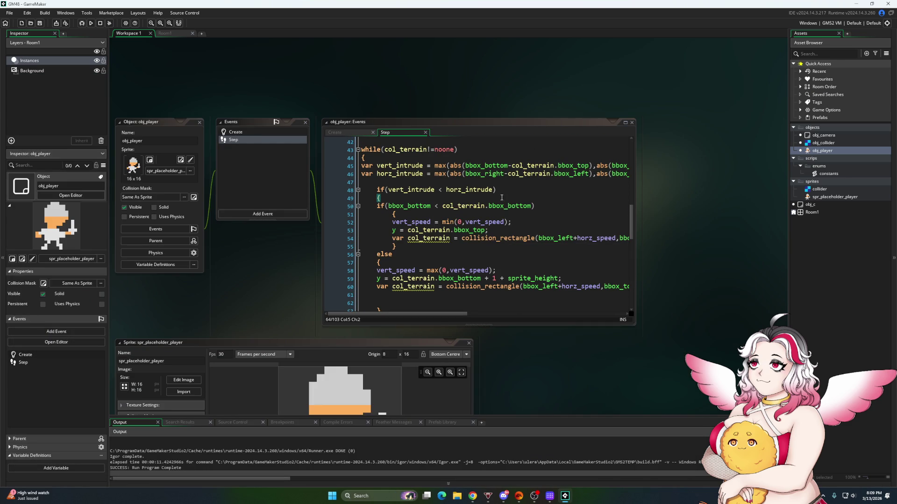
{"action": "mouse_move", "coordinate": [454, 315]}
{"action": "left_mouse_down"}
{"action": "mouse_move", "coordinate": [475, 296]}
{"action": "mouse_move", "coordinate": [524, 294]}
{"action": "mouse_move", "coordinate": [405, 303]}
{"action": "left_mouse_up"}
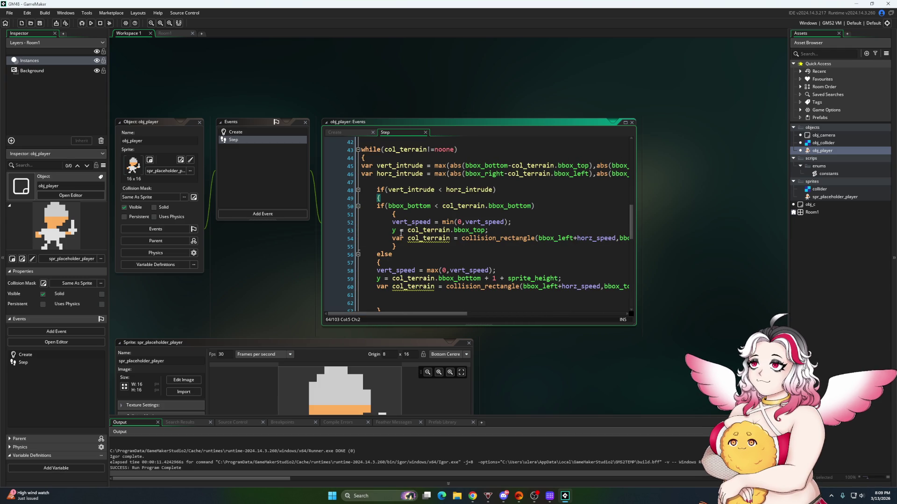
{"action": "left_click", "coordinate": [384, 181]}
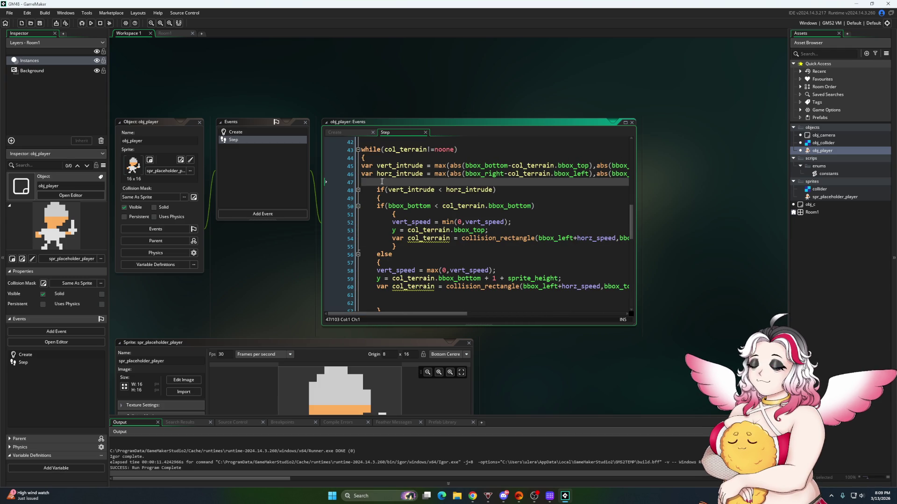
{"action": "scroll", "coordinate": [414, 228], "scroll_direction": "down", "scroll_amount": 1}
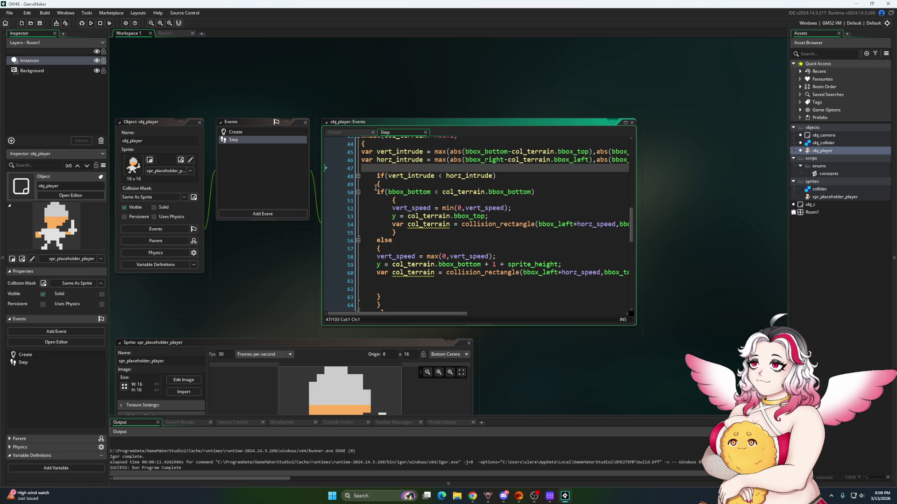
{"action": "left_click", "coordinate": [379, 185]}
{"action": "scroll", "coordinate": [440, 248], "scroll_direction": "down", "scroll_amount": 2}
{"action": "scroll", "coordinate": [440, 249], "scroll_direction": "up", "scroll_amount": 1}
{"action": "scroll", "coordinate": [440, 249], "scroll_direction": "up", "scroll_amount": 1}
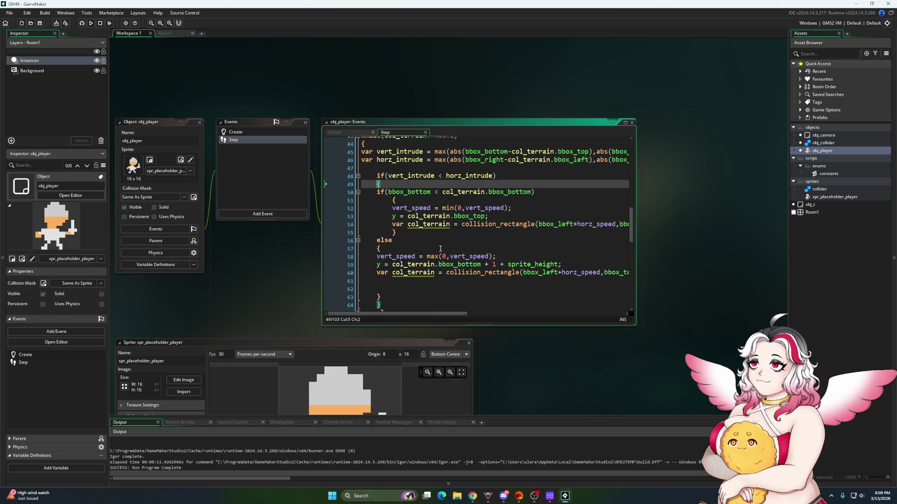
{"action": "left_click", "coordinate": [442, 179]}
{"action": "type", "text": "="}
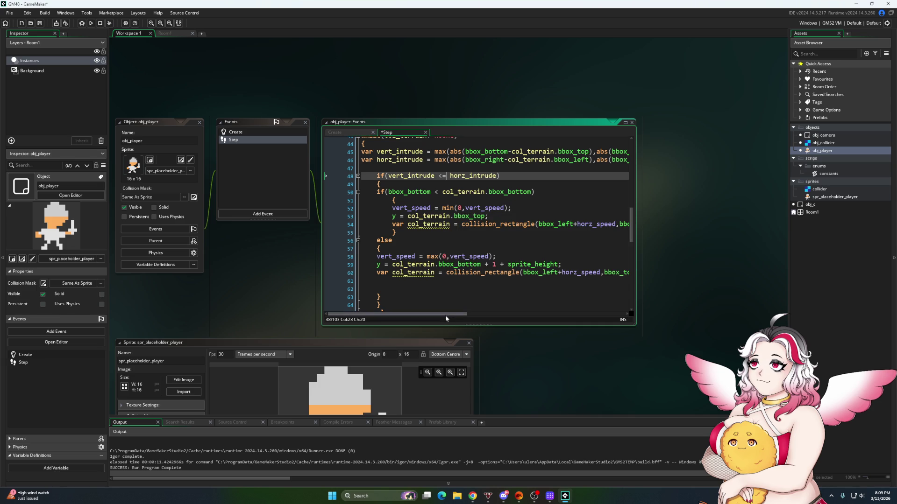
Append -1 to the x assignment on line 69, then save and rerun the game with F5
{"action": "scroll", "coordinate": [447, 290], "scroll_direction": "down", "scroll_amount": 4}
{"action": "scroll", "coordinate": [447, 290], "scroll_direction": "down", "scroll_amount": 1}
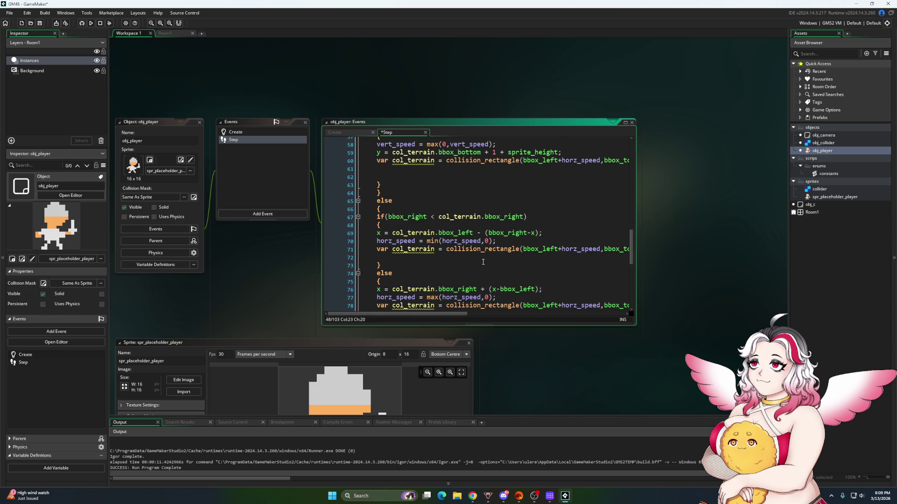
{"action": "scroll", "coordinate": [483, 263], "scroll_direction": "down", "scroll_amount": 1}
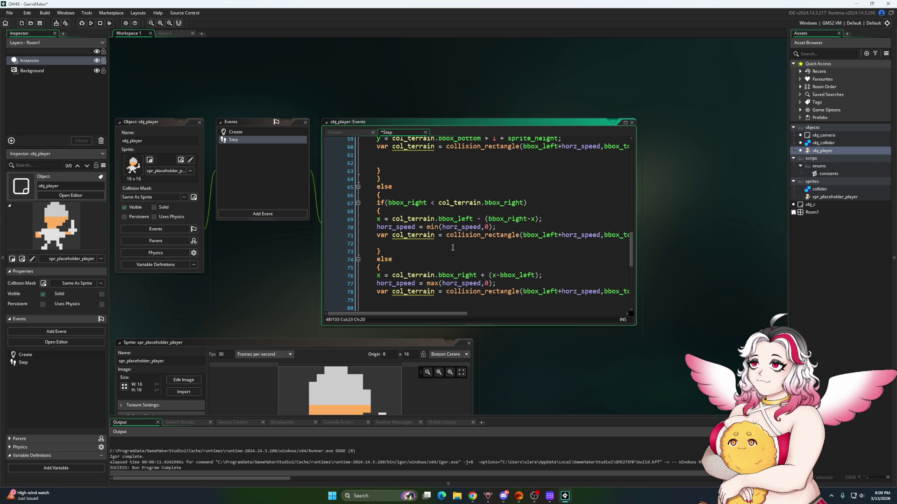
{"action": "scroll", "coordinate": [444, 243], "scroll_direction": "up", "scroll_amount": 6}
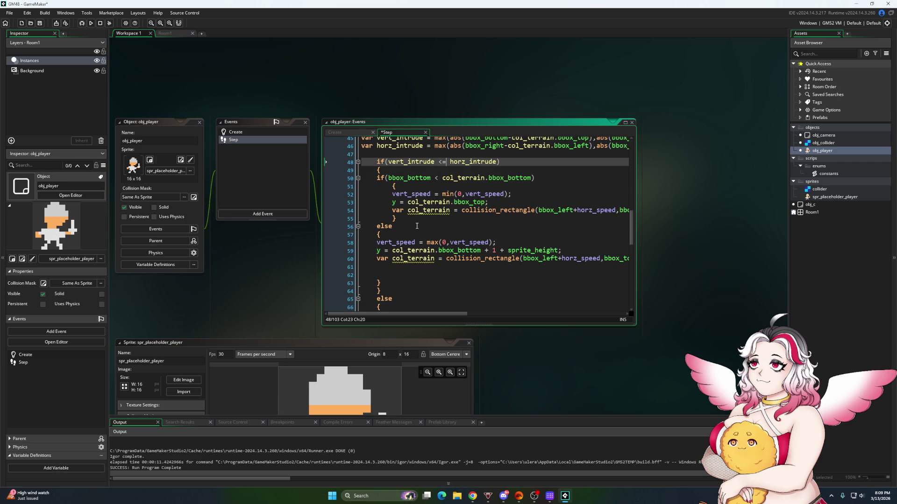
{"action": "scroll", "coordinate": [447, 273], "scroll_direction": "down", "scroll_amount": 6}
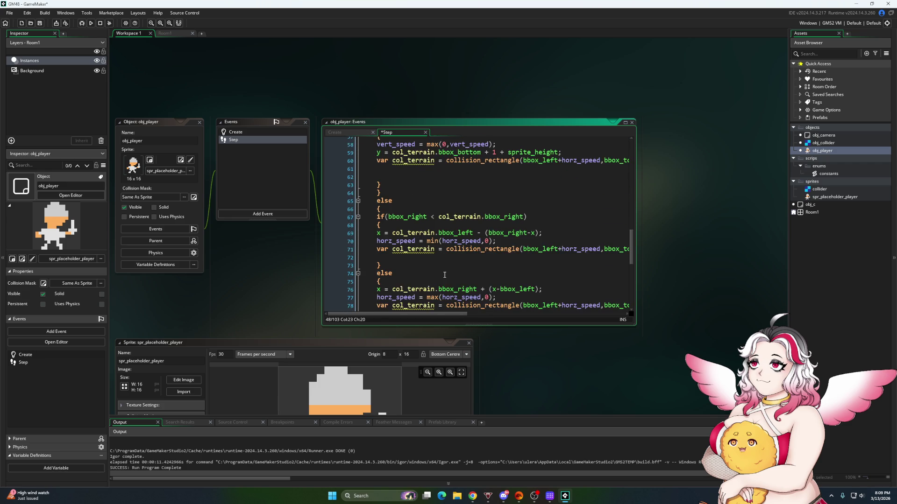
{"action": "mouse_move", "coordinate": [442, 311]}
{"action": "left_mouse_down"}
{"action": "mouse_move", "coordinate": [527, 299]}
{"action": "mouse_move", "coordinate": [404, 314]}
{"action": "left_mouse_up"}
{"action": "left_click", "coordinate": [496, 249]}
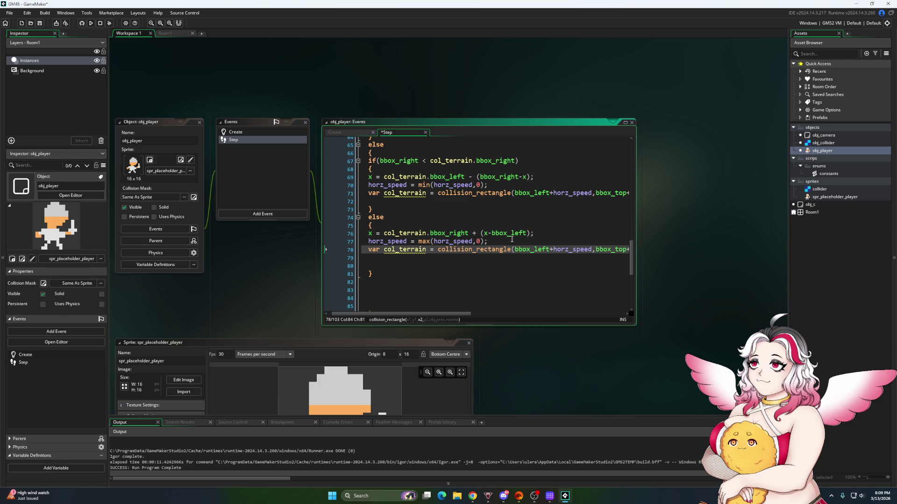
{"action": "left_click", "coordinate": [533, 232]}
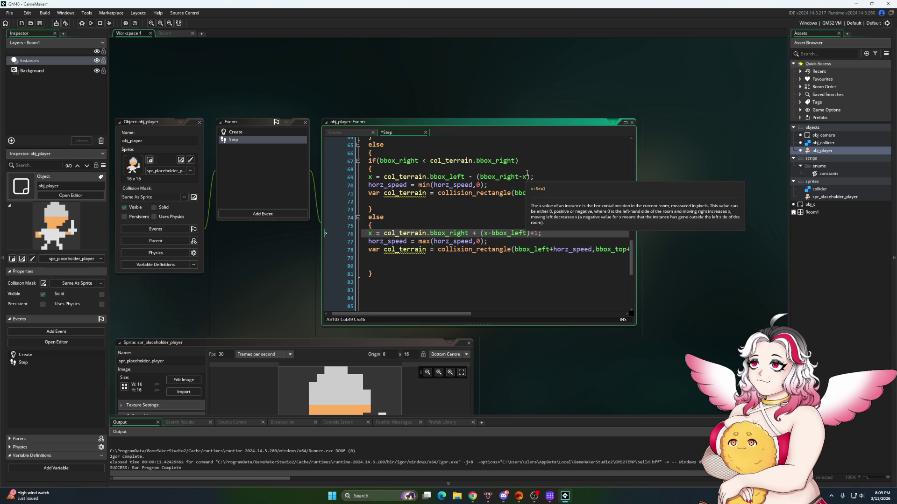
{"action": "left_click", "coordinate": [533, 176]}
{"action": "type", "text": "-1"}
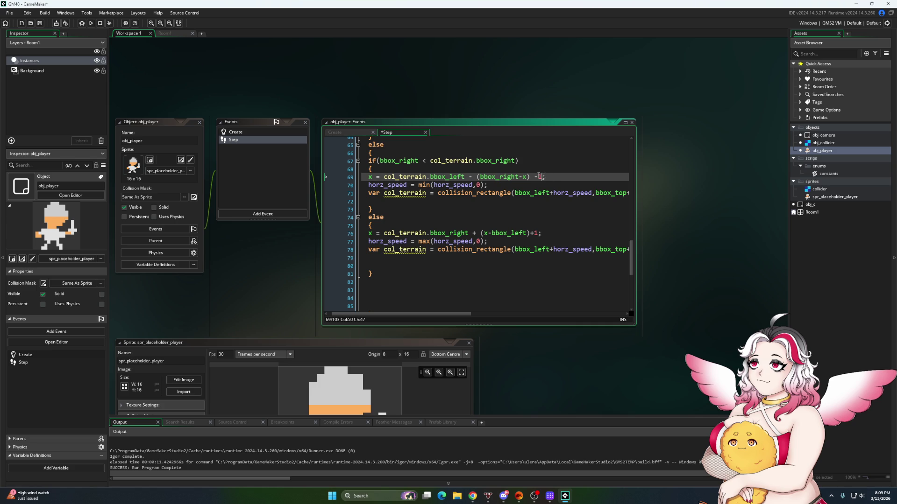
{"action": "key", "text": "F5"}
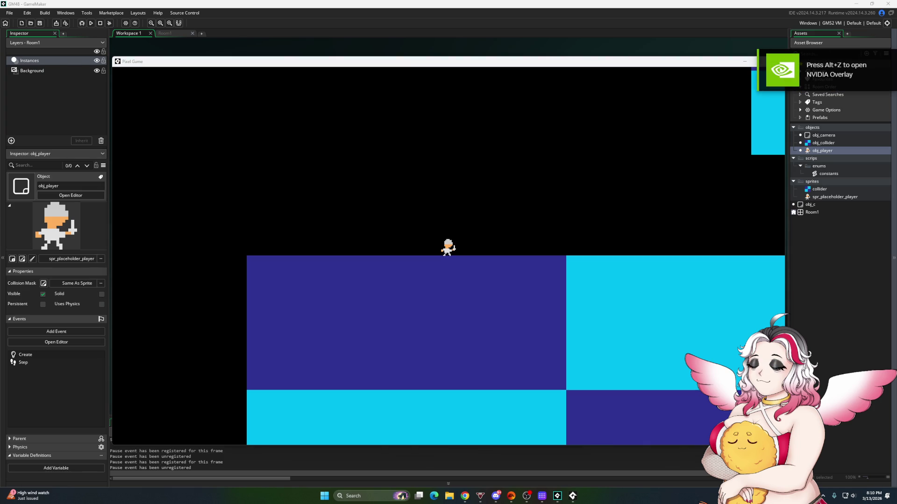
Walk the player left and right off and back onto the tiles, then close the game
{"action": "key", "text": "super+d"}
{"action": "key", "text": "super+d"}
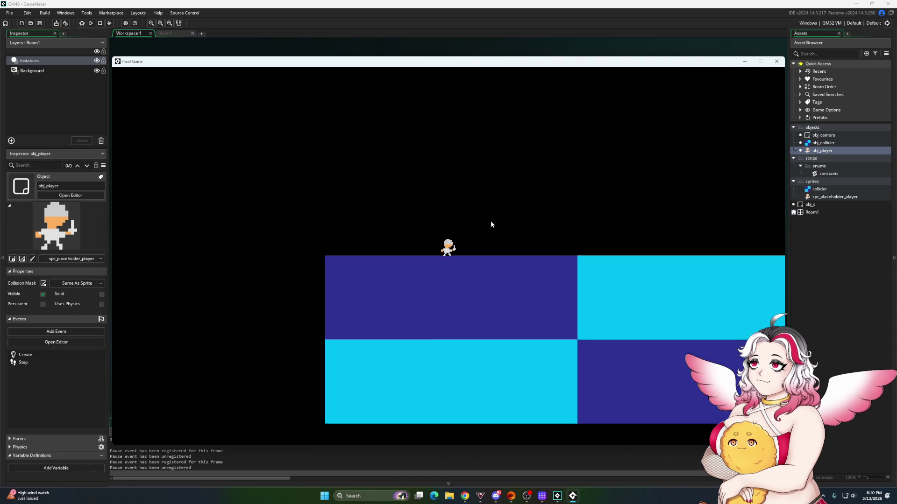
{"action": "key", "text": "Left"}
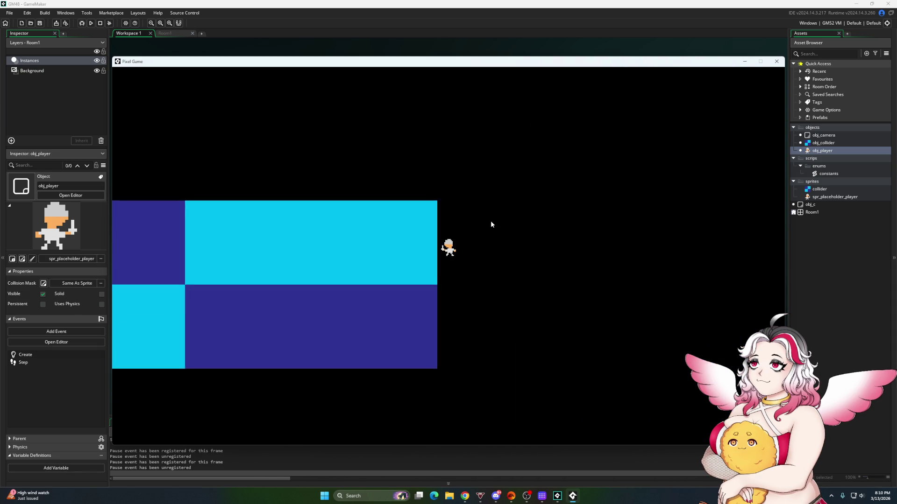
{"action": "key", "text": "Left"}
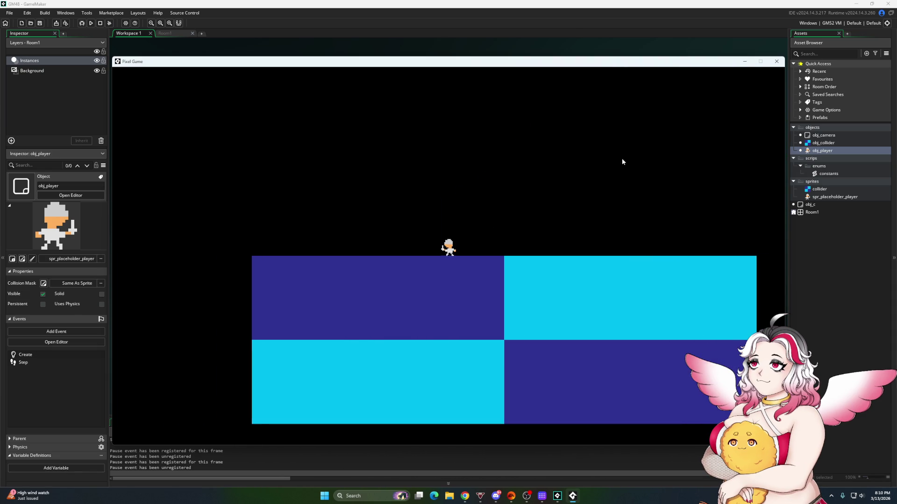
{"action": "key", "text": "Right"}
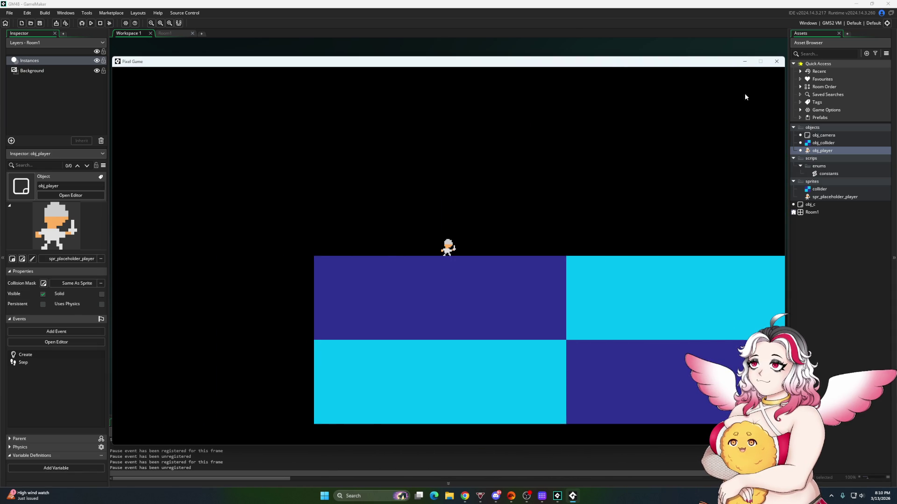
{"action": "left_click", "coordinate": [776, 61]}
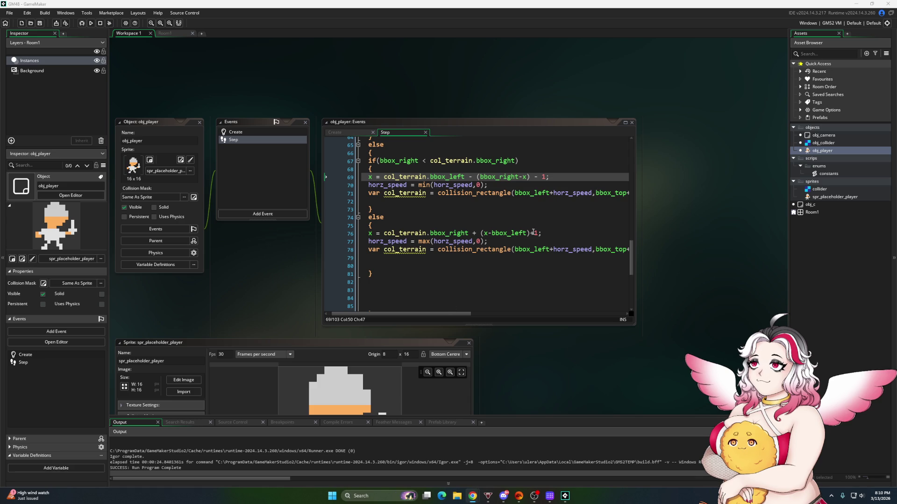
Raise the push-out offset to 10 on lines 76 and 69, run the game, then close it
{"action": "left_click", "coordinate": [537, 233]}
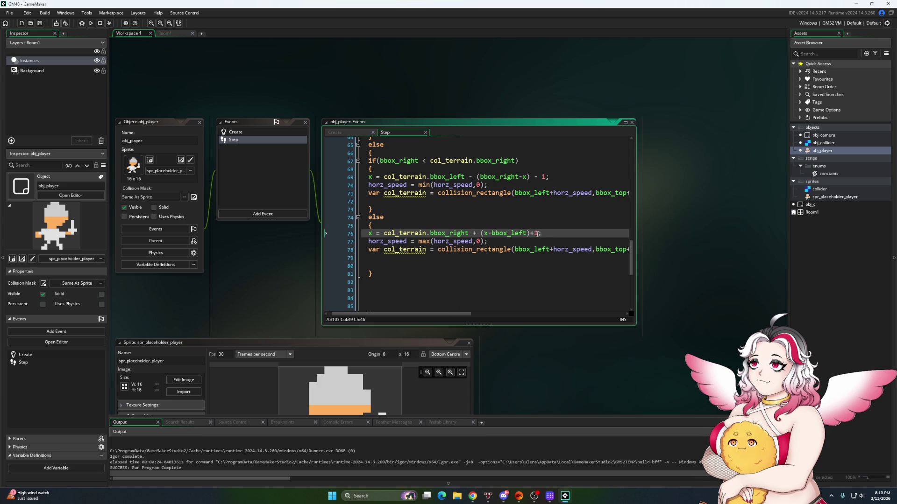
{"action": "type", "text": "0"}
{"action": "left_click", "coordinate": [547, 177]}
{"action": "type", "text": "0"}
{"action": "left_click", "coordinate": [92, 23]}
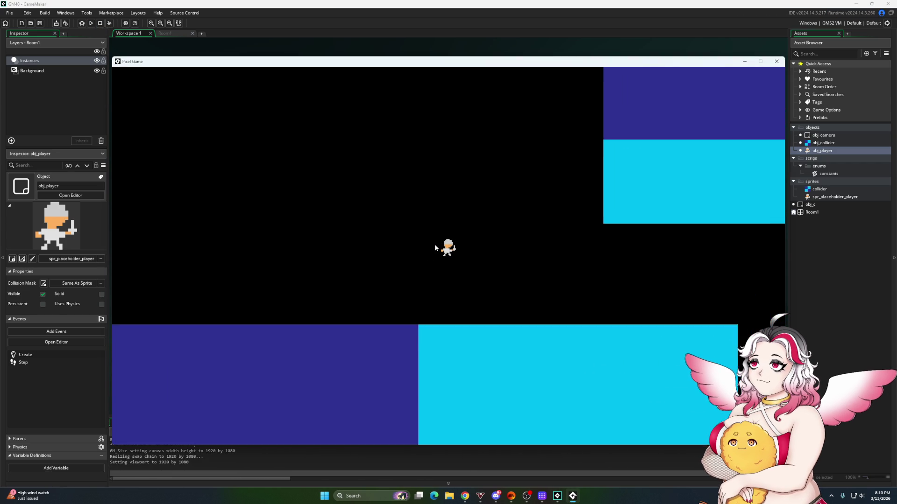
{"action": "left_click", "coordinate": [775, 61]}
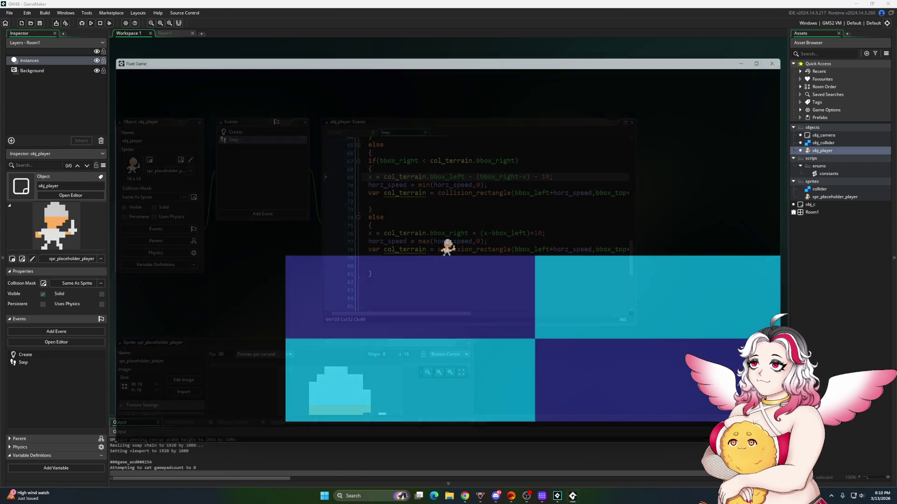
Return to the Step code and review the vert_intrude <= horz_intrude check on line 48
{"action": "left_click", "coordinate": [537, 233]}
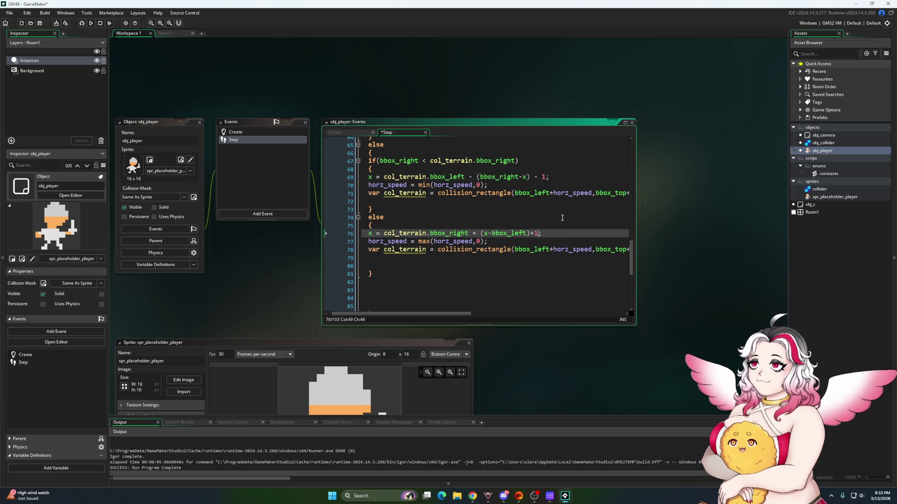
{"action": "scroll", "coordinate": [562, 218], "scroll_direction": "up", "scroll_amount": 7}
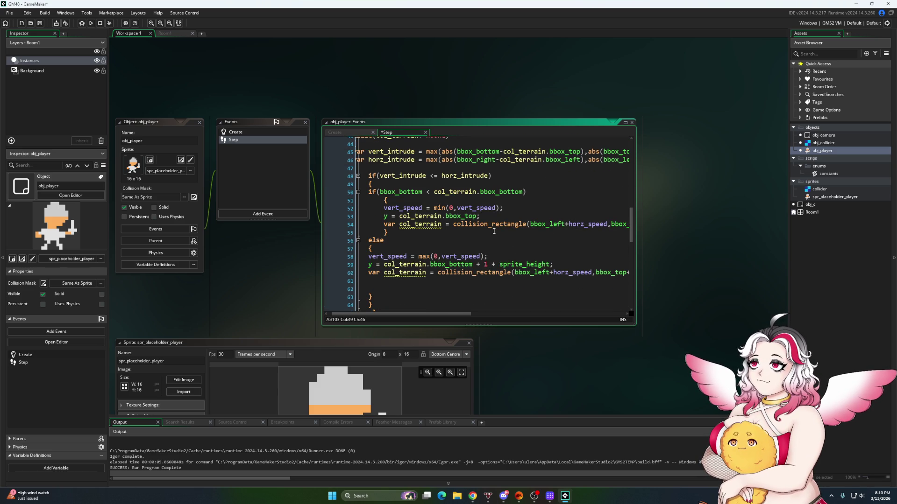
{"action": "left_click", "coordinate": [442, 178]}
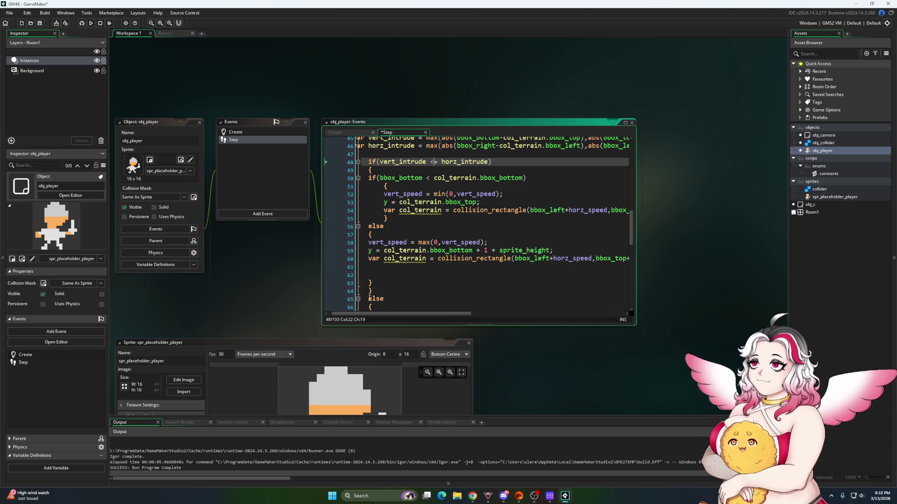
{"action": "left_click", "coordinate": [369, 291]}
{"action": "scroll", "coordinate": [443, 250], "scroll_direction": "up", "scroll_amount": 2}
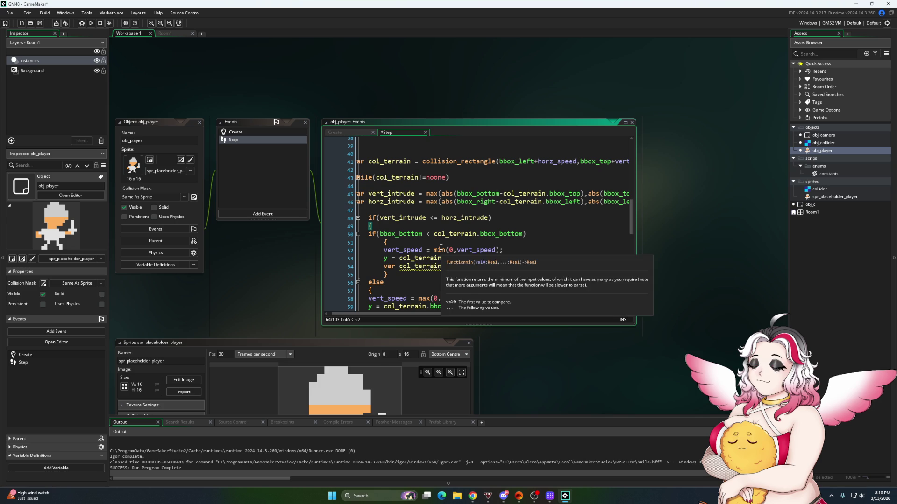
{"action": "mouse_move", "coordinate": [470, 315]}
{"action": "left_mouse_down"}
{"action": "mouse_move", "coordinate": [498, 290]}
{"action": "mouse_move", "coordinate": [556, 291]}
{"action": "mouse_move", "coordinate": [422, 299]}
{"action": "left_mouse_up"}
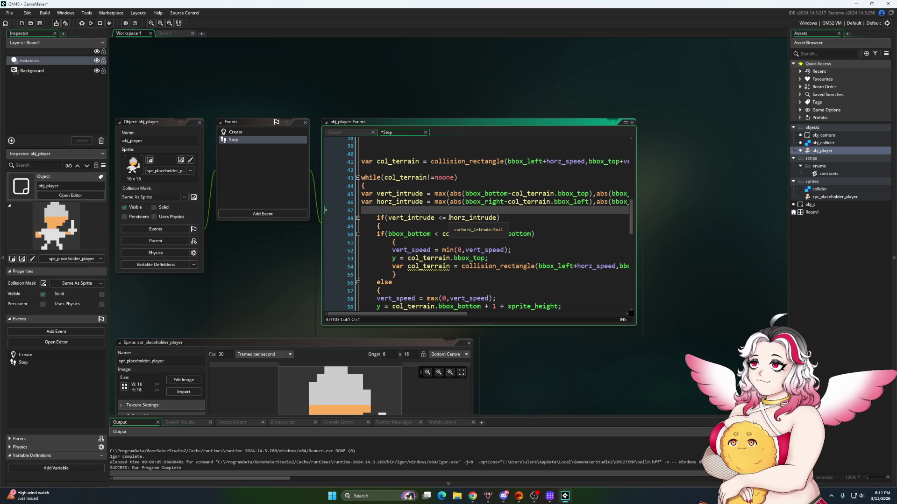
Write show_debug_message("Collision array: "+string([vert_intrude,horz_intrude])) on line 47
{"action": "type", "text": "show_d"}
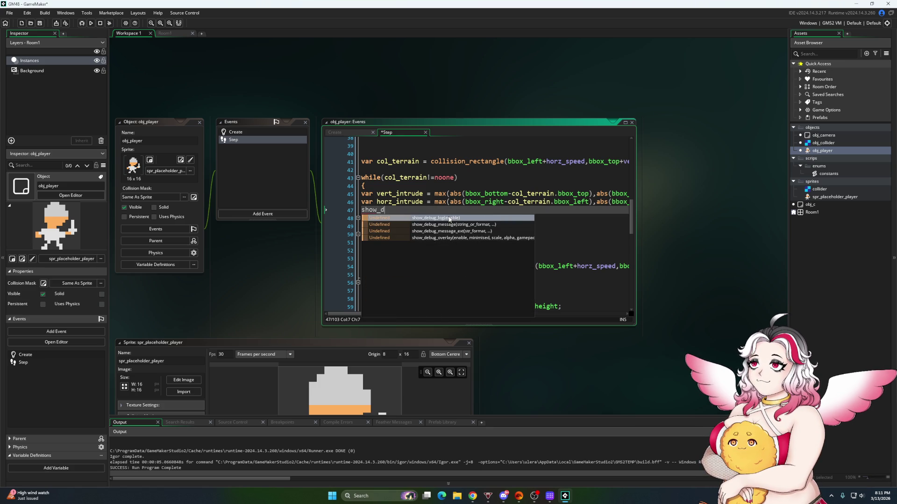
{"action": "type", "text": "ebug_m"}
{"action": "key", "text": "Return"}
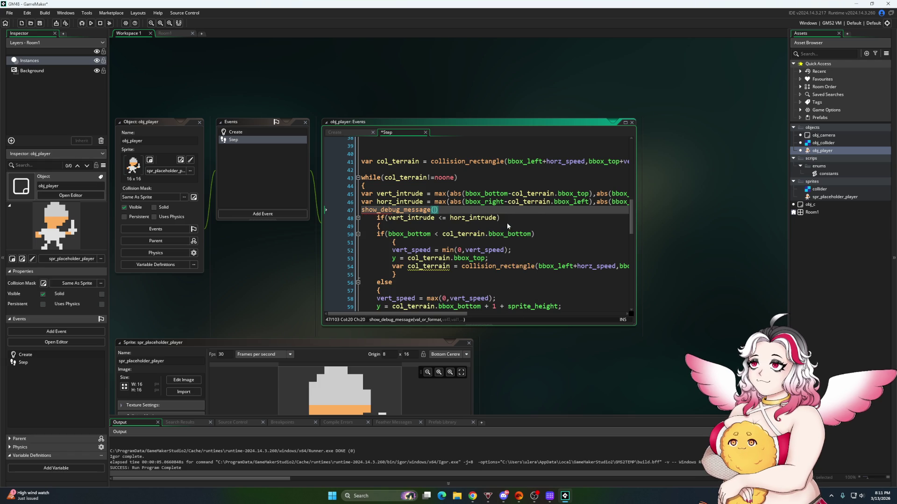
{"action": "type", "text": "colli"}
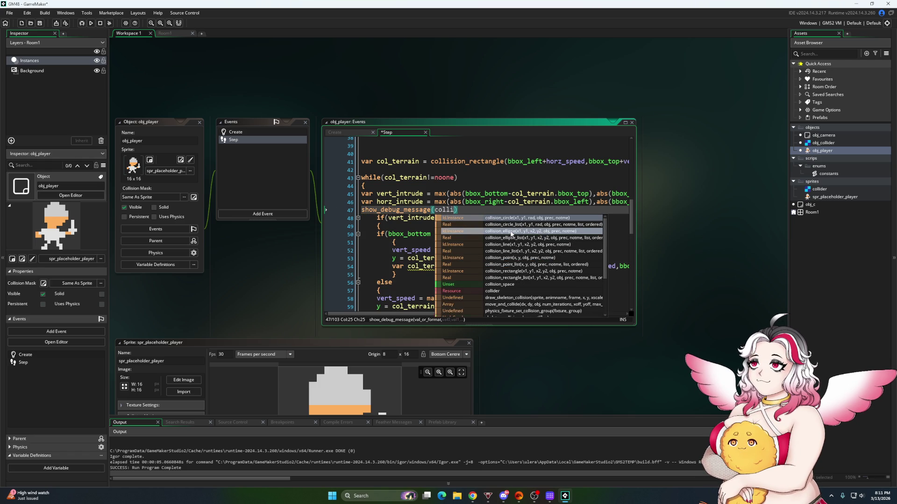
{"action": "key", "text": "BackSpace"}
{"action": "key", "text": "BackSpace"}
{"action": "key", "text": "BackSpace"}
{"action": "type", "text": "\"Co"}
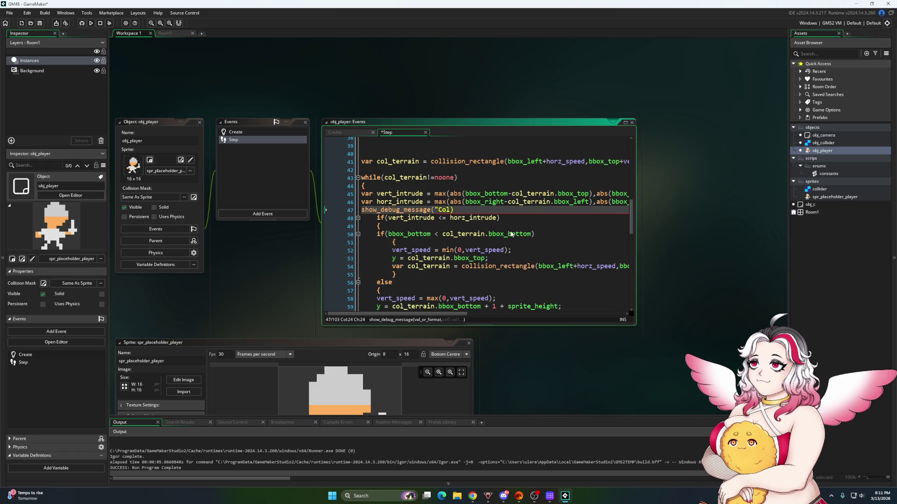
{"action": "type", "text": "n ar"}
{"action": "type", "text": "ing"}
{"action": "key", "text": "Return"}
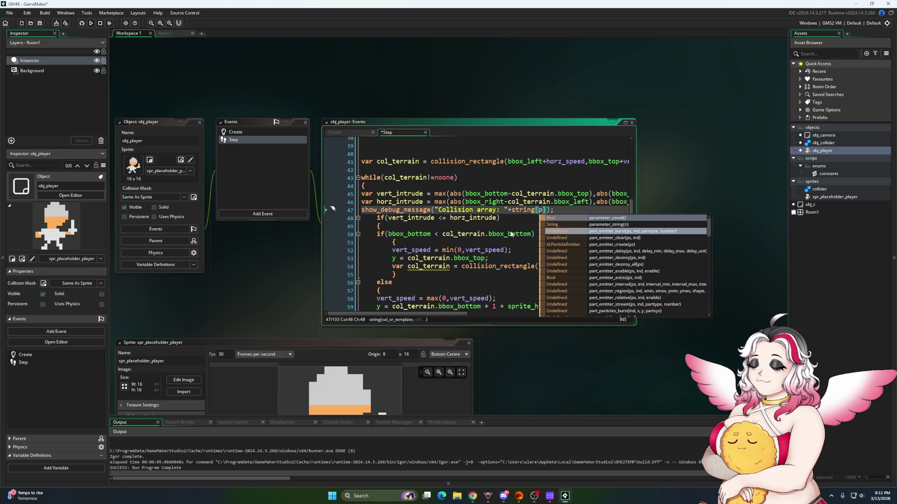
{"action": "key", "text": "BackSpace"}
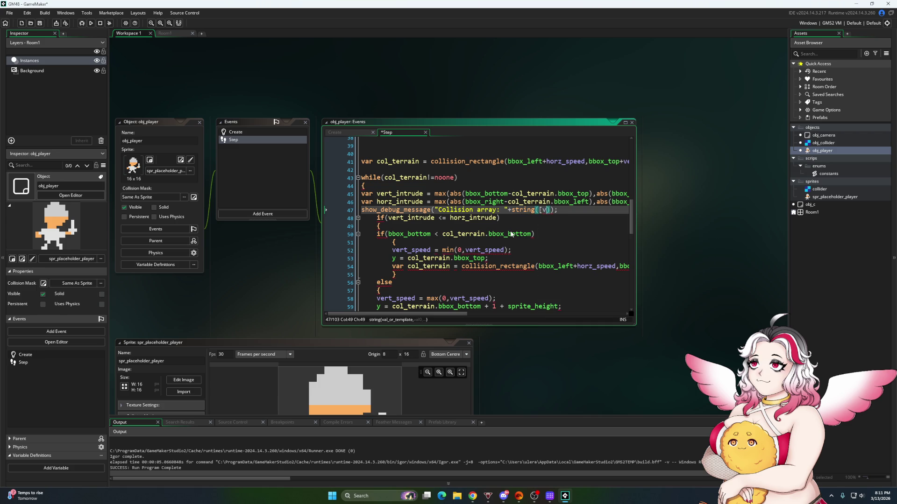
{"action": "type", "text": "vert_ind"}
{"action": "type", "text": "ruc"}
{"action": "type", "text": "or"}
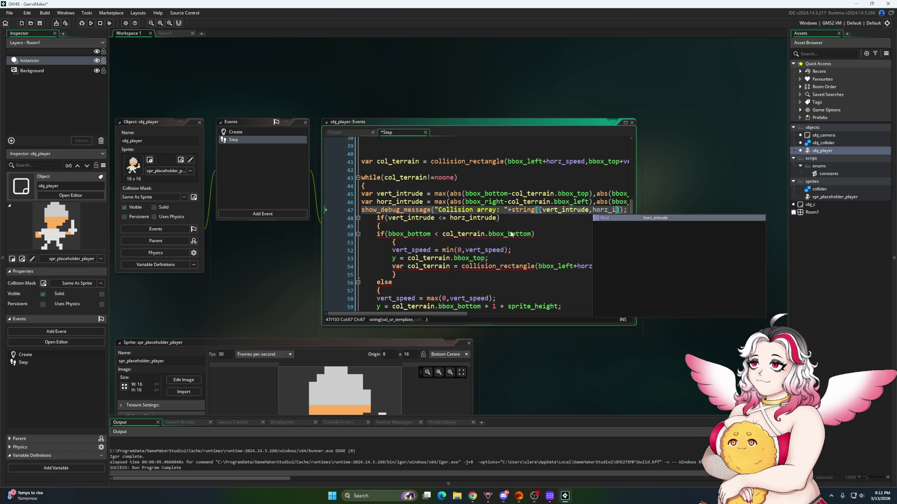
{"action": "type", "text": "rude"}
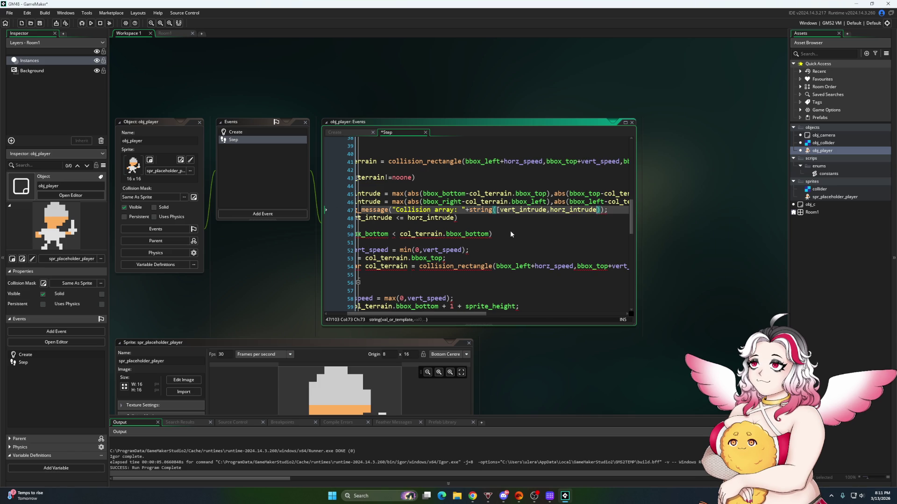
{"action": "type", "text": "]"}
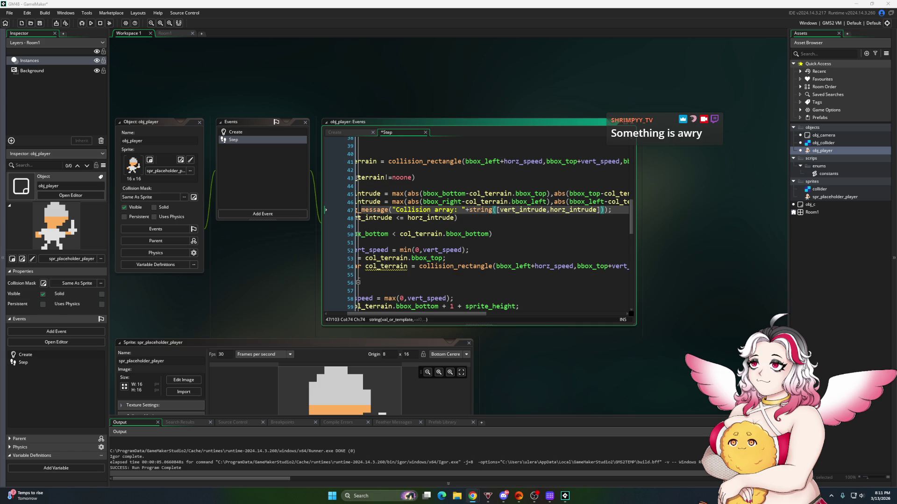
Run the game, move the player off the ledge and back while collision values log, then close it
{"action": "left_click", "coordinate": [90, 24]}
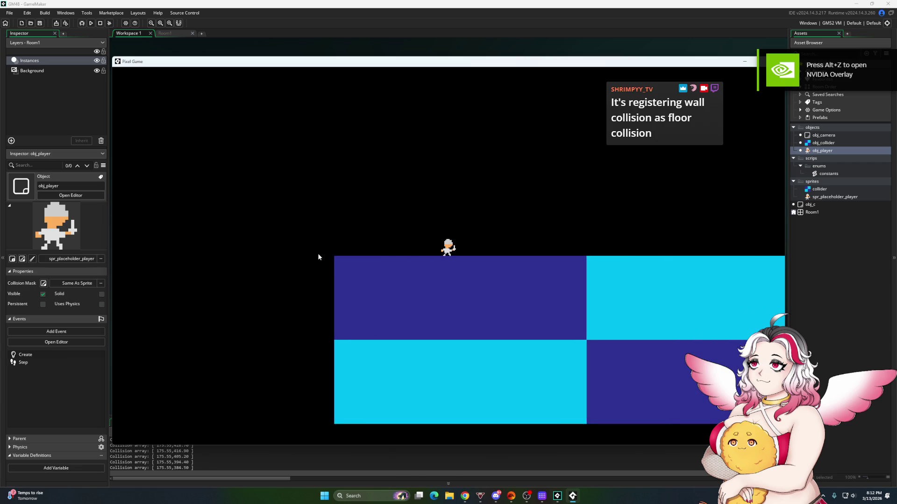
{"action": "key", "text": "Left"}
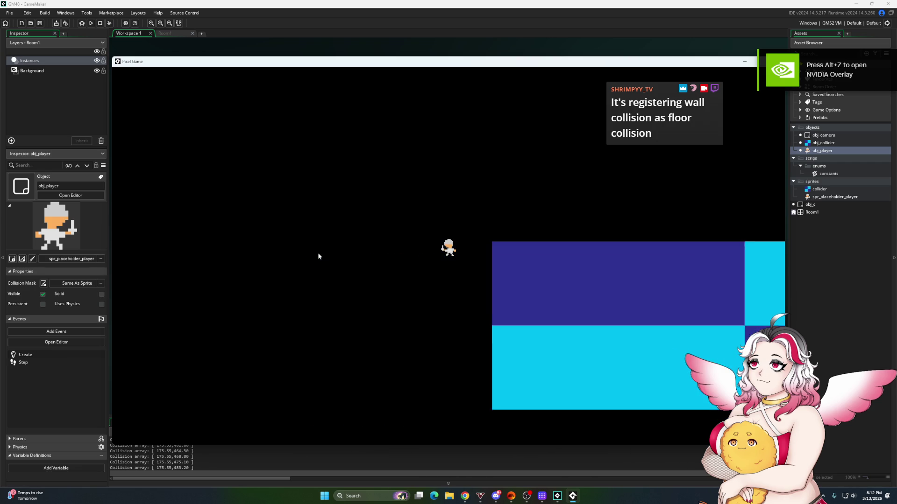
{"action": "key", "text": "Right"}
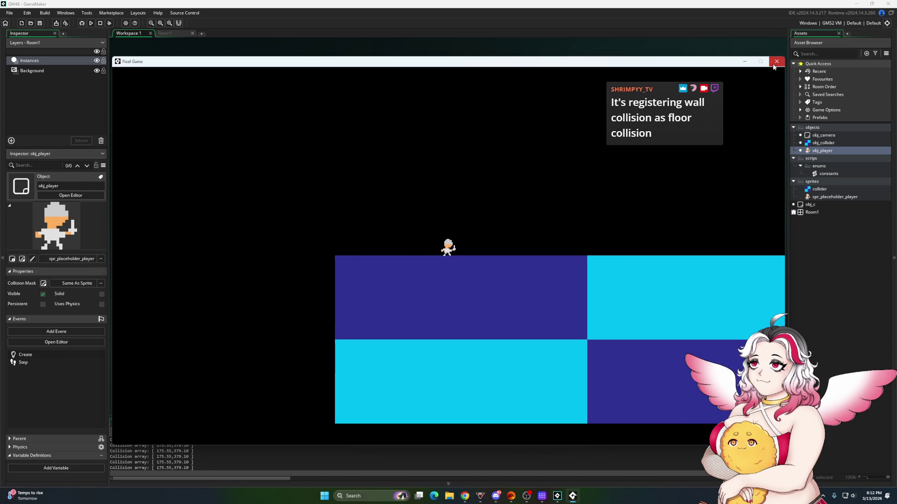
{"action": "left_click", "coordinate": [773, 65]}
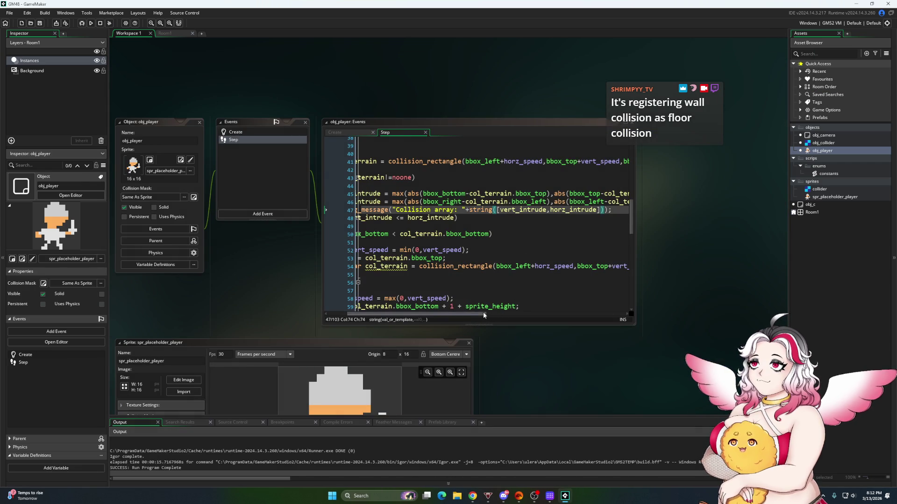
Replace max with min in the vert_intrude and horz_intrude lines, then save and run the game
{"action": "mouse_move", "coordinate": [483, 315]}
{"action": "left_mouse_down"}
{"action": "mouse_move", "coordinate": [465, 313]}
{"action": "mouse_move", "coordinate": [523, 303]}
{"action": "mouse_move", "coordinate": [459, 295]}
{"action": "left_mouse_up"}
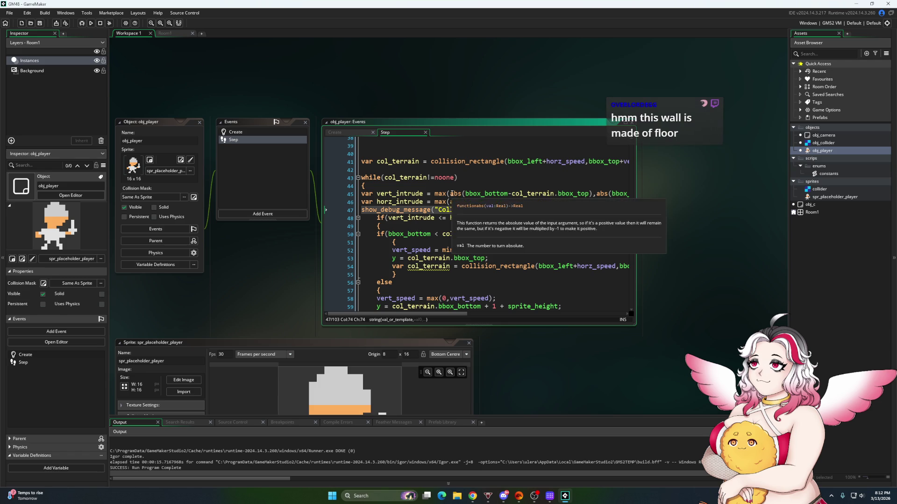
{"action": "left_click", "coordinate": [435, 194]}
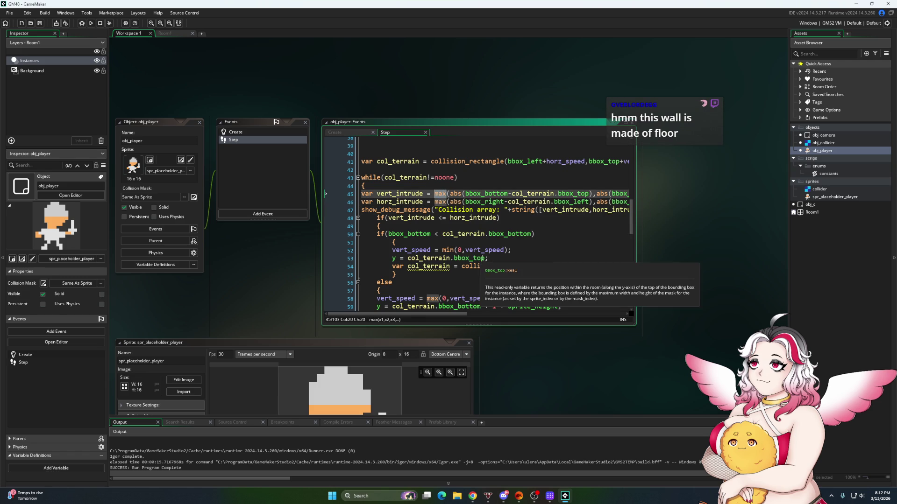
{"action": "type", "text": "min"}
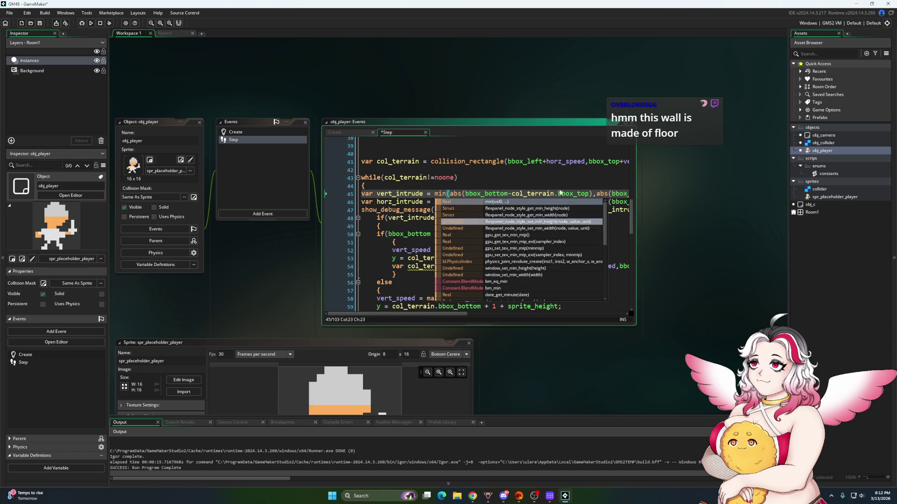
{"action": "left_click", "coordinate": [541, 178]}
{"action": "left_click", "coordinate": [435, 201]}
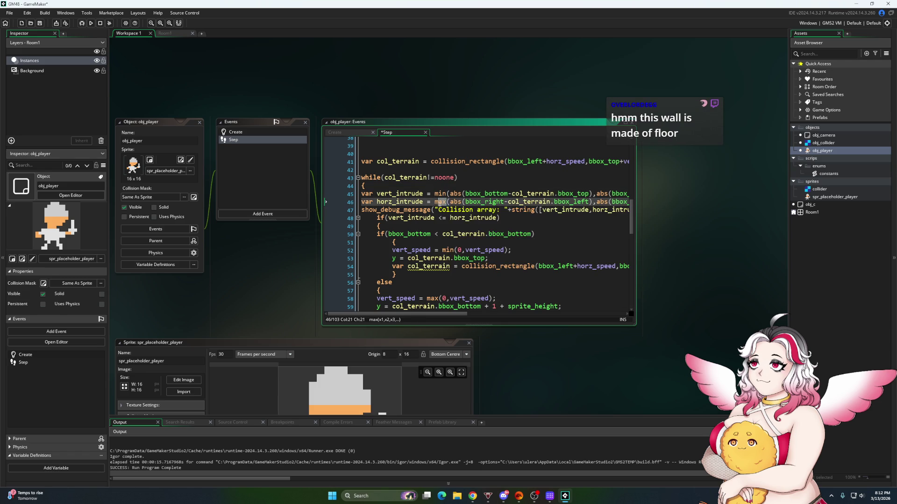
{"action": "type", "text": "min"}
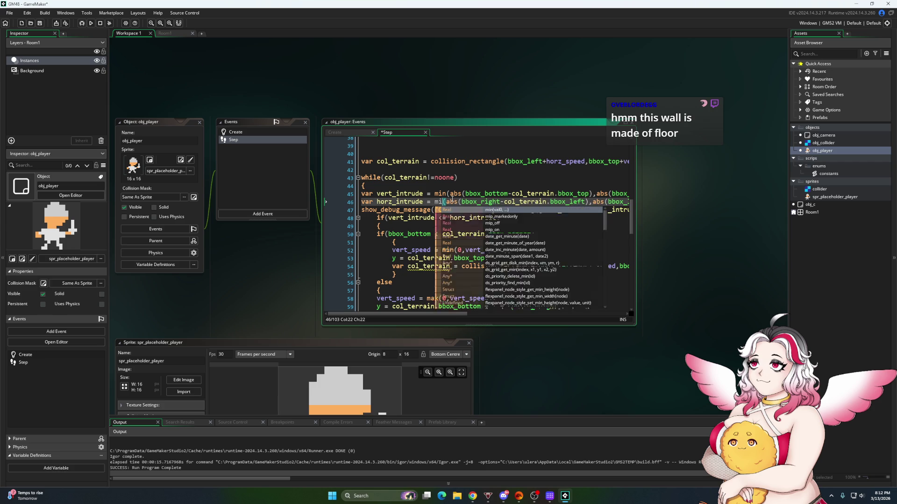
{"action": "left_click", "coordinate": [91, 22]}
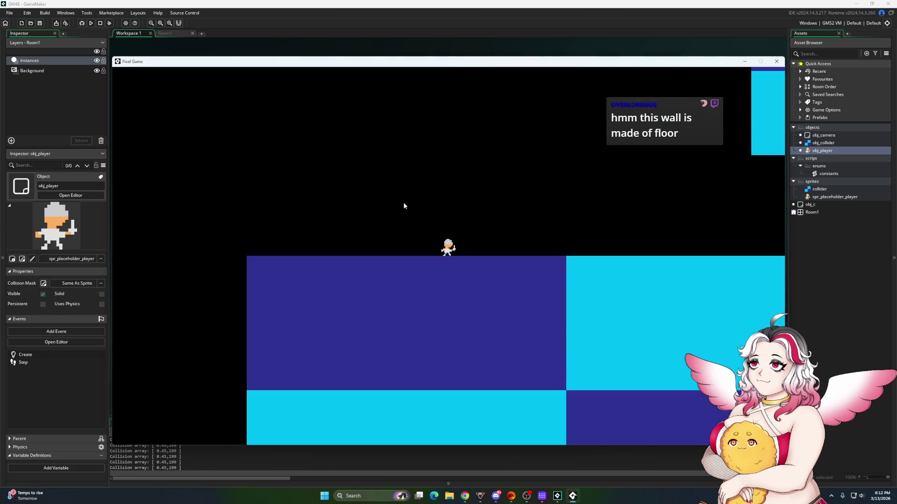
Walk the player right and left, jump with space, then close the game with Escape
{"action": "key", "text": "Right"}
{"action": "key", "text": "Right"}
{"action": "key", "text": "Left"}
{"action": "key", "text": "space"}
{"action": "key", "text": "Right"}
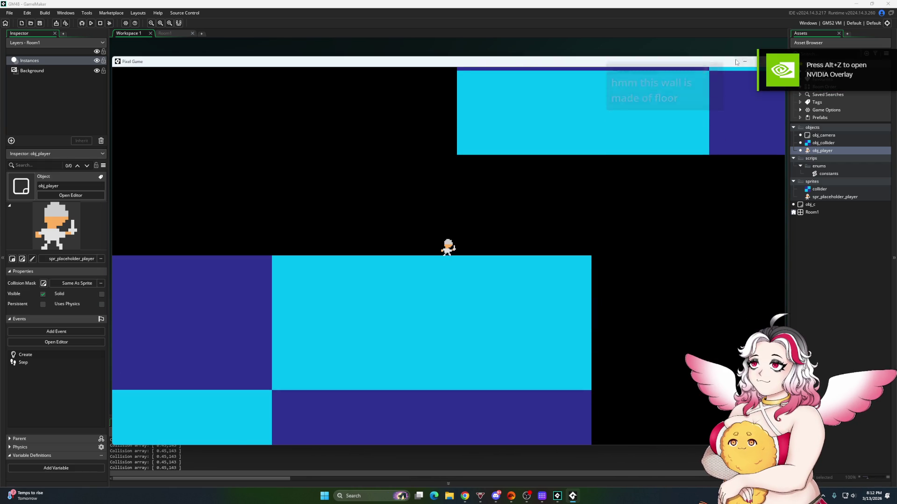
{"action": "key", "text": "Escape"}
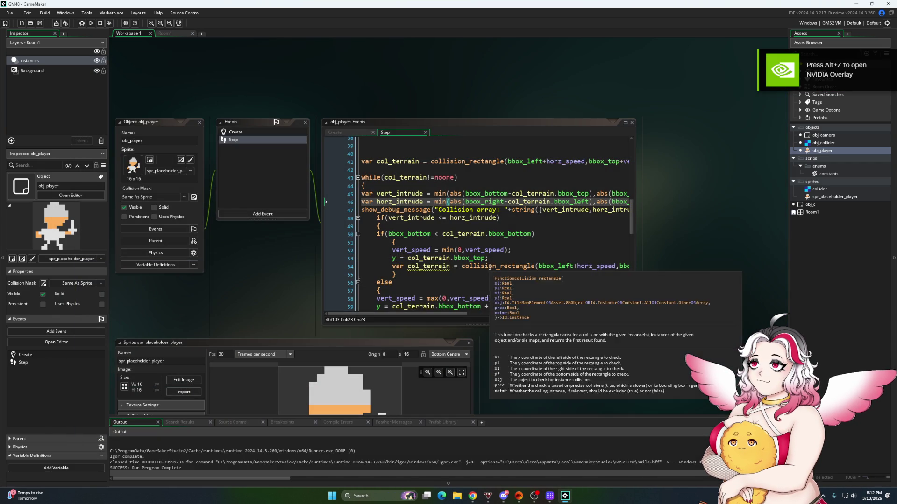
Tidy line 59 so it reads y = col_terrain.bbox_bottom + 1 + sprite_height
{"action": "scroll", "coordinate": [470, 306], "scroll_direction": "down", "scroll_amount": 2}
{"action": "left_click", "coordinate": [497, 278]}
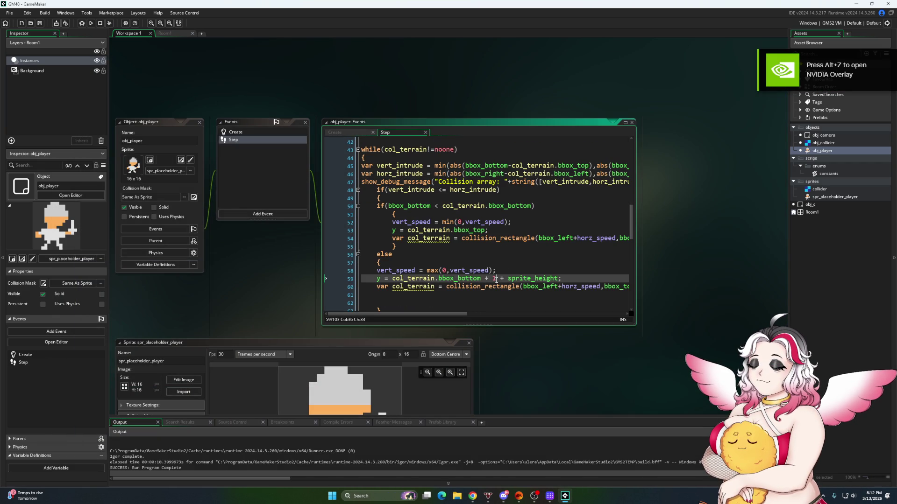
{"action": "key", "text": "BackSpace"}
{"action": "mouse_move", "coordinate": [459, 315]}
{"action": "left_mouse_down"}
{"action": "mouse_move", "coordinate": [601, 310]}
{"action": "mouse_move", "coordinate": [454, 312]}
{"action": "mouse_move", "coordinate": [599, 294]}
{"action": "mouse_move", "coordinate": [431, 314]}
{"action": "left_mouse_up"}
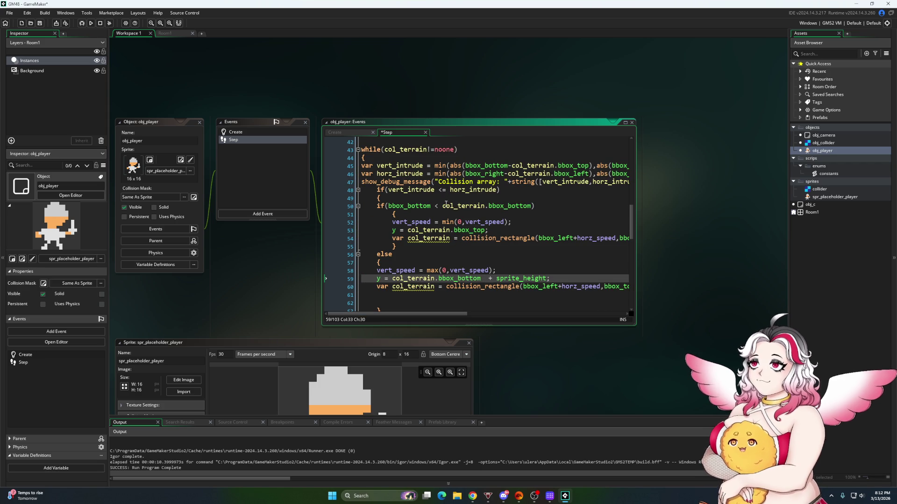
{"action": "key", "text": "BackSpace"}
Delete the -1 offset on line 69 and move to the +1 offset on line 76
{"action": "scroll", "coordinate": [480, 255], "scroll_direction": "up", "scroll_amount": 1}
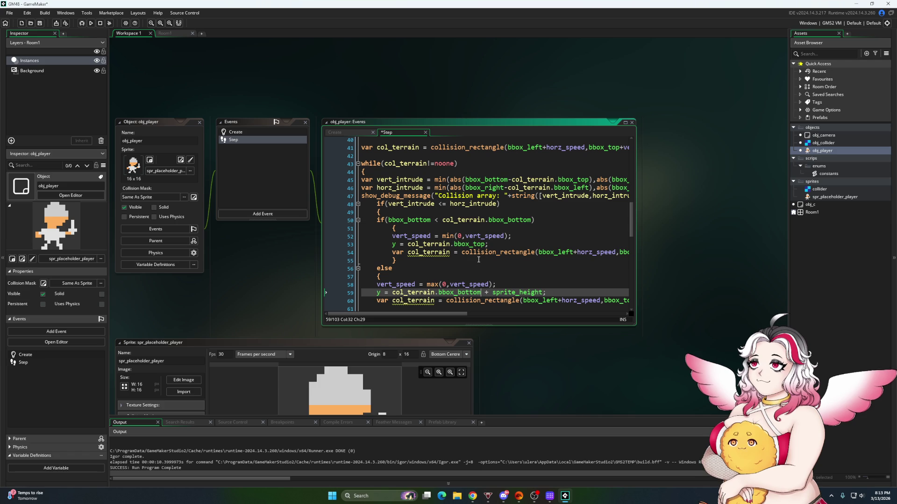
{"action": "scroll", "coordinate": [479, 259], "scroll_direction": "down", "scroll_amount": 2}
{"action": "scroll", "coordinate": [486, 258], "scroll_direction": "down", "scroll_amount": 1}
{"action": "scroll", "coordinate": [486, 257], "scroll_direction": "down", "scroll_amount": 1}
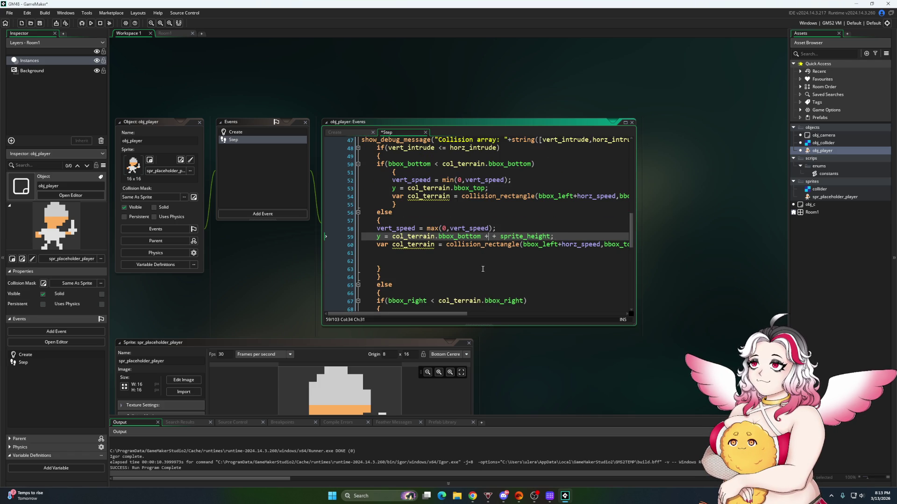
{"action": "type", "text": "1"}
{"action": "scroll", "coordinate": [481, 268], "scroll_direction": "down", "scroll_amount": 5}
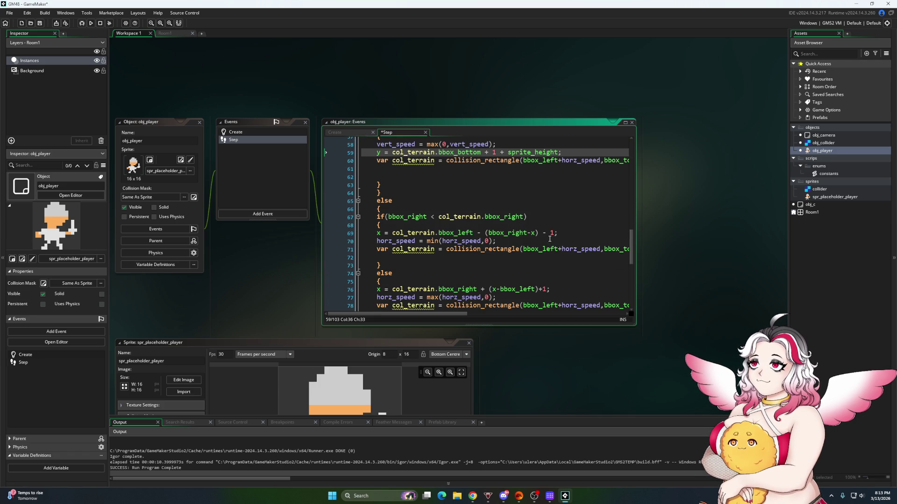
{"action": "left_click", "coordinate": [554, 235]}
{"action": "key", "text": "BackSpace"}
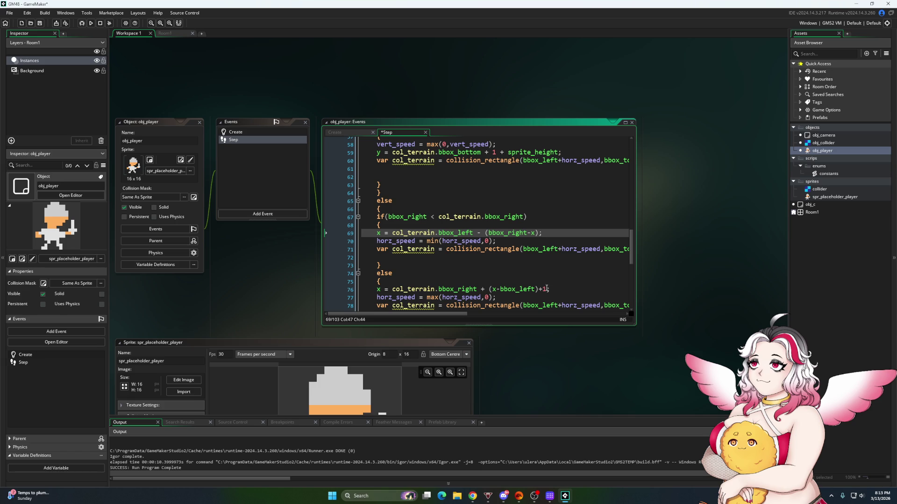
{"action": "left_click", "coordinate": [546, 290]}
{"action": "left_click", "coordinate": [820, 190]}
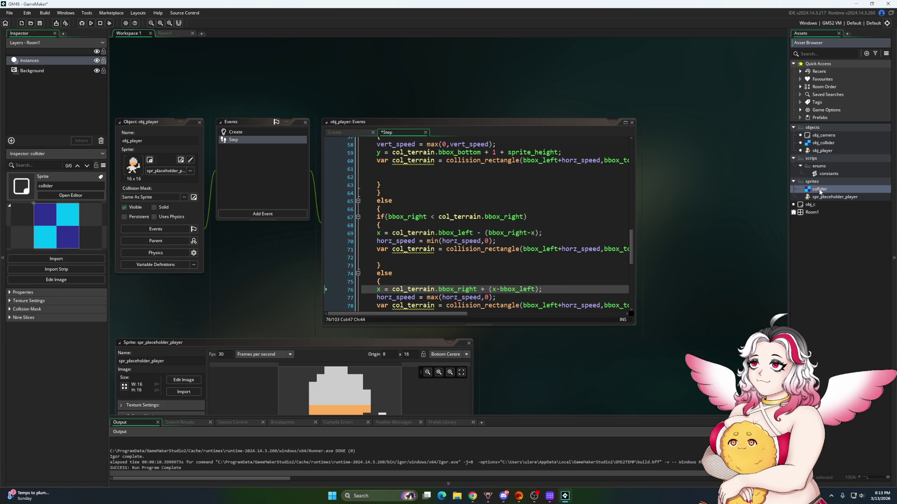
Drop an obj_collider pillar into Room1 at (512, 416), scaled 1 by 3, and run the game
{"action": "double_click", "coordinate": [813, 211]}
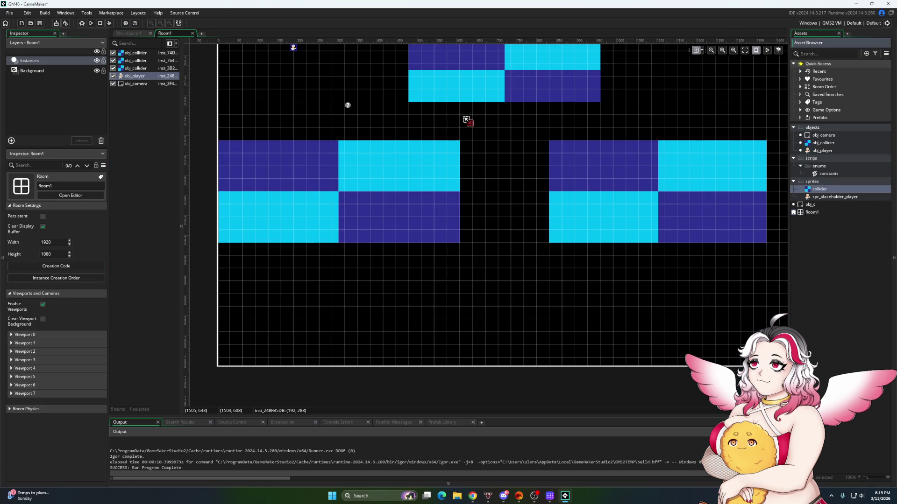
{"action": "left_click_drag", "start_coordinate": [500, 125], "coordinate": [442, 121]}
{"action": "left_click", "coordinate": [438, 262]}
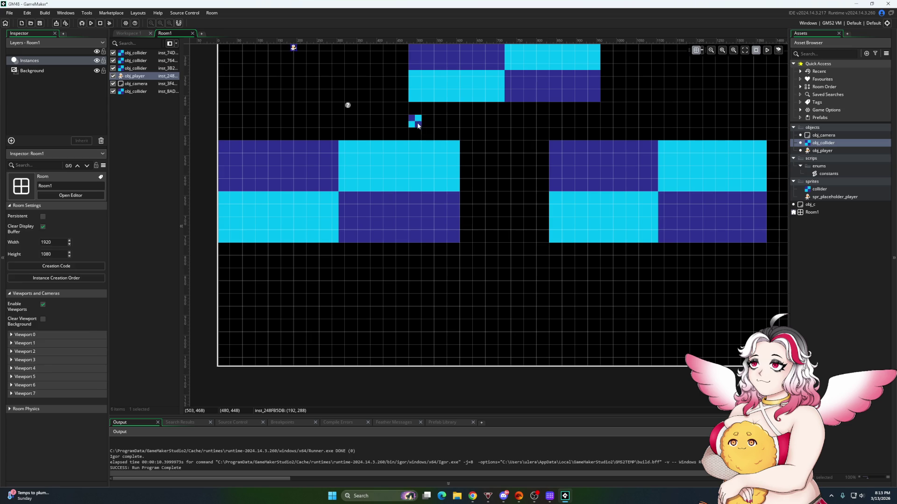
{"action": "left_click_drag", "start_coordinate": [419, 125], "coordinate": [436, 112]}
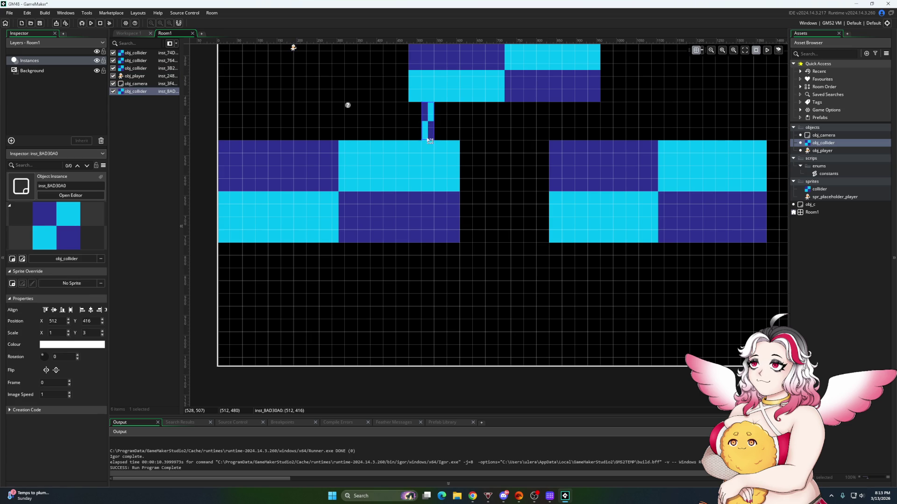
{"action": "left_click", "coordinate": [92, 27]}
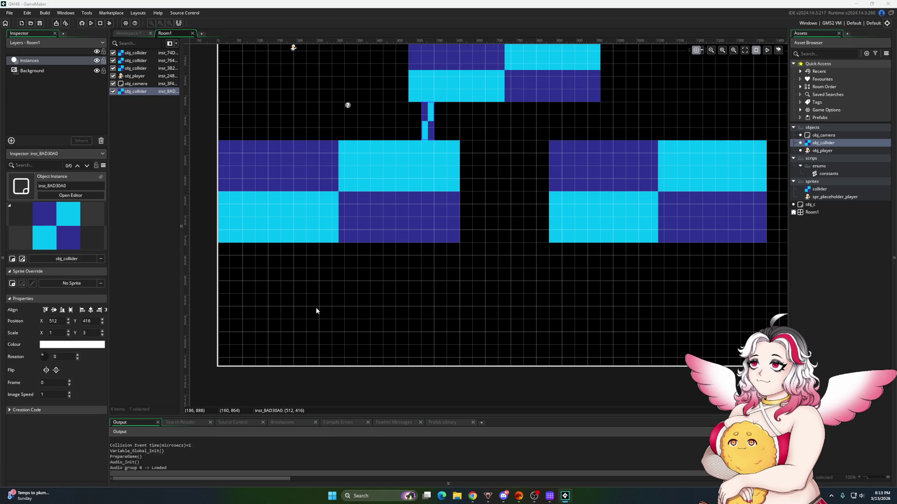
{"action": "key", "text": "Right"}
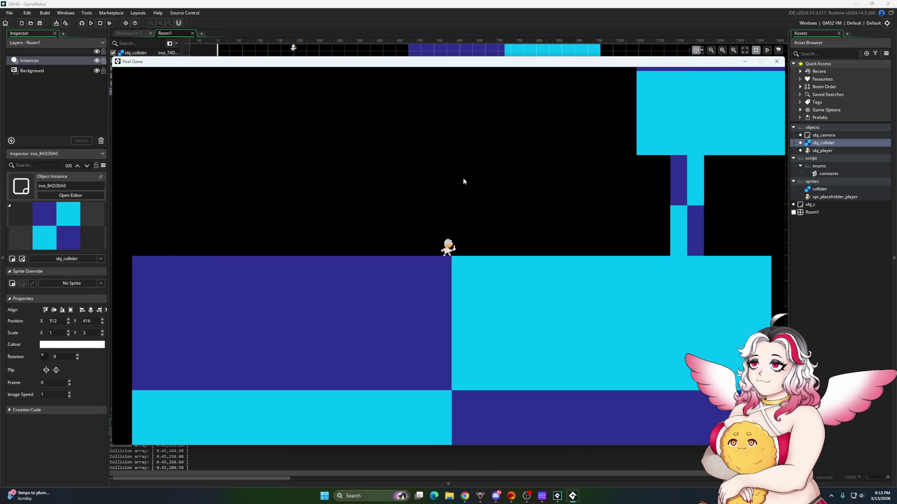
{"action": "key", "text": "space"}
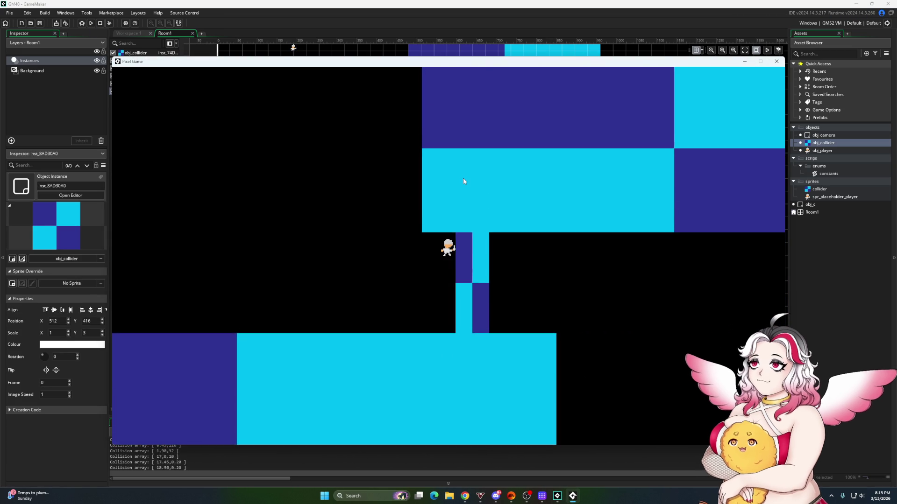
{"action": "key", "text": "space"}
{"action": "key", "text": "Left"}
{"action": "key", "text": "space"}
{"action": "key", "text": "Right"}
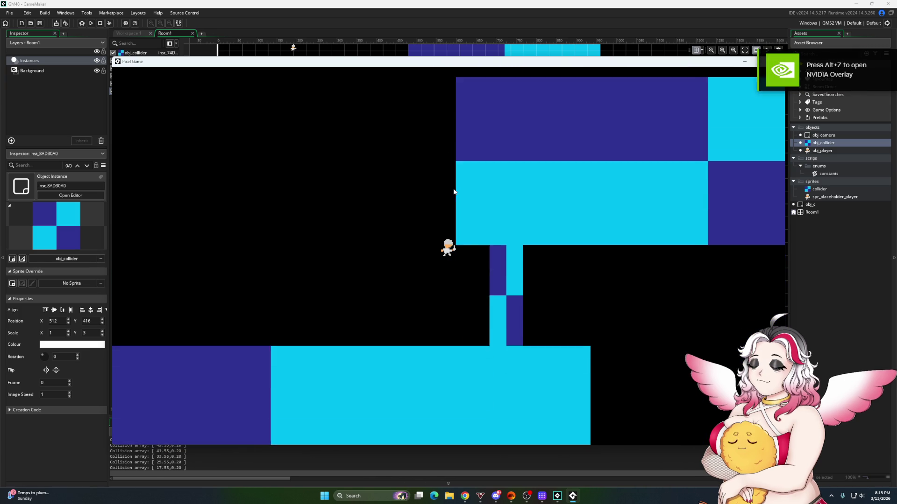
{"action": "key", "text": "Left"}
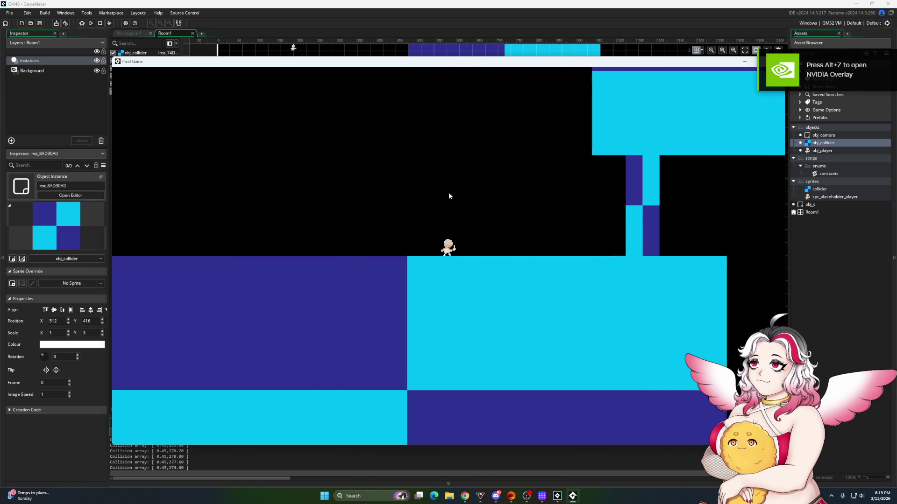
{"action": "key", "text": "Right"}
{"action": "key", "text": "space"}
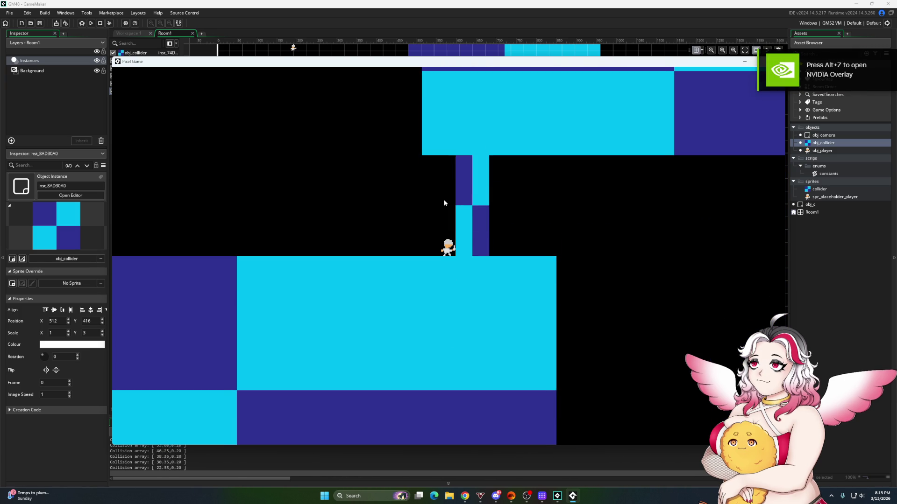
{"action": "key", "text": "Left"}
{"action": "key", "text": "Right"}
{"action": "key", "text": "Left"}
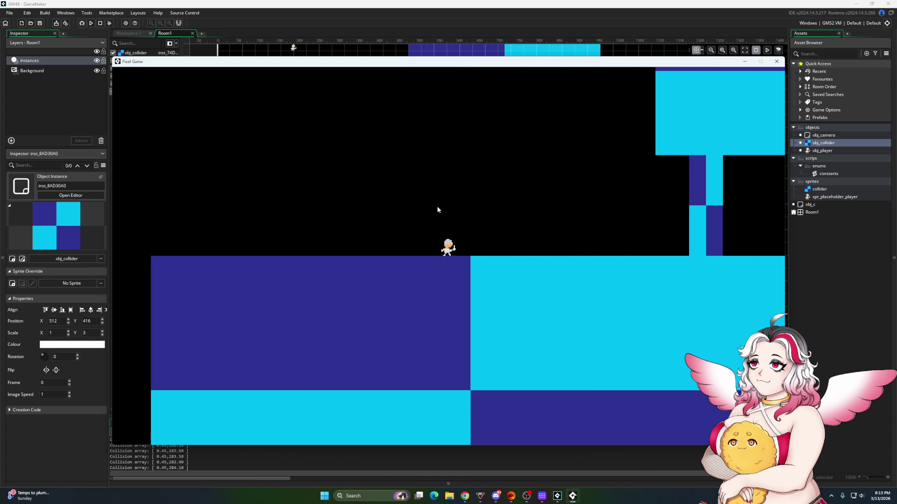
{"action": "key", "text": "Right"}
{"action": "key", "text": "space"}
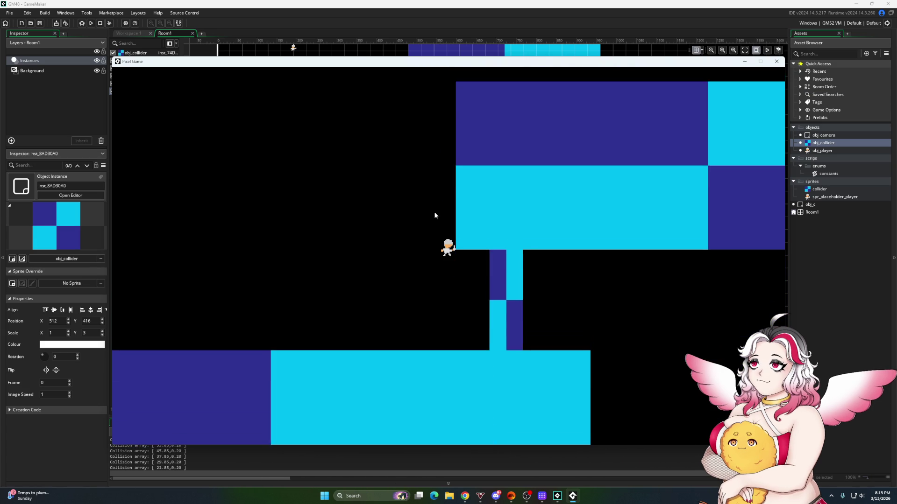
{"action": "key", "text": "space"}
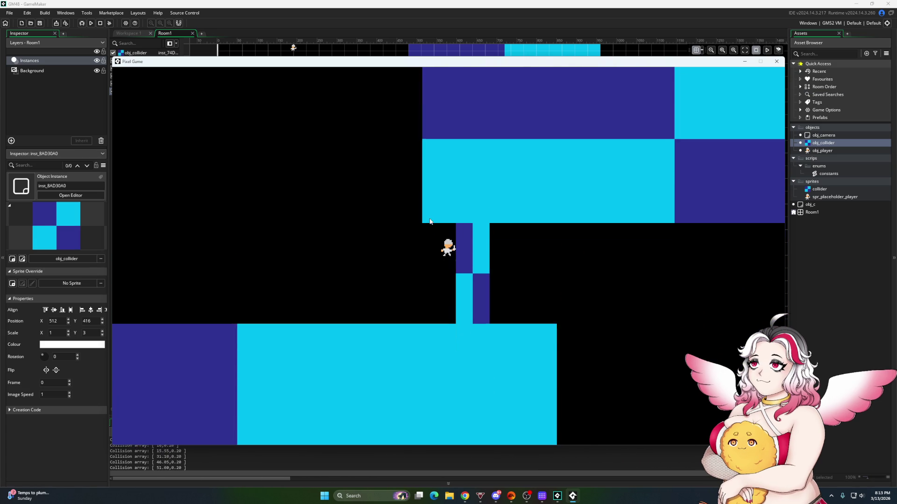
{"action": "key", "text": "Left"}
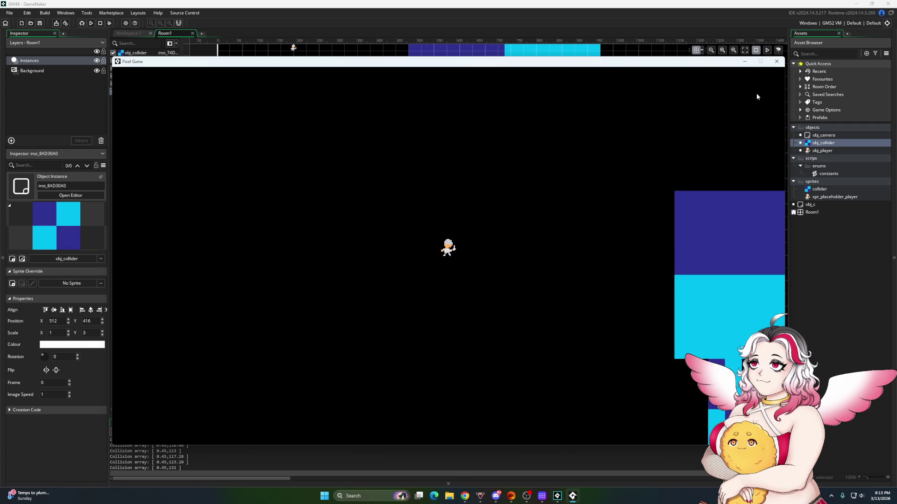
{"action": "left_click", "coordinate": [776, 61]}
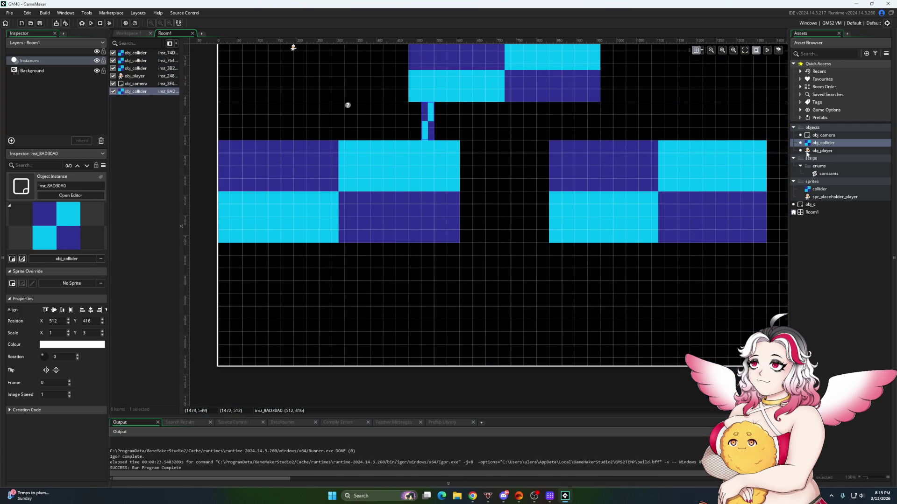
Reopen obj_player's Step code scrolled to the top jump block and run the game again
{"action": "double_click", "coordinate": [806, 151]}
{"action": "scroll", "coordinate": [443, 266], "scroll_direction": "up", "scroll_amount": 14}
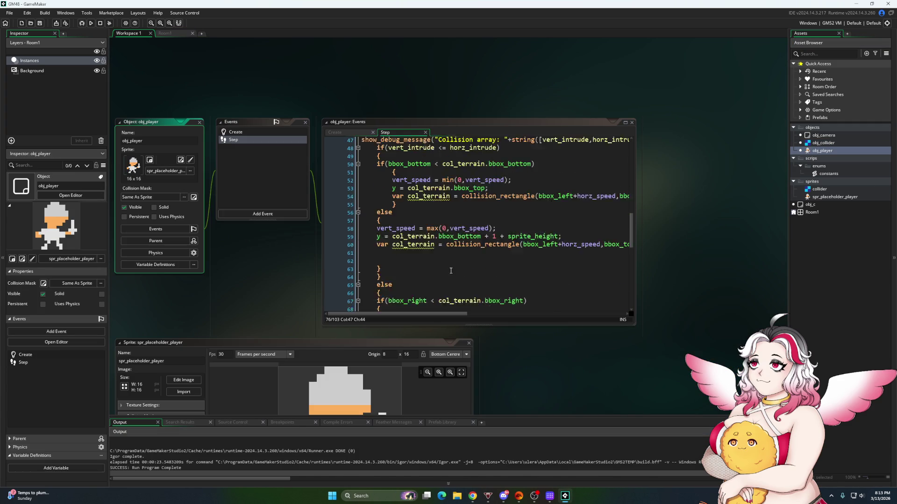
{"action": "scroll", "coordinate": [449, 267], "scroll_direction": "up", "scroll_amount": 5}
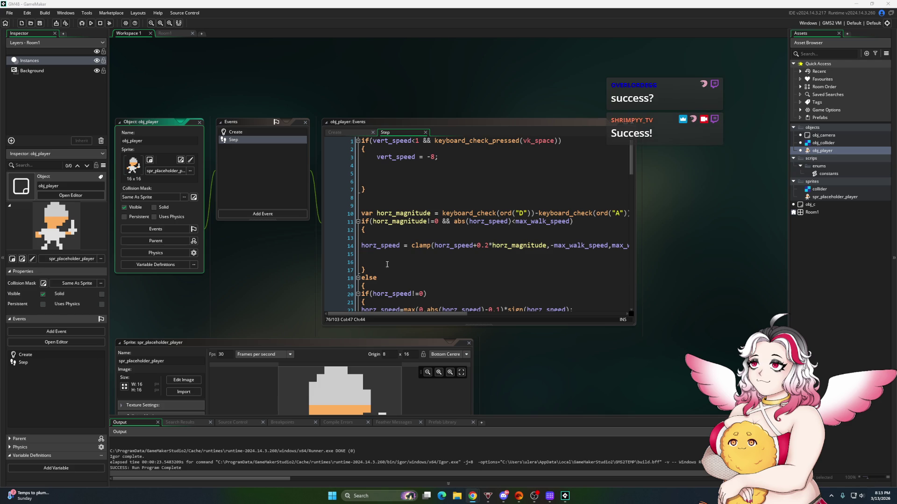
{"action": "left_click", "coordinate": [416, 169]}
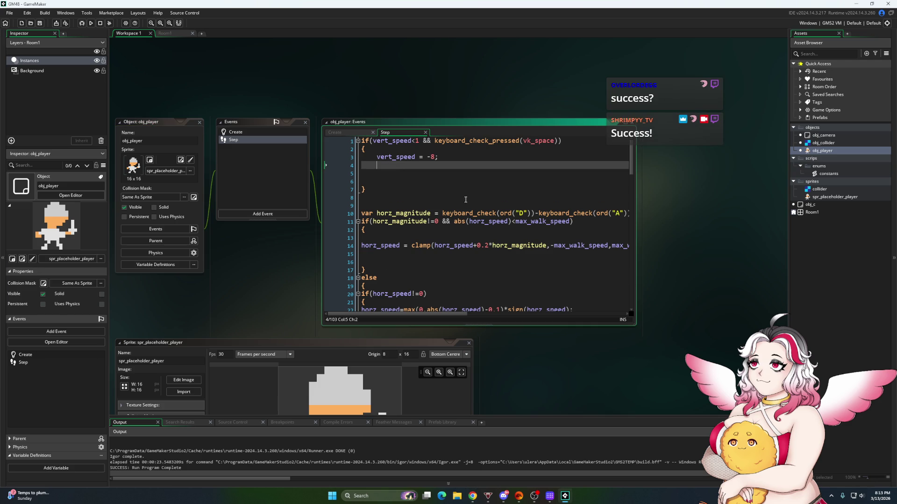
{"action": "left_click", "coordinate": [91, 23]}
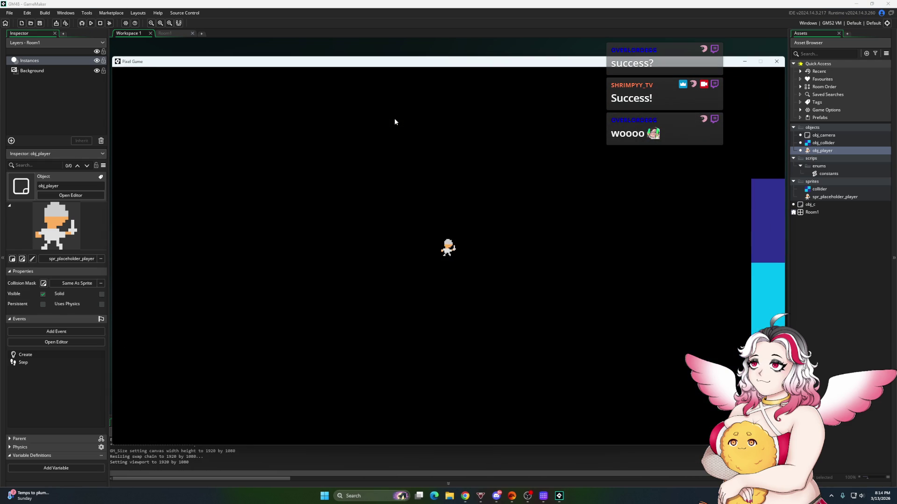
Walk left and right, jump into the pillar, then move the game window aside and close it
{"action": "key", "text": "Left"}
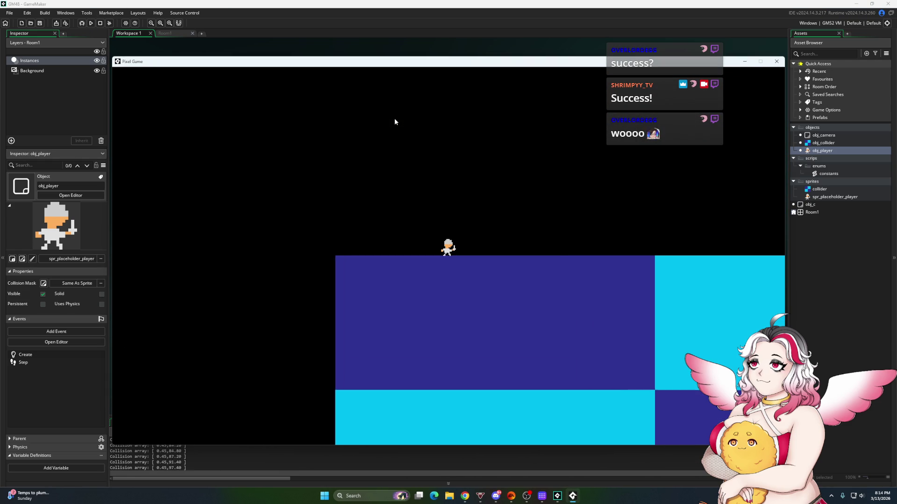
{"action": "key", "text": "Right"}
{"action": "key", "text": "space"}
{"action": "key", "text": "Right"}
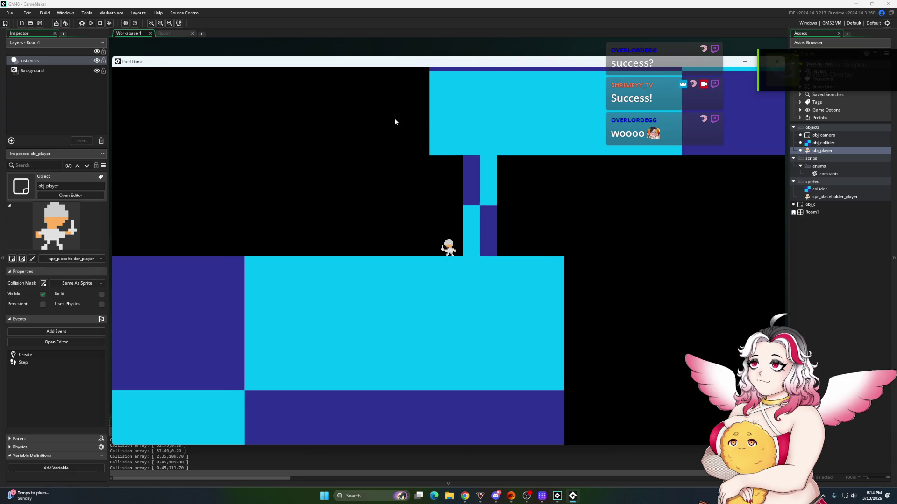
{"action": "key", "text": "Left"}
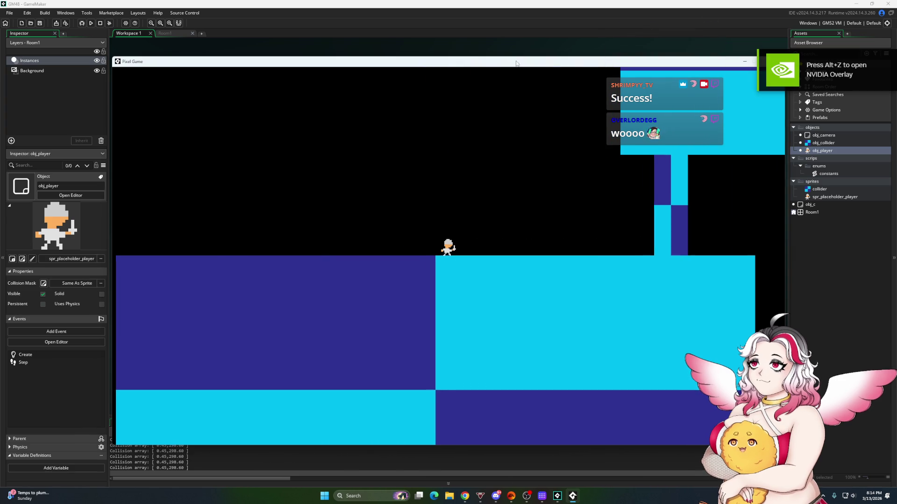
{"action": "left_click_drag", "start_coordinate": [398, 61], "coordinate": [277, 76]}
{"action": "left_click", "coordinate": [655, 75]}
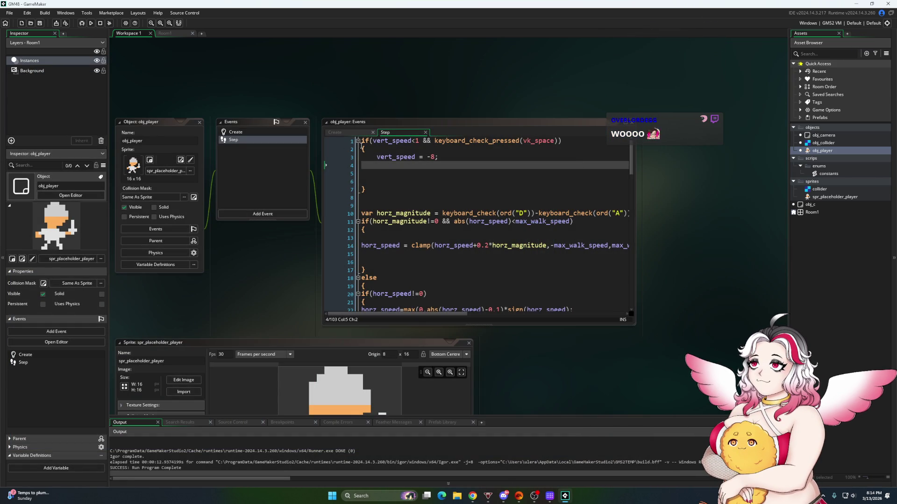
Add a Draw event calling draw_sprite_ext at round(x), round(y) with c_white and alpha 1, then open obj_camera
{"action": "left_click", "coordinate": [242, 213]}
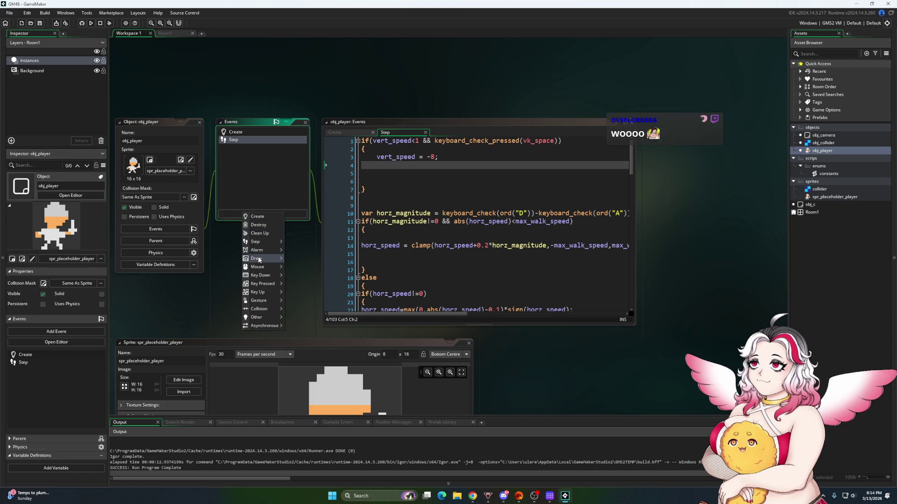
{"action": "left_click", "coordinate": [291, 258]}
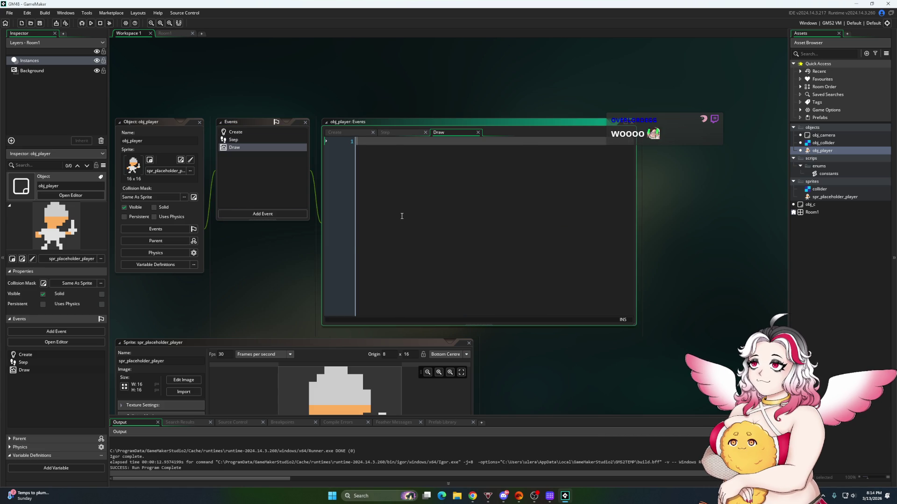
{"action": "type", "text": "draw_sp"}
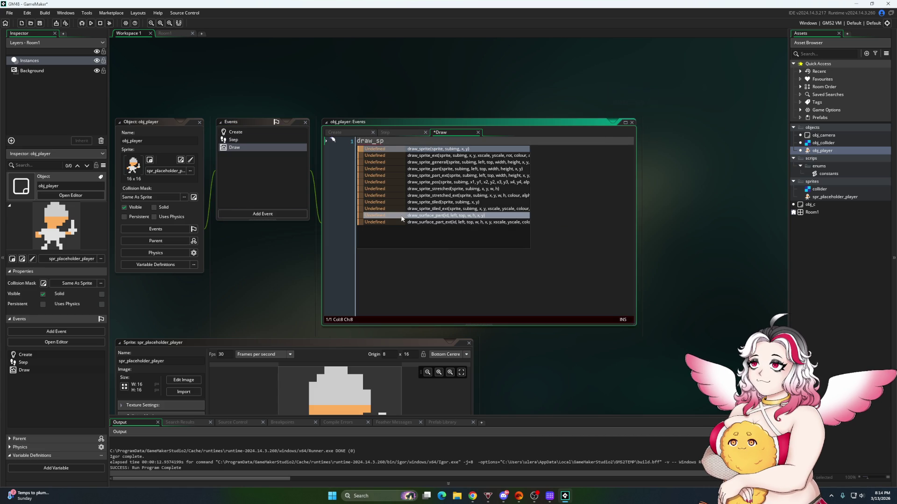
{"action": "type", "text": "rite_ex"}
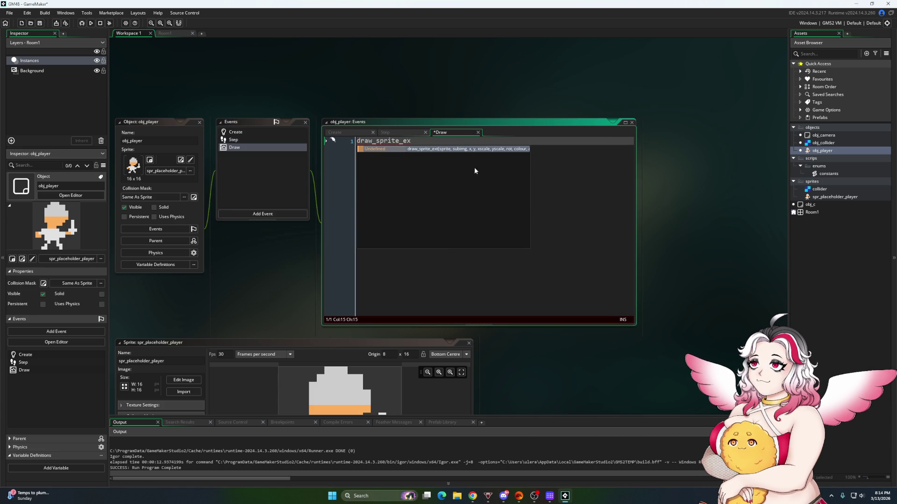
{"action": "type", "text": "t(sprite_index,"}
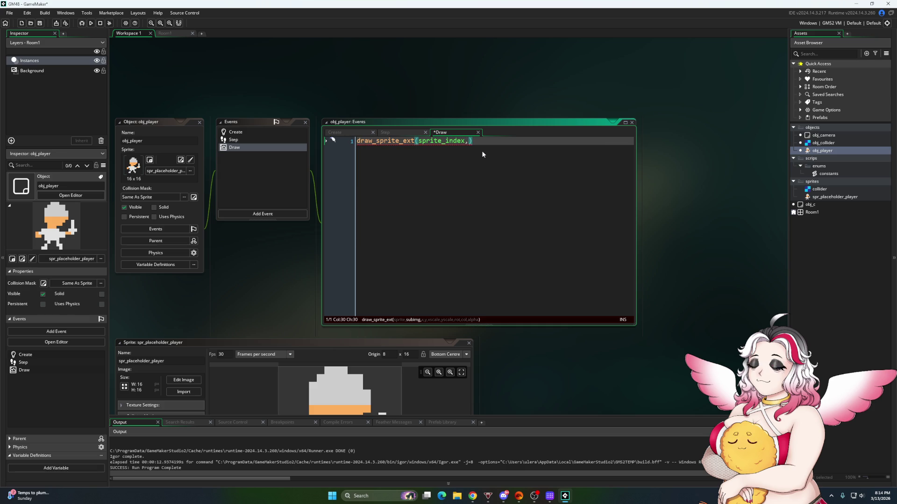
{"action": "type", "text": "image_in"}
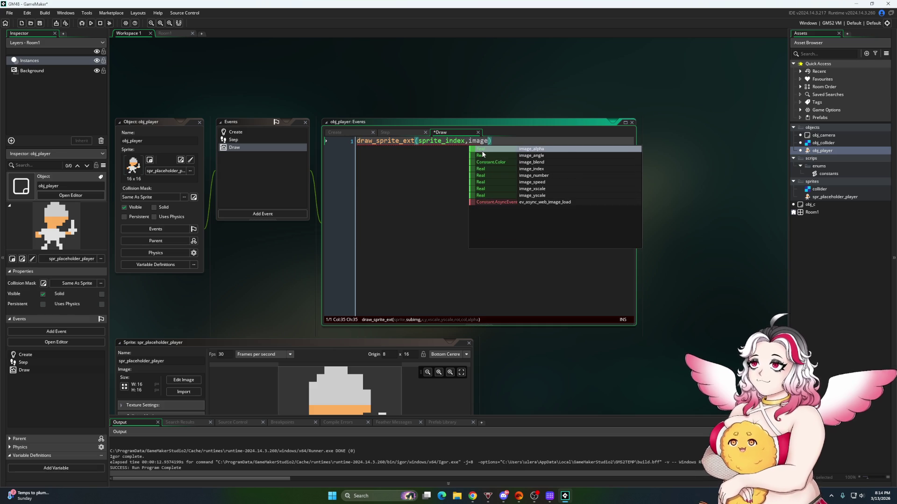
{"action": "type", "text": "dex,round"}
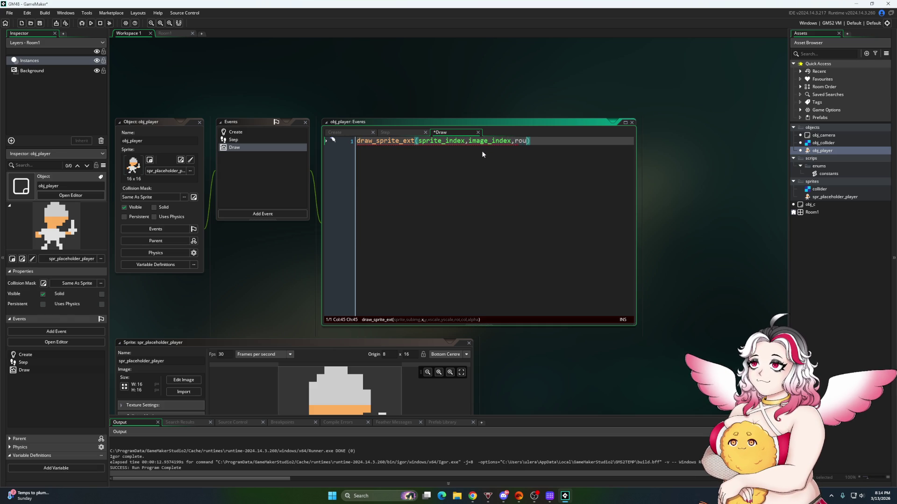
{"action": "type", "text": "(x,"}
{"action": "key", "text": "BackSpace"}
{"action": "type", "text": "),round(y"}
{"action": "type", "text": "),"}
{"action": "type", "text": "image_sca"}
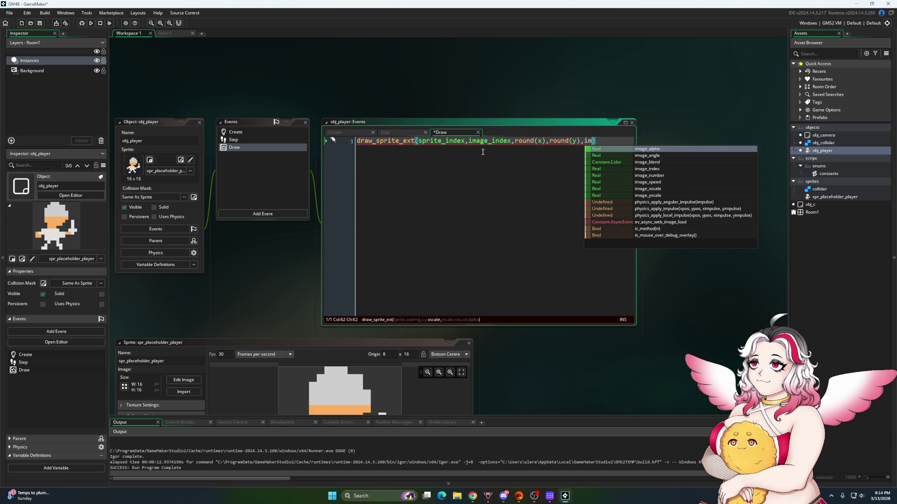
{"action": "type", "text": "l"}
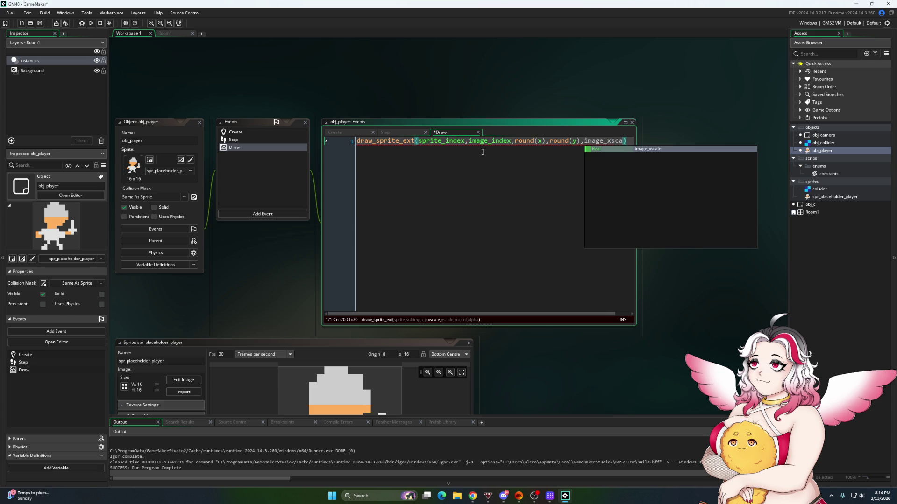
{"action": "key", "text": "Return"}
{"action": "type", "text": ",ima"}
{"action": "type", "text": "ge_ysca"}
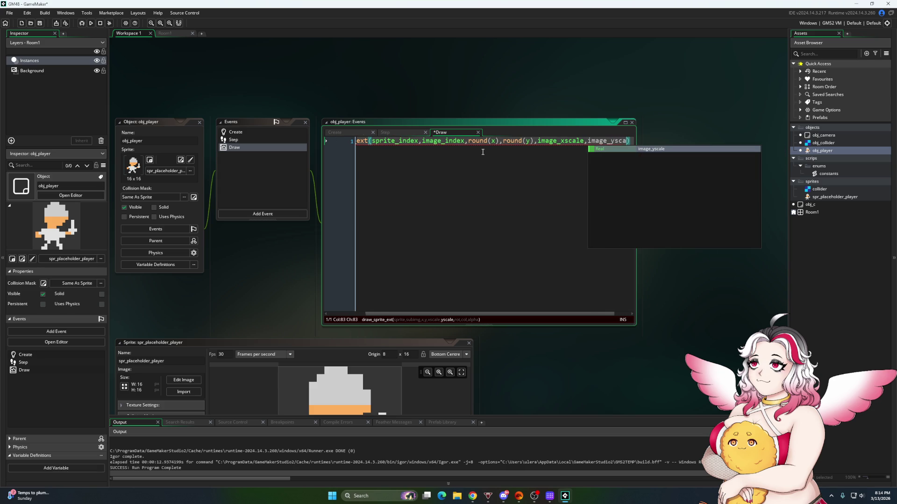
{"action": "key", "text": "Return"}
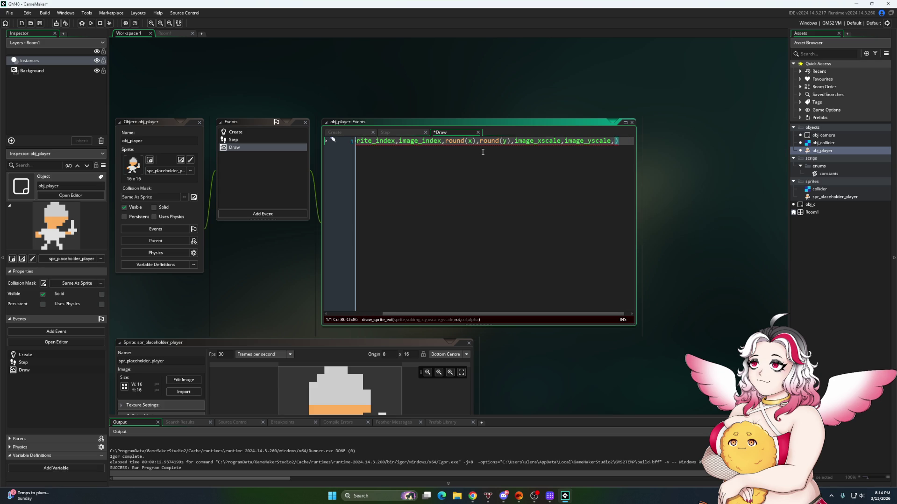
{"action": "type", "text": "_white,1)"}
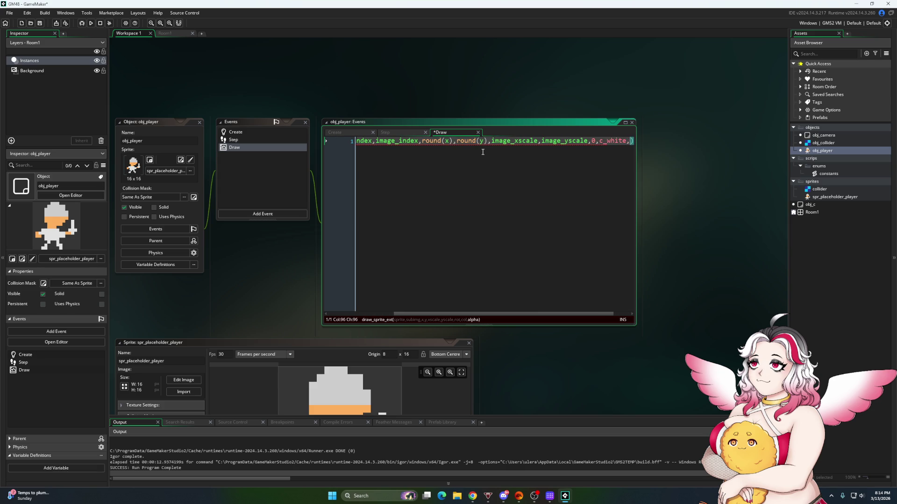
{"action": "type", "text": ";"}
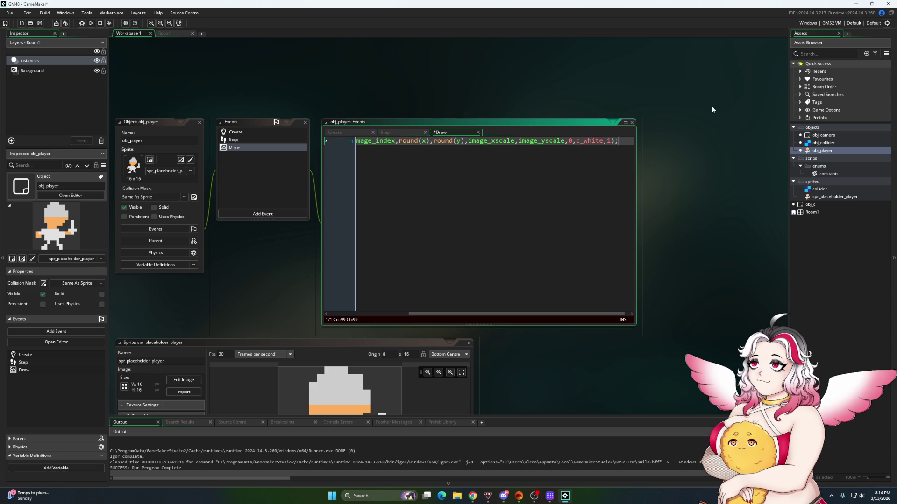
{"action": "double_click", "coordinate": [811, 134]}
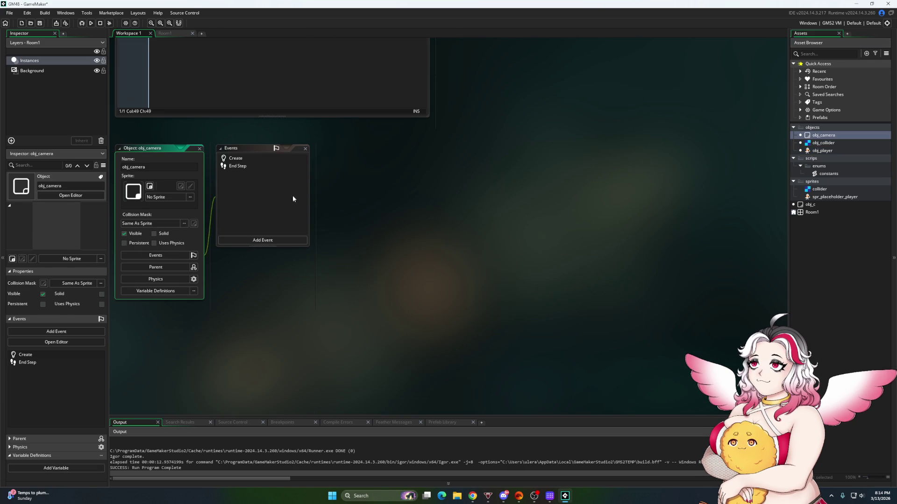
Wrap both obj_player.x/obj_player.y pairs in End Step's matrix_build_lookat with round() and save
{"action": "left_click", "coordinate": [237, 167]}
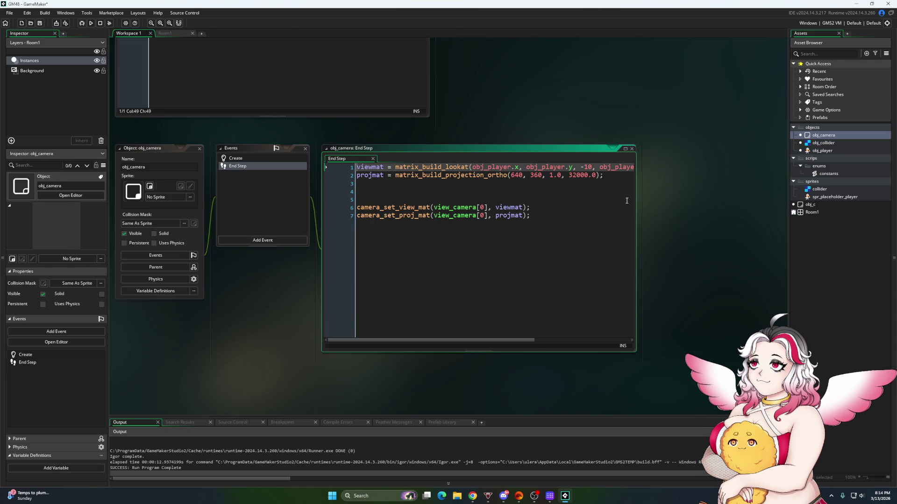
{"action": "mouse_move", "coordinate": [634, 351]}
{"action": "left_mouse_down"}
{"action": "mouse_move", "coordinate": [696, 400]}
{"action": "mouse_move", "coordinate": [756, 407]}
{"action": "left_mouse_up"}
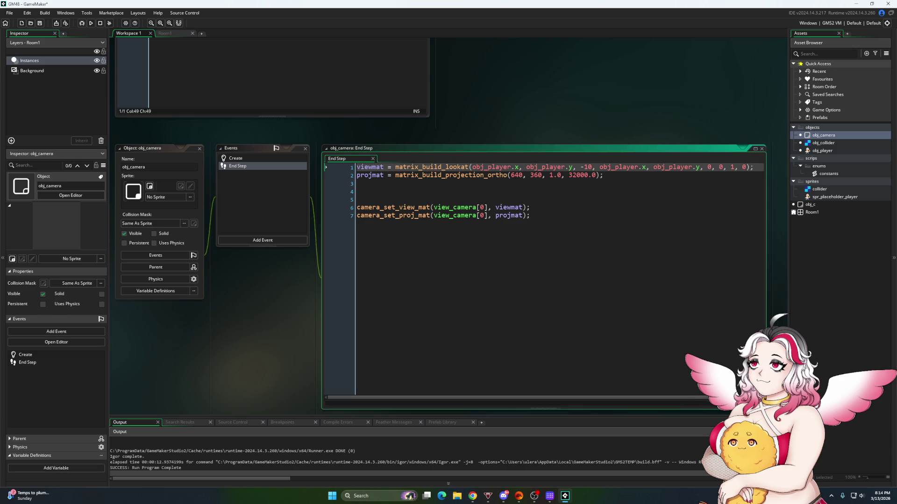
{"action": "left_click", "coordinate": [471, 168]}
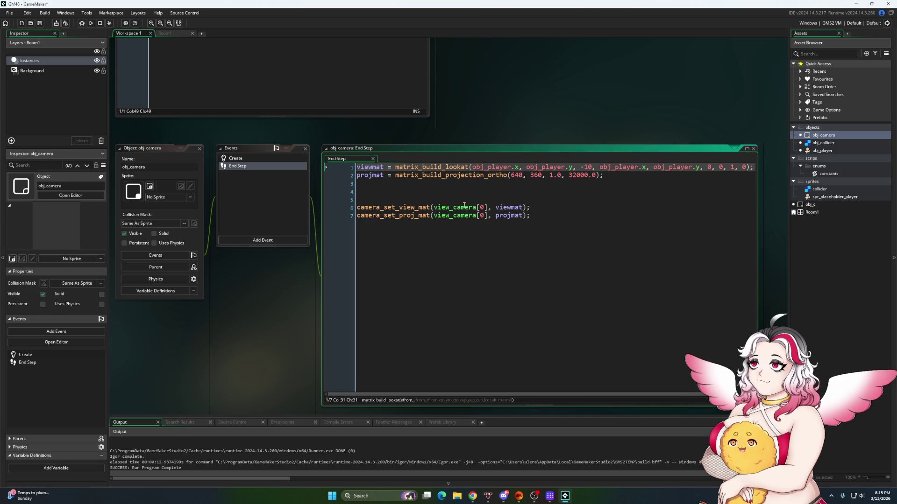
{"action": "type", "text": "round("}
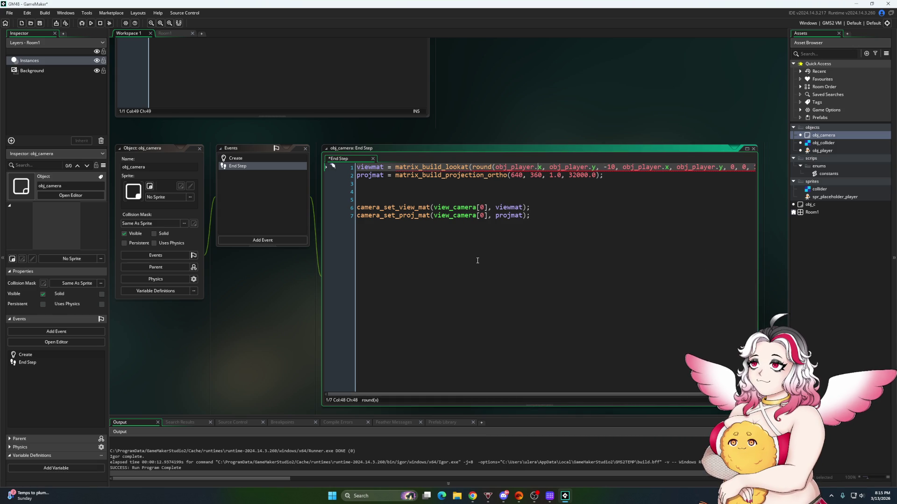
{"action": "type", "text": ")"}
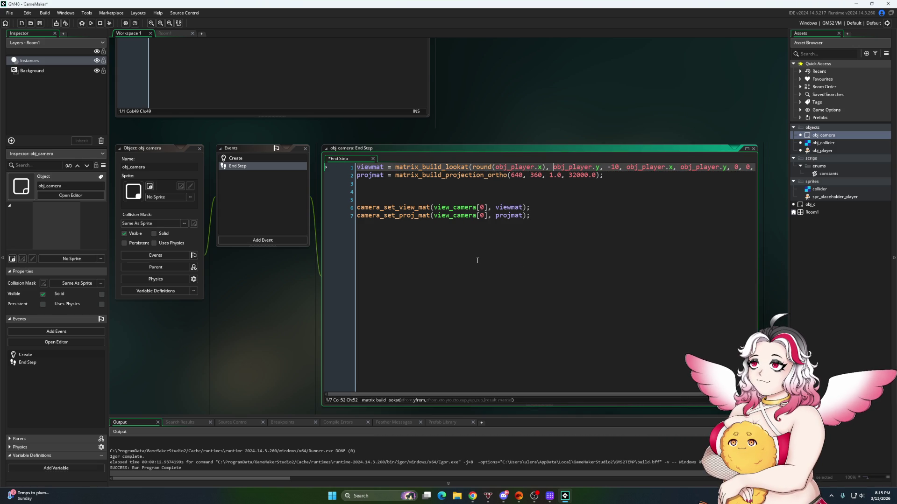
{"action": "type", "text": "round("}
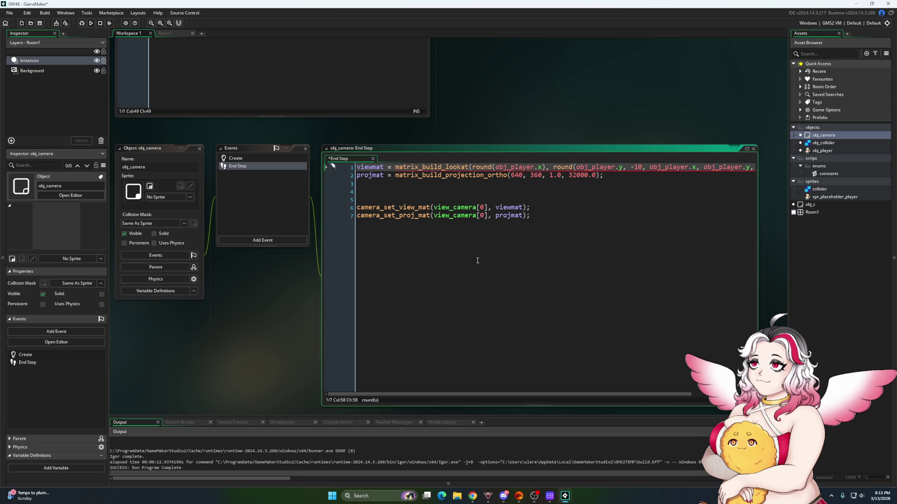
{"action": "key", "text": "Right"}
{"action": "key", "text": "Right"}
{"action": "type", "text": ")"}
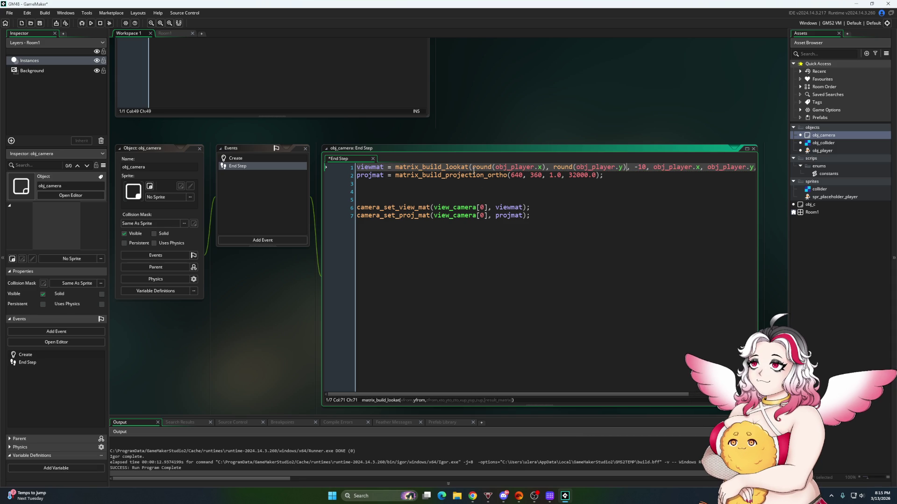
{"action": "left_click_drag", "start_coordinate": [473, 168], "coordinate": [626, 168]}
{"action": "key", "text": "ctrl+c"}
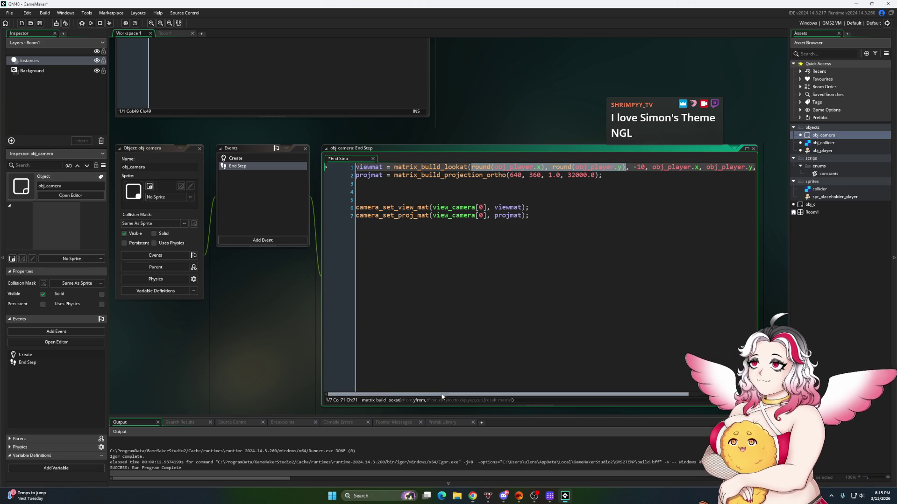
{"action": "left_click_drag", "start_coordinate": [475, 395], "coordinate": [539, 396]}
{"action": "left_click_drag", "start_coordinate": [679, 167], "coordinate": [583, 167]}
{"action": "key", "text": "ctrl+v"}
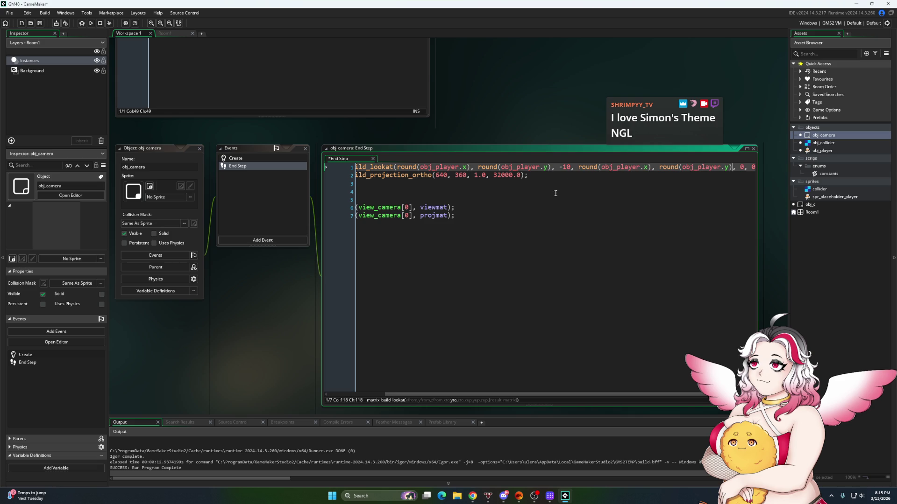
{"action": "left_click", "coordinate": [40, 23]}
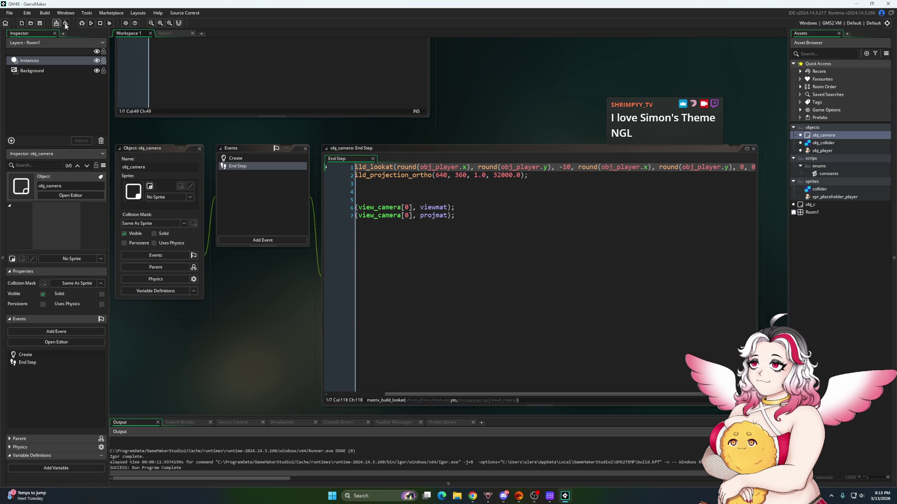
Run the game, test the rounded camera by walking left and right and jumping repeatedly, then close it
{"action": "left_click", "coordinate": [91, 23]}
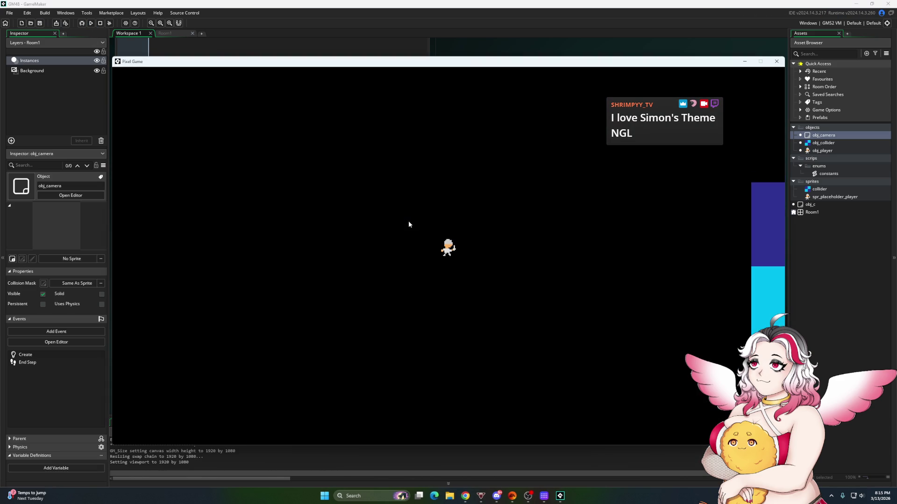
{"action": "key", "text": "Right"}
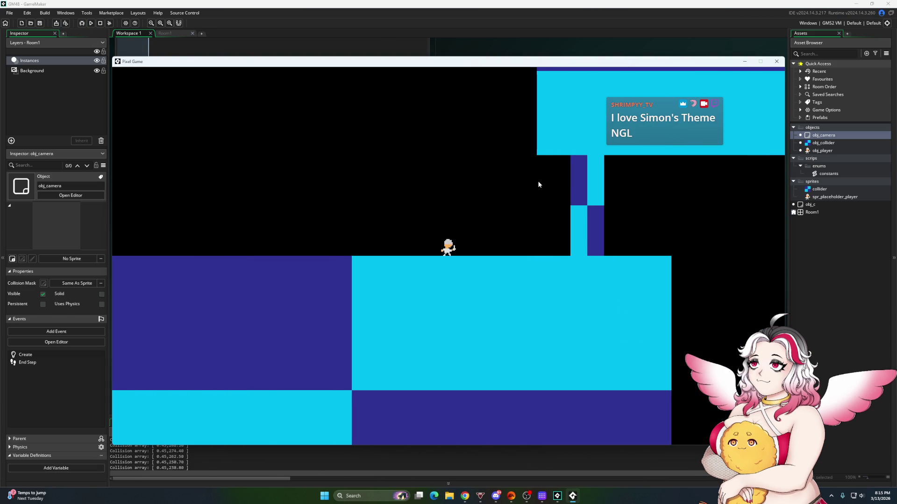
{"action": "key", "text": "space"}
{"action": "key", "text": "Left"}
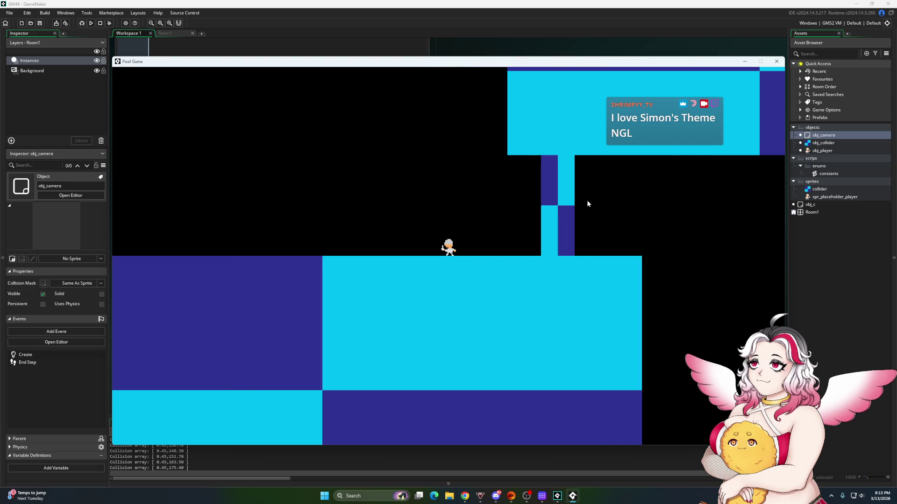
{"action": "key", "text": "Right"}
{"action": "key", "text": "space"}
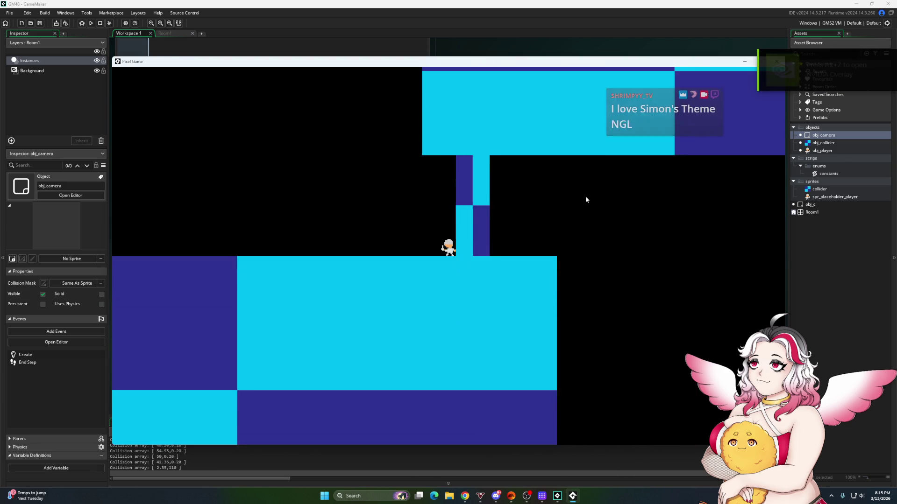
{"action": "key", "text": "Left"}
{"action": "key", "text": "Right"}
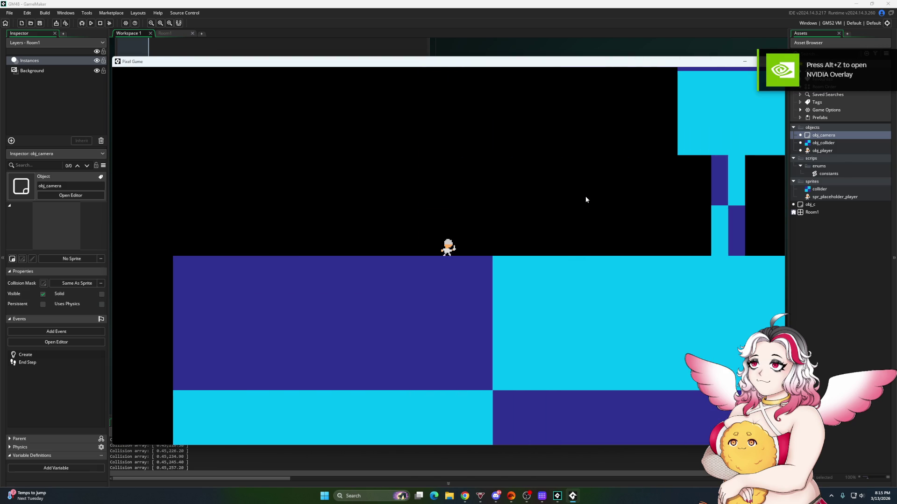
{"action": "key", "text": "space"}
{"action": "key", "text": "Right"}
{"action": "key", "text": "space"}
{"action": "key", "text": "Left"}
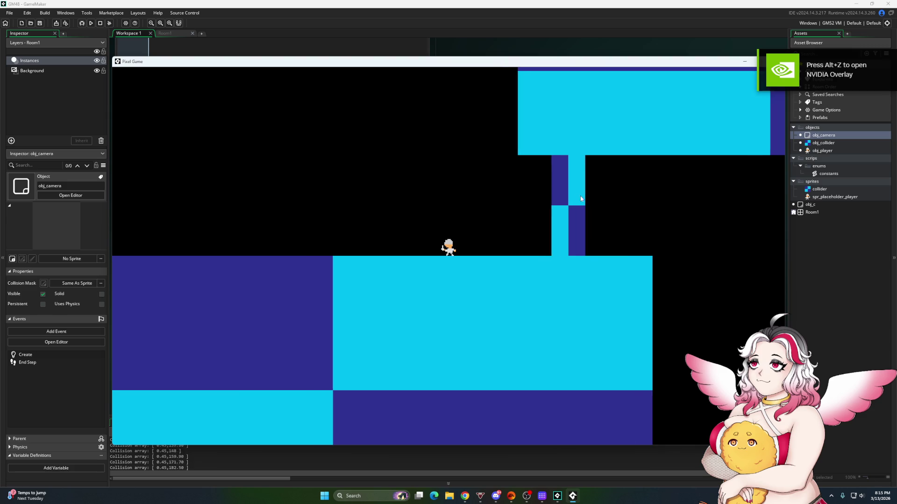
{"action": "key", "text": "space"}
{"action": "key", "text": "Right"}
{"action": "key", "text": "Left"}
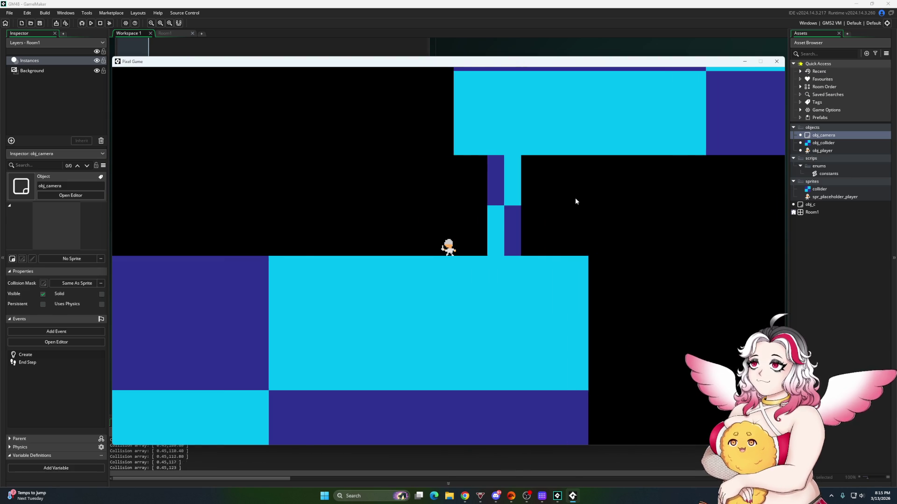
{"action": "key", "text": "Right"}
{"action": "key", "text": "space"}
{"action": "key", "text": "Left"}
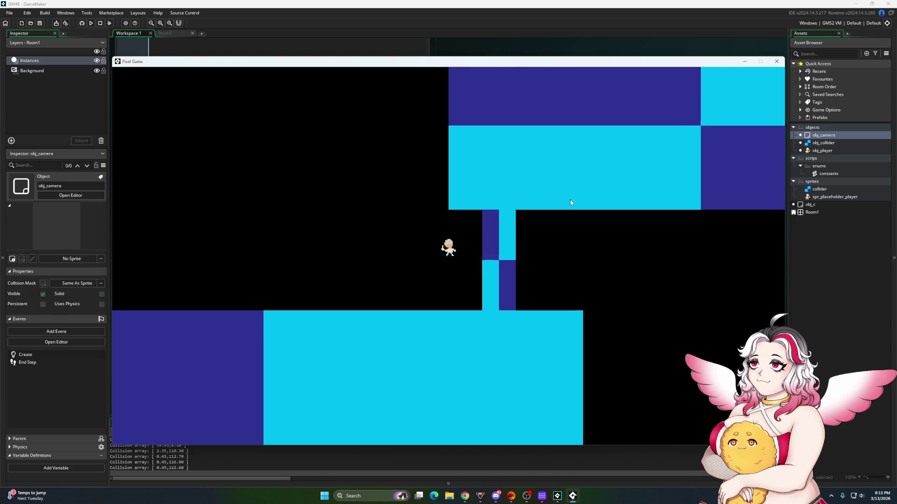
{"action": "key", "text": "Left"}
{"action": "key", "text": "space"}
{"action": "key", "text": "Right"}
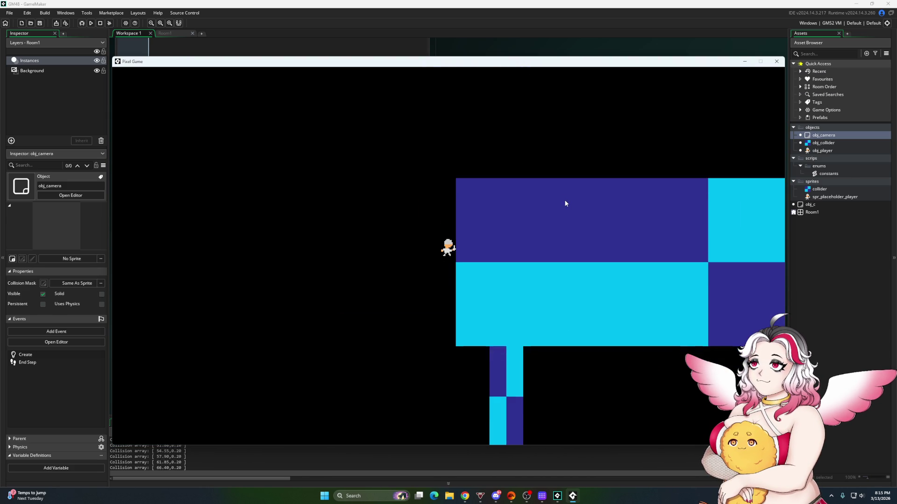
{"action": "key", "text": "Left"}
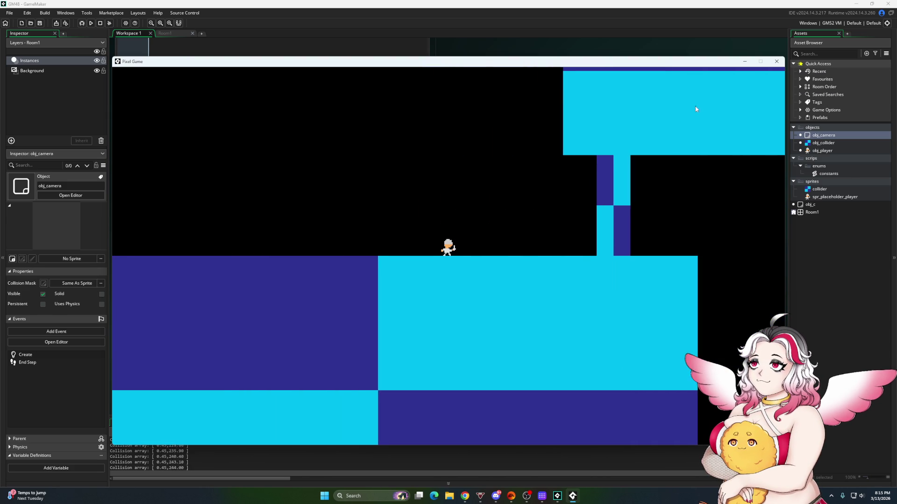
{"action": "key", "text": "space"}
{"action": "key", "text": "Right"}
{"action": "left_click", "coordinate": [777, 61]}
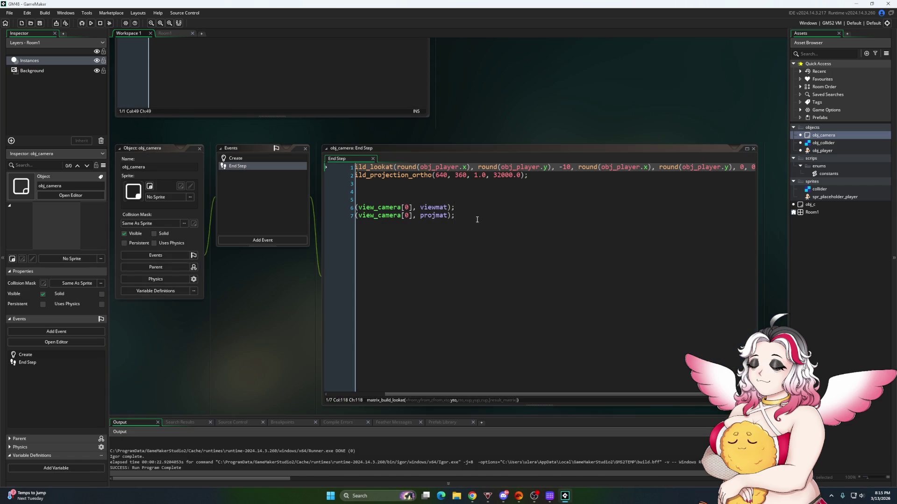
Open obj_player's Step event and insert blank lines below the jump block
{"action": "double_click", "coordinate": [815, 151]}
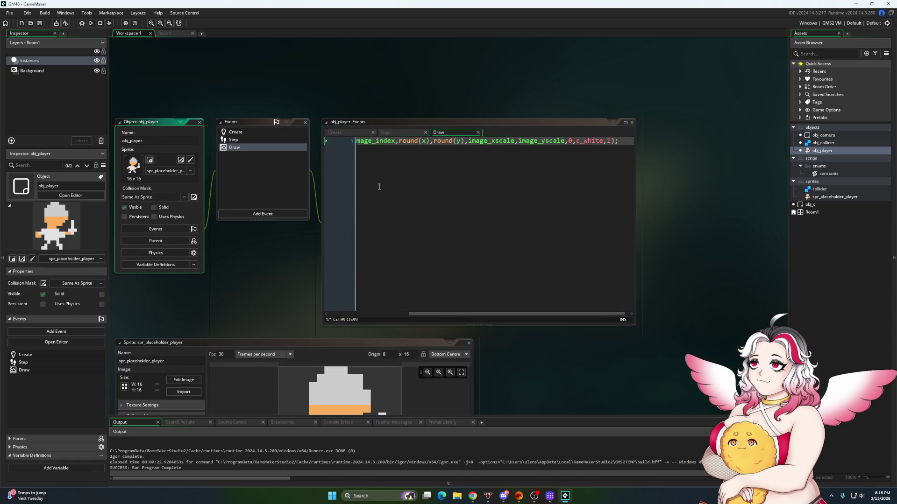
{"action": "left_click", "coordinate": [259, 141]}
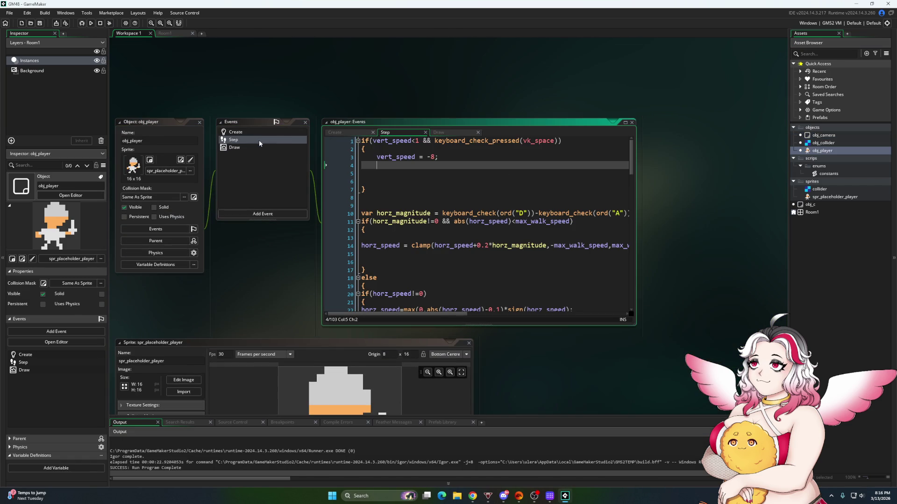
{"action": "left_click", "coordinate": [382, 196]}
{"action": "key", "text": "Return"}
{"action": "key", "text": "Return"}
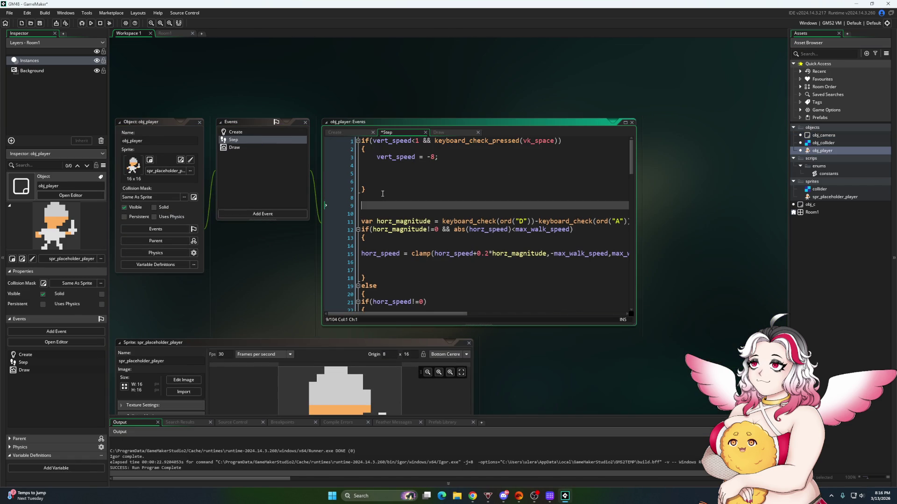
{"action": "key", "text": "Up"}
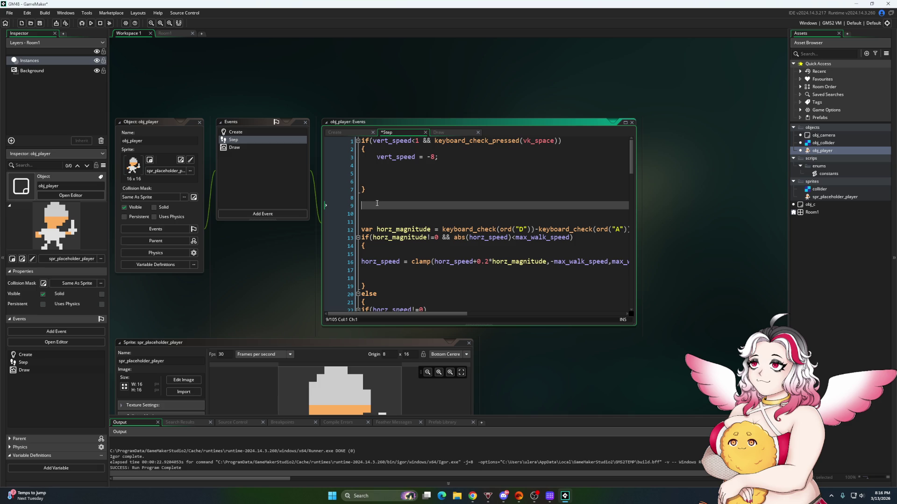
{"action": "key", "text": "ctrl+space"}
{"action": "key", "text": "Escape"}
{"action": "key", "text": "Up"}
{"action": "key", "text": "Up"}
{"action": "key", "text": "Up"}
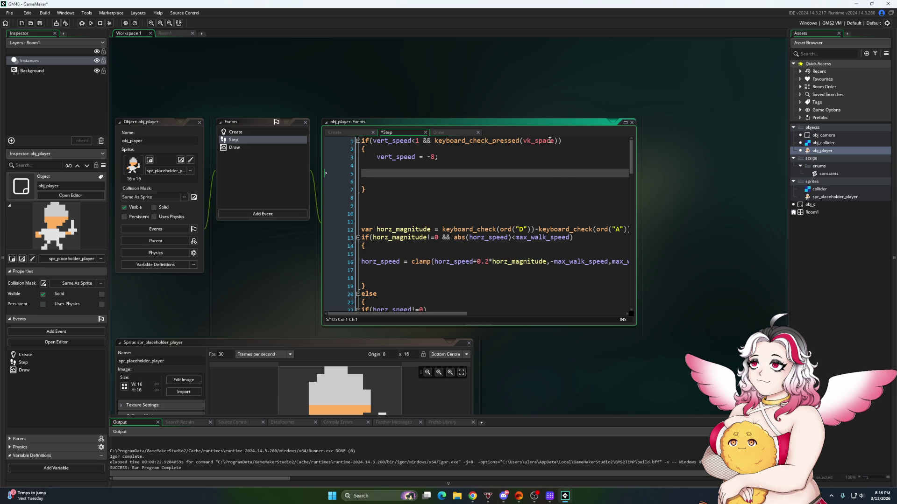
Remove the space-press condition from line 1 and open a blank line above vert_speed = -8
{"action": "left_click_drag", "start_coordinate": [558, 141], "coordinate": [434, 139]}
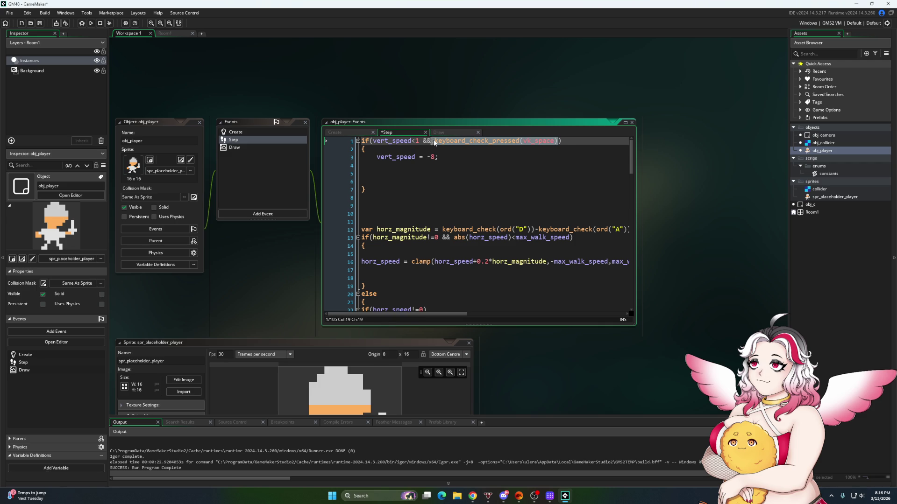
{"action": "key", "text": "BackSpace"}
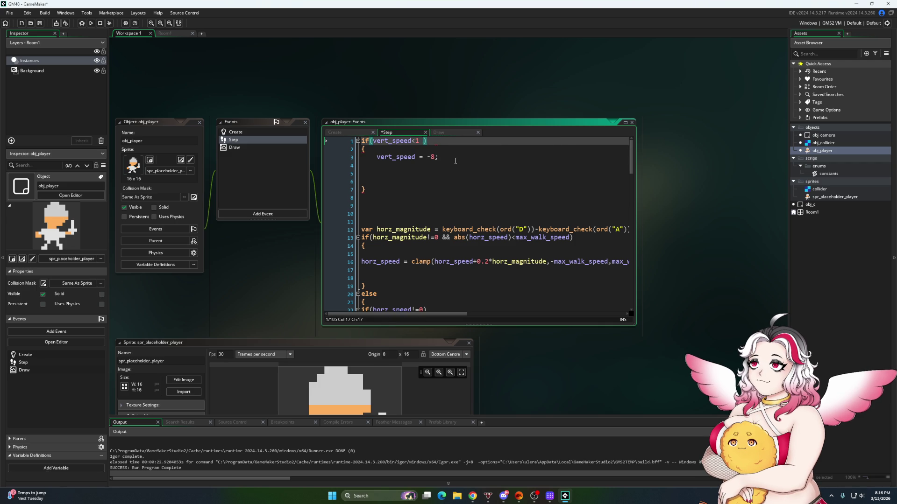
{"action": "key", "text": "Down"}
{"action": "key", "text": "Down"}
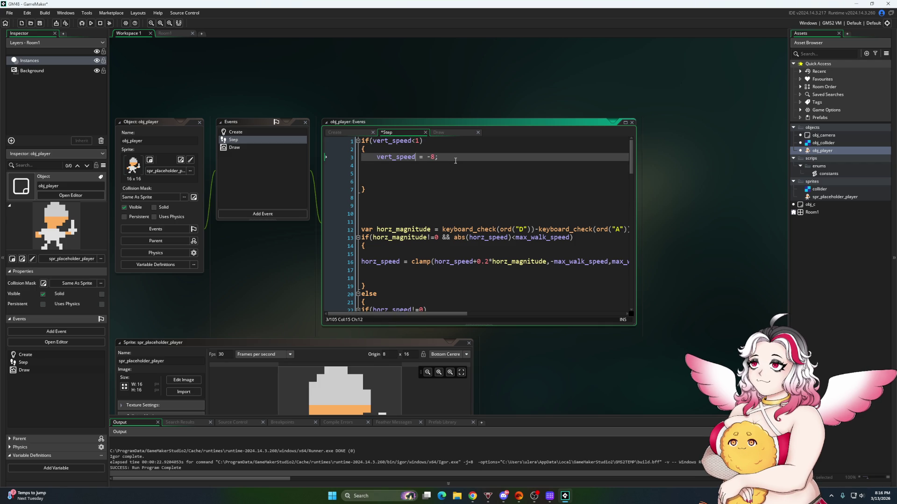
{"action": "key", "text": "Left"}
{"action": "key", "text": "Return"}
{"action": "key", "text": "Return"}
{"action": "key", "text": "Up"}
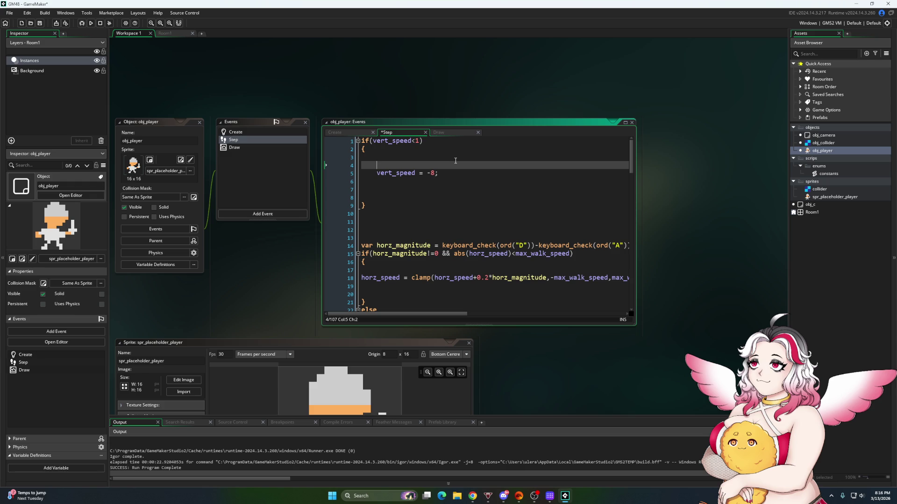
Add if(keyboard_check_pressed(vk_space) && collision_point(x,y+1,obj_collider,1,1)!=noone) before the jump
{"action": "type", "text": "if(keyboard_check_pressed(vk_space)"}
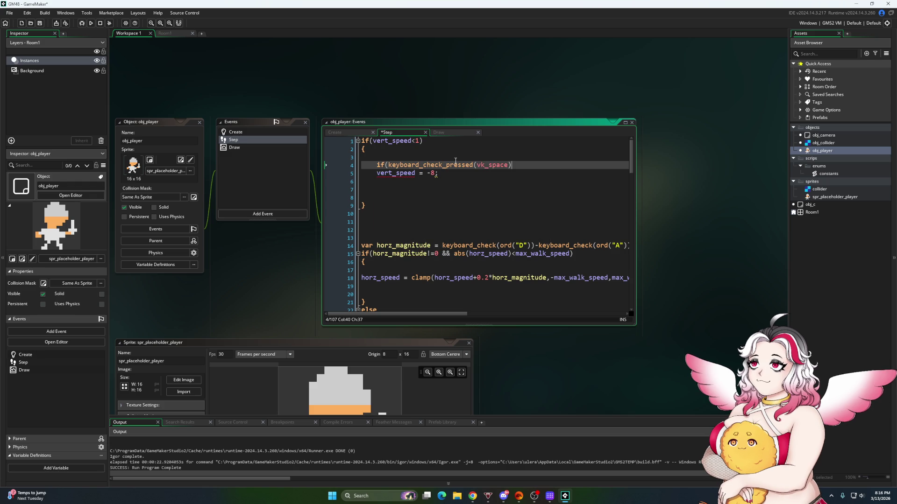
{"action": "type", "text": " && "}
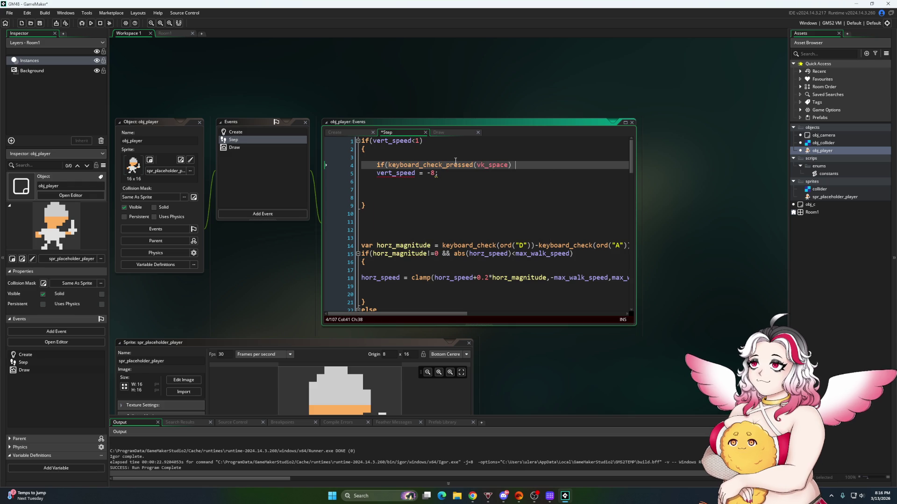
{"action": "type", "text": "coll"}
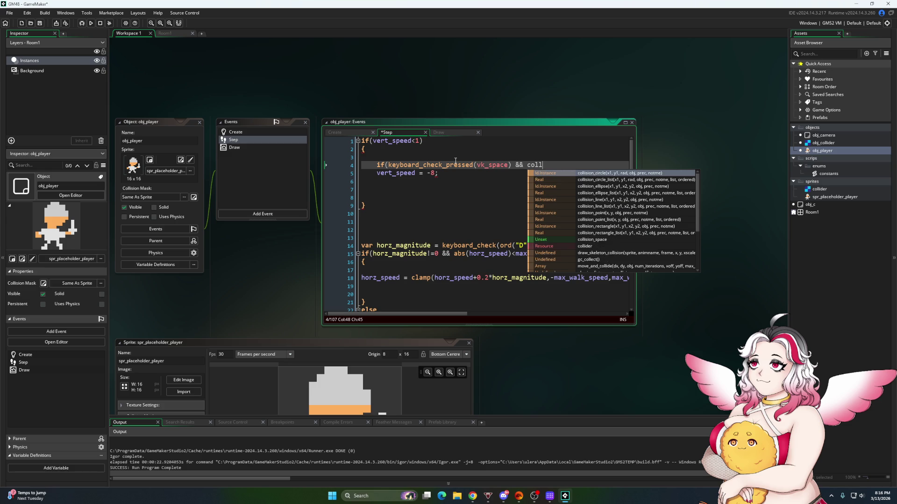
{"action": "type", "text": "ision_poi"}
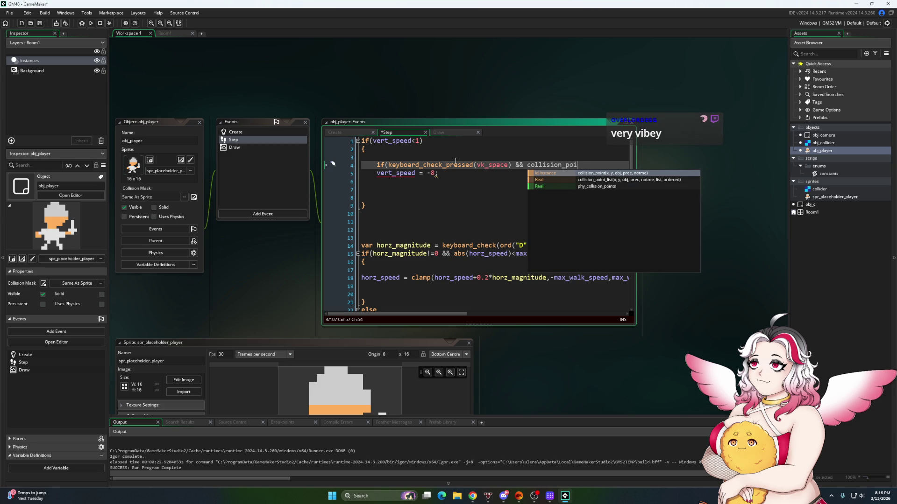
{"action": "key", "text": "Return"}
{"action": "type", "text": "x,b"}
{"action": "key", "text": "BackSpace"}
{"action": "type", "text": "y+1,"}
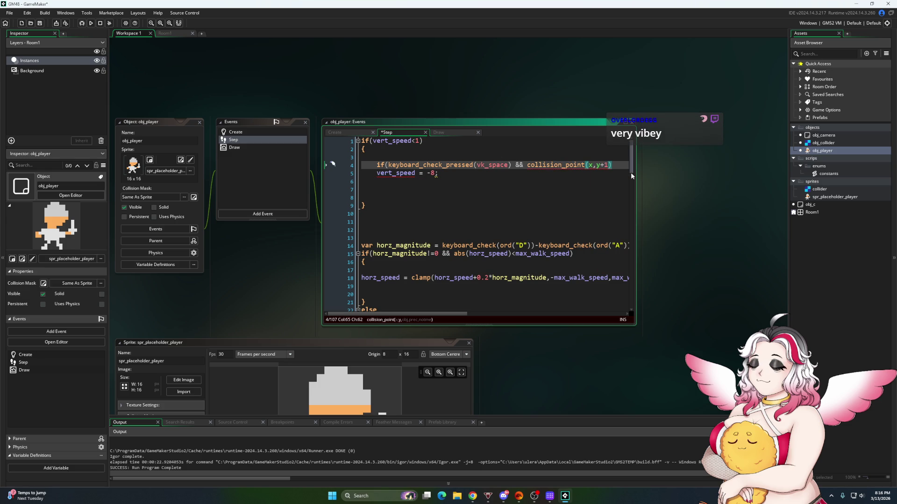
{"action": "type", "text": "obj_colli"}
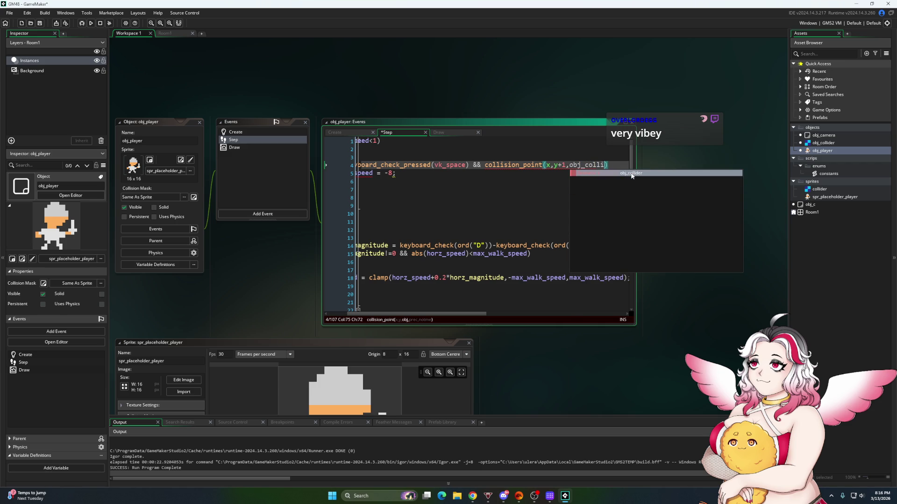
{"action": "left_click", "coordinate": [631, 173]}
{"action": "type", "text": ",1,1)"}
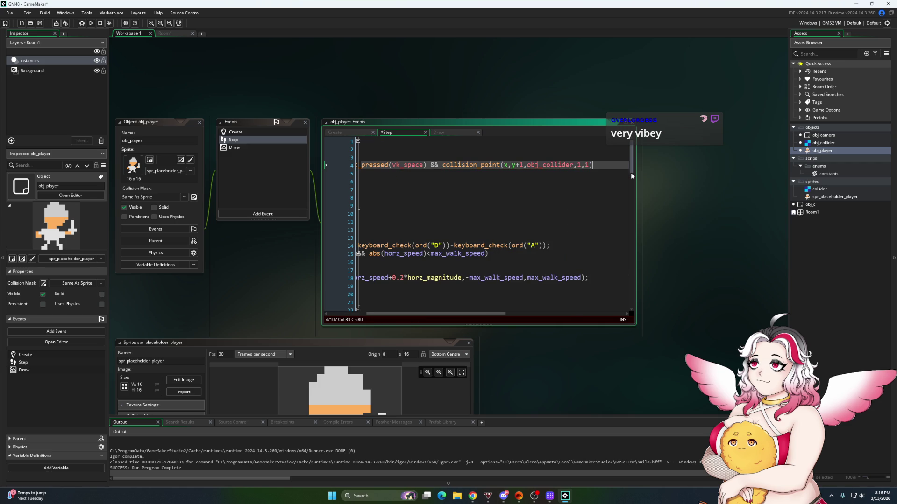
{"action": "type", "text": "!=noone"}
{"action": "key", "text": "Left"}
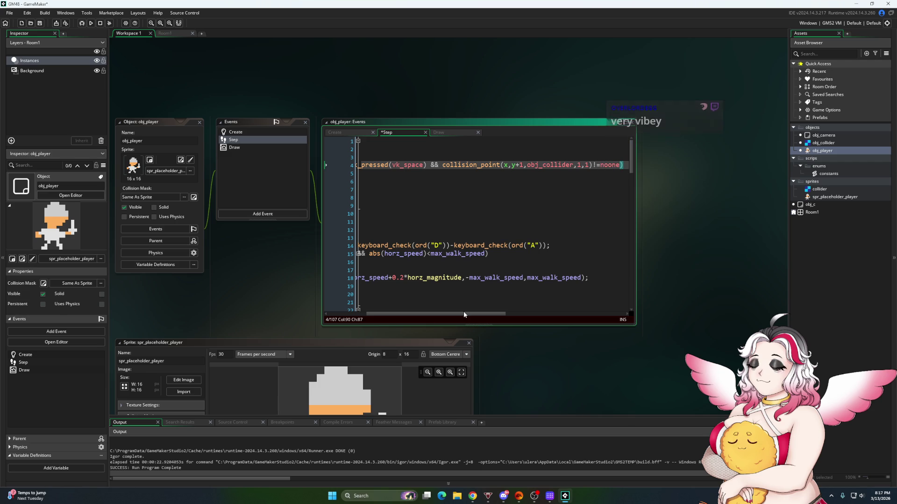
{"action": "left_click_drag", "start_coordinate": [446, 315], "coordinate": [385, 316]}
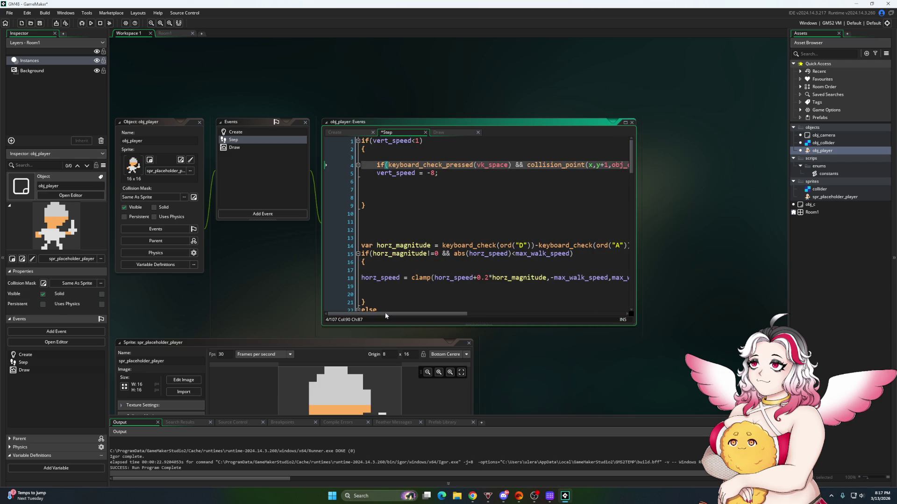
{"action": "left_click", "coordinate": [378, 174]}
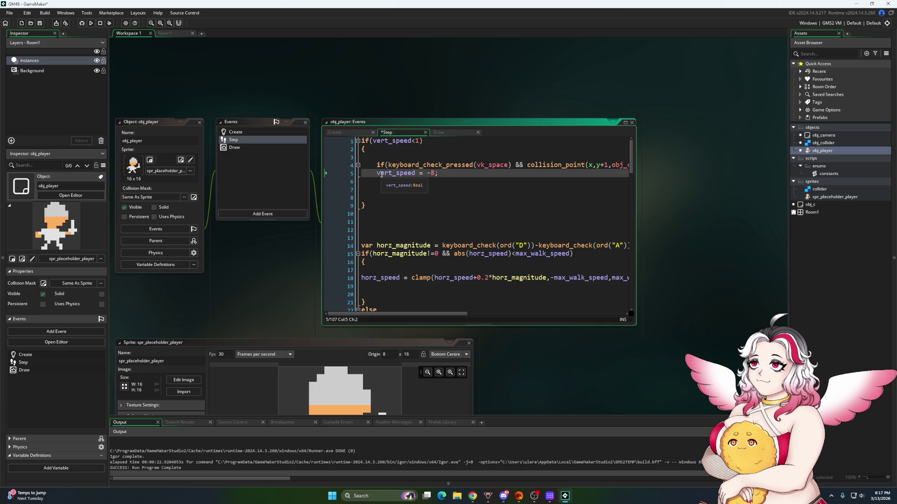
Wrap vert_speed = -8 in its own braces under the space-and-ground check
{"action": "key", "text": "Return"}
{"action": "key", "text": "Up"}
{"action": "key", "text": "Down"}
{"action": "key", "text": "Down"}
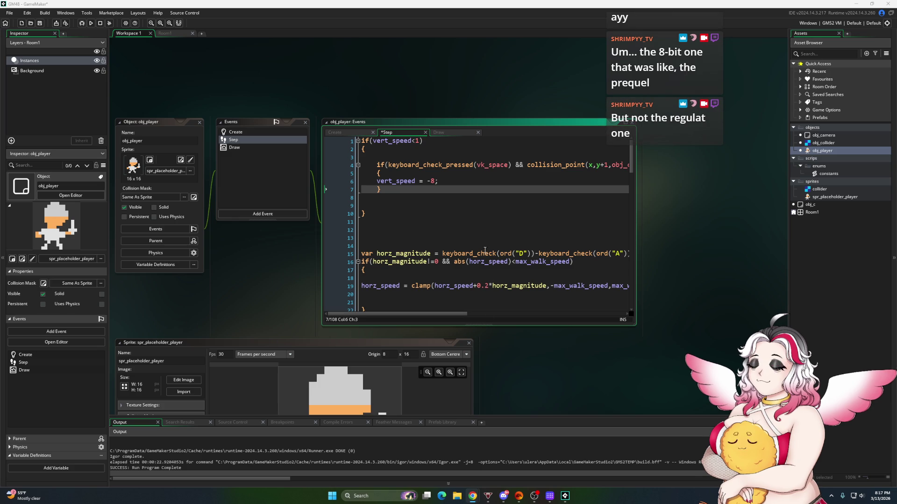
Begin an else if(key branch on line 8 after the inner jump block
{"action": "mouse_move", "coordinate": [536, 497]}
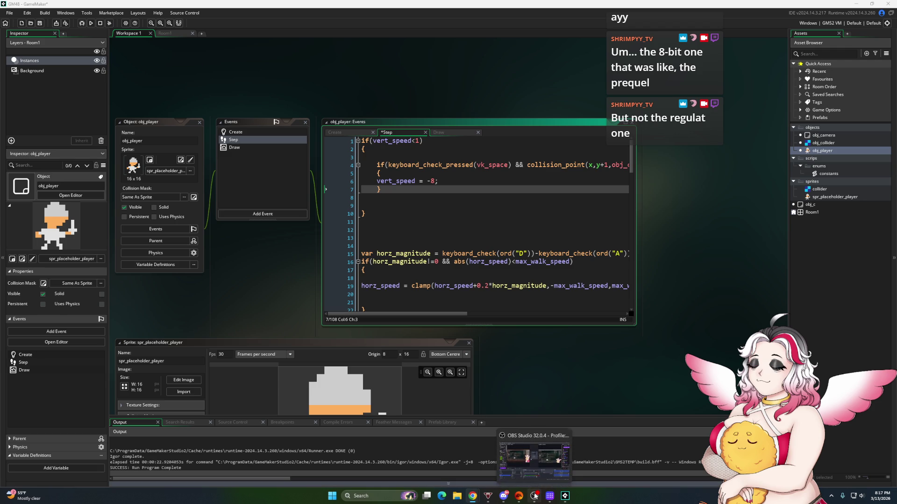
{"action": "left_click", "coordinate": [388, 201]}
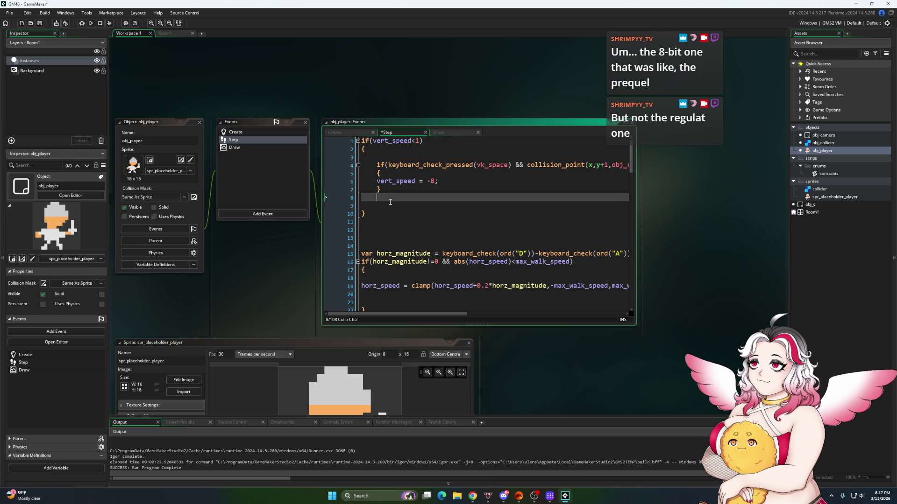
{"action": "type", "text": "else if("}
{"action": "type", "text": "key"}
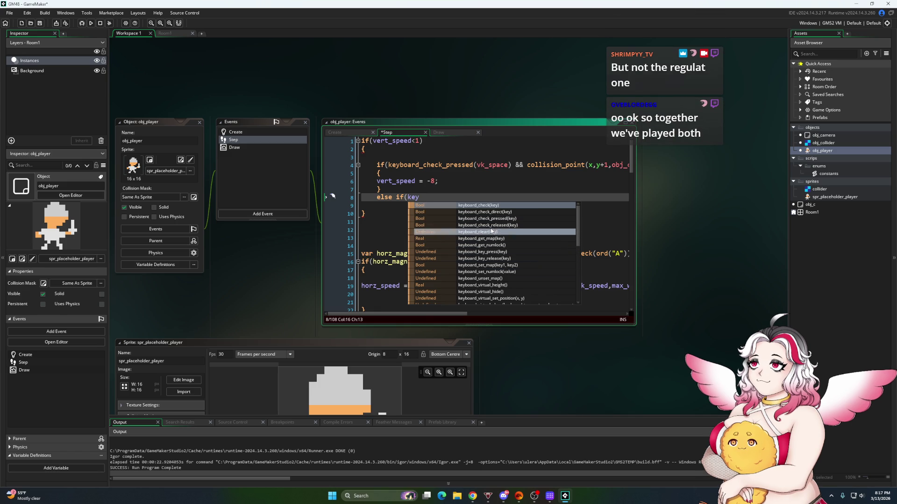
Complete line 8 as else if(keyboard_check_released(vk_space))
{"action": "left_click", "coordinate": [491, 228]}
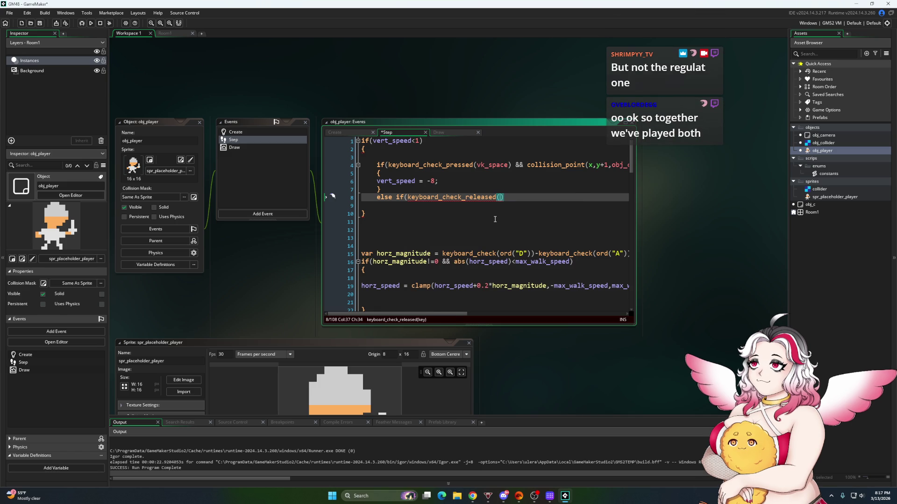
{"action": "type", "text": "vk_space"}
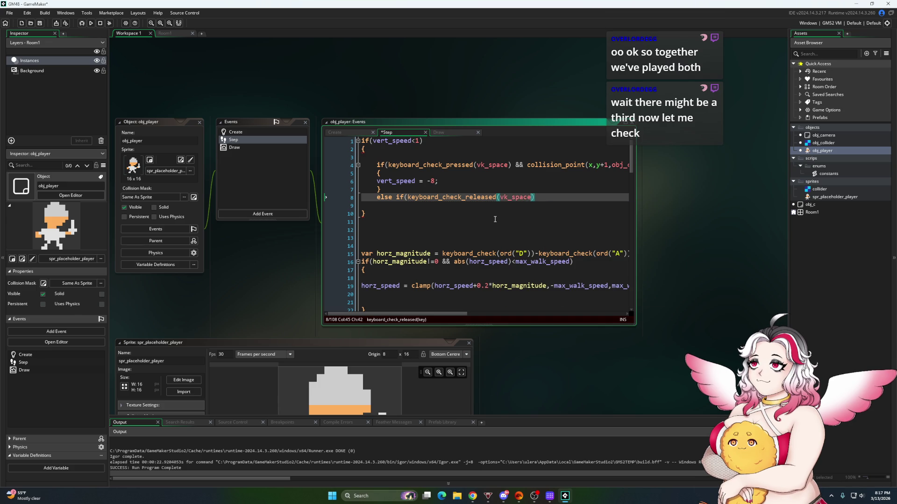
{"action": "key", "text": "Right"}
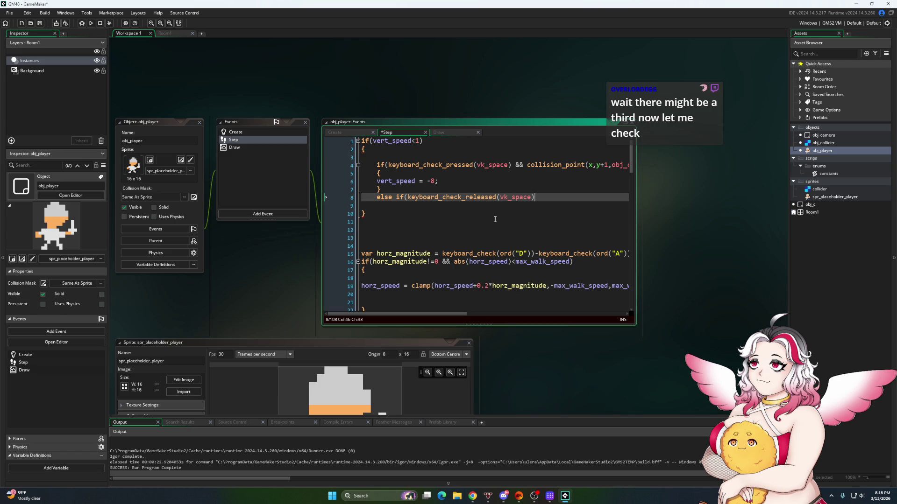
{"action": "type", "text": " &"}
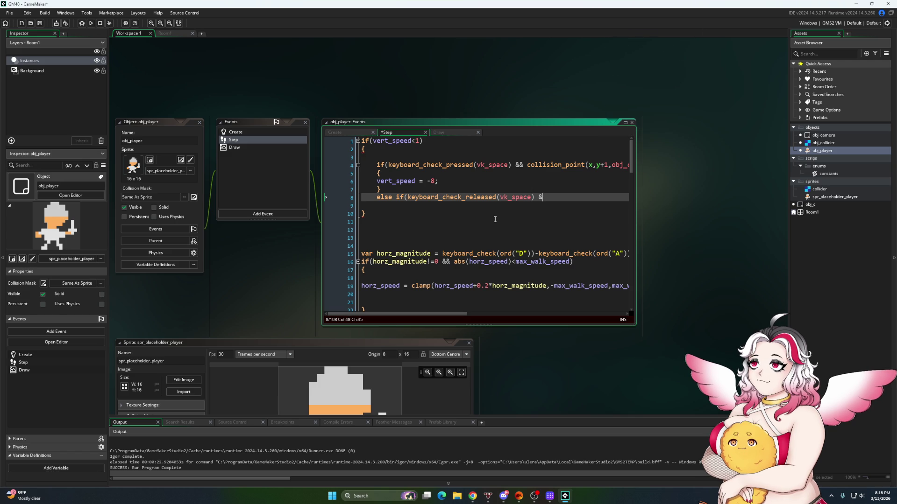
{"action": "type", "text": "& vert_spe"}
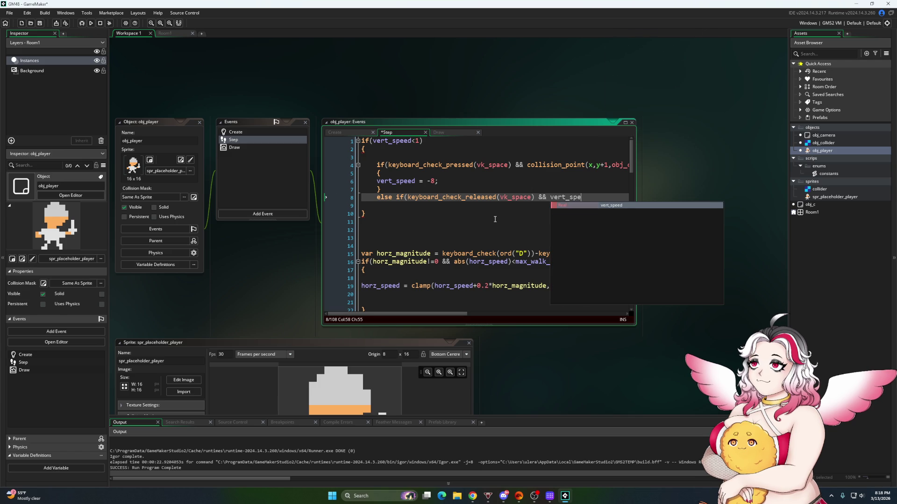
{"action": "type", "text": "ed < -4"}
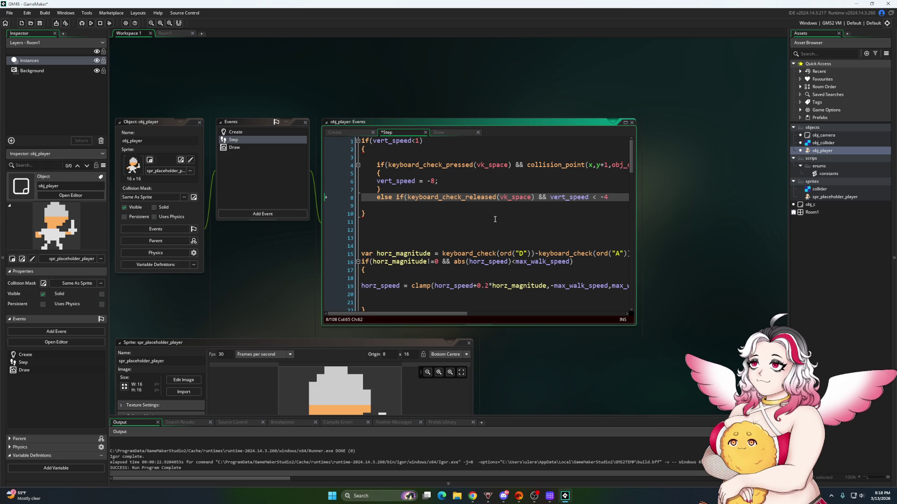
{"action": "key", "text": "BackSpace"}
{"action": "key", "text": "BackSpace"}
{"action": "key", "text": "BackSpace"}
{"action": "key", "text": "BackSpace"}
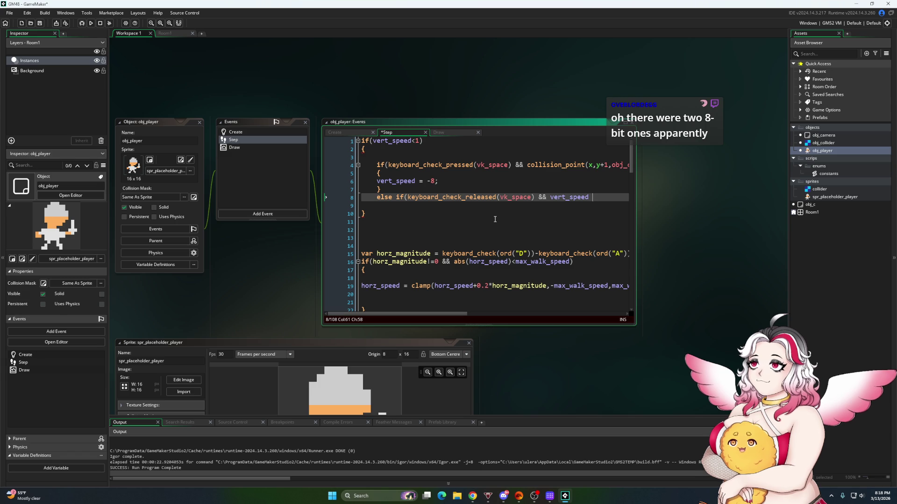
{"action": "type", "text": "<"}
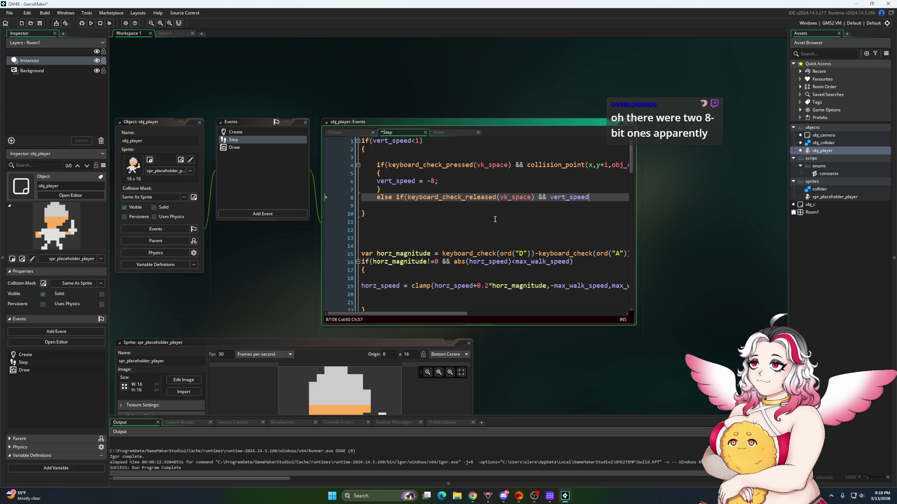
{"action": "key", "text": "BackSpace"}
{"action": "key", "text": "BackSpace"}
{"action": "key", "text": "BackSpace"}
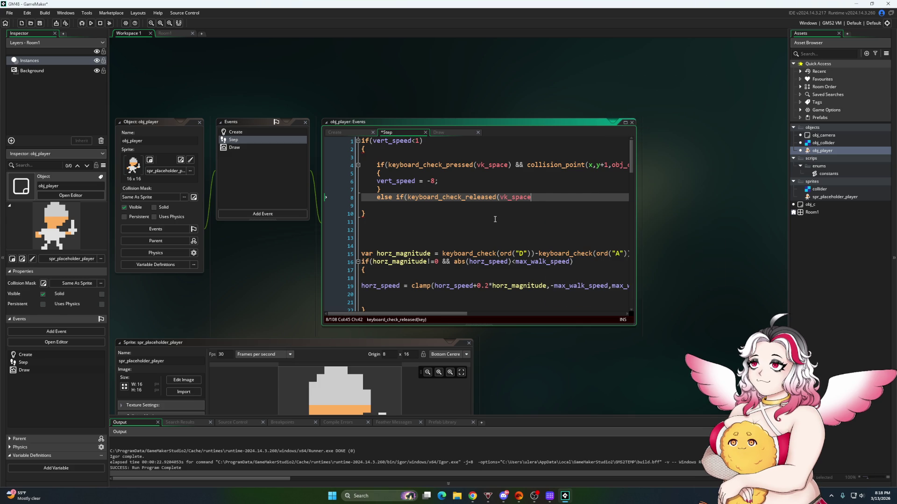
{"action": "type", "text": "))"}
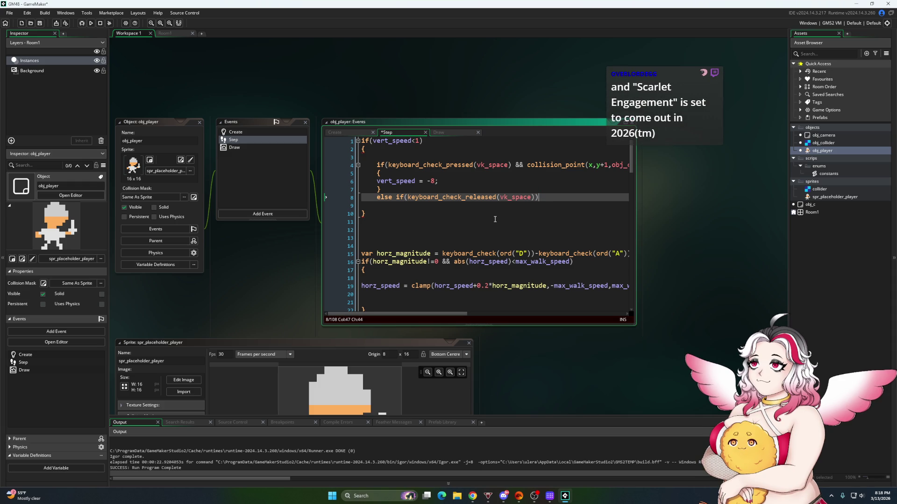
Give the release branch a block setting vert_speed=0; and run the game with F5
{"action": "key", "text": "Return"}
{"action": "type", "text": "{"}
{"action": "key", "text": "Return"}
{"action": "key", "text": "Return"}
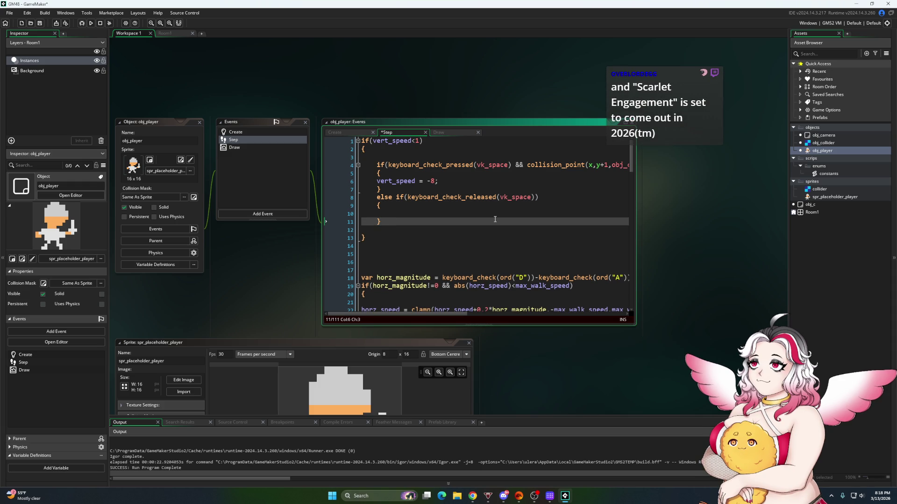
{"action": "key", "text": "Up"}
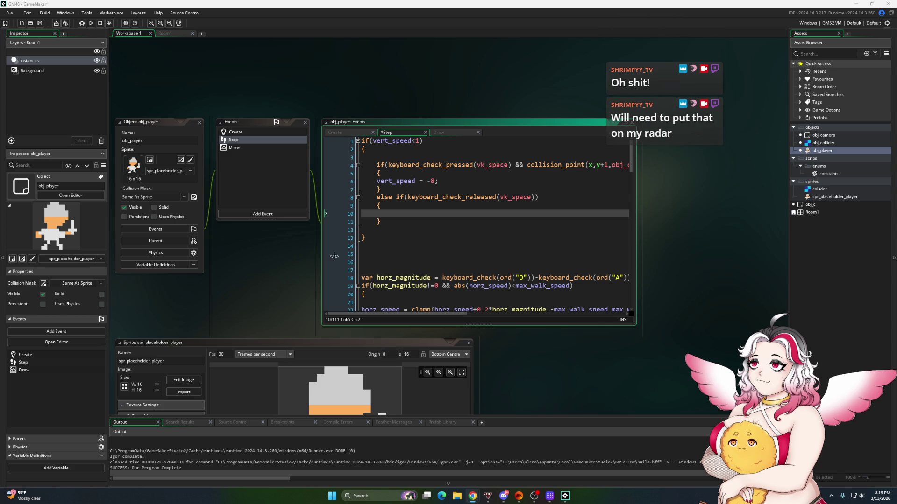
{"action": "left_click", "coordinate": [381, 214]}
{"action": "type", "text": "ert_sp"}
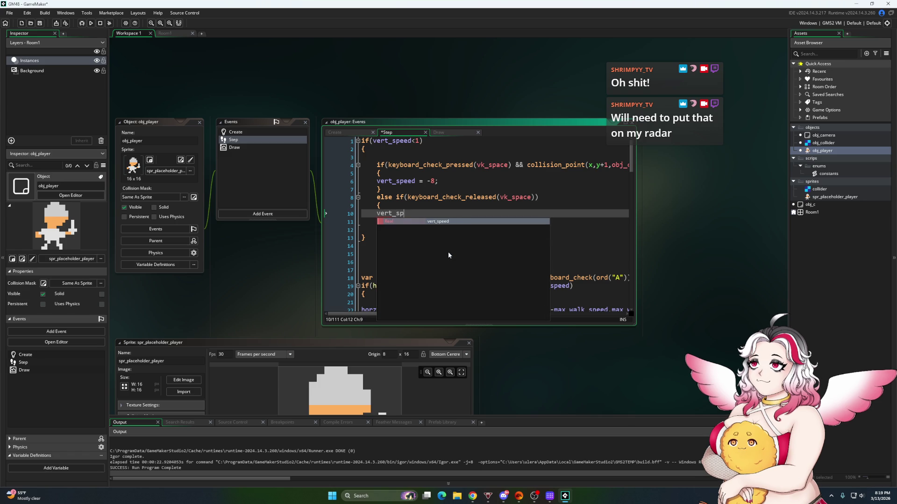
{"action": "type", "text": "eed=0;"}
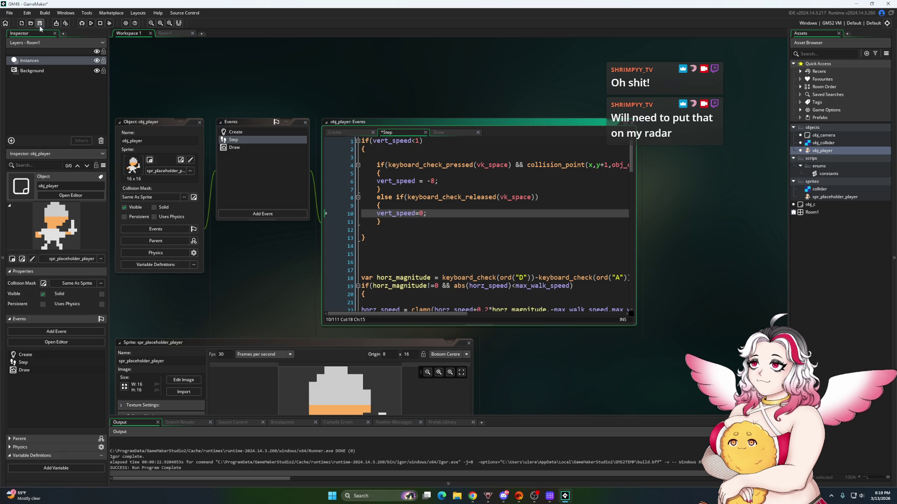
{"action": "key", "text": "F5"}
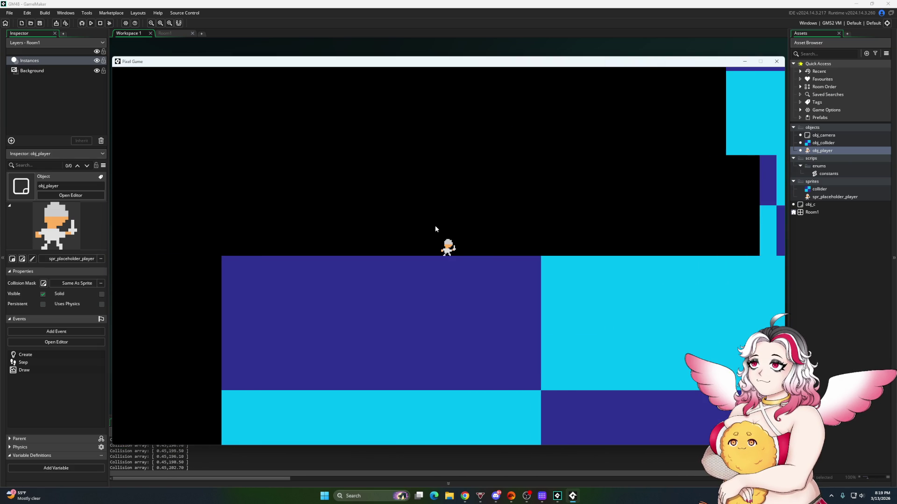
Weaken the initial jump by changing the -8 jump speed to 6, rerunning the game to test
{"action": "key", "text": "Left"}
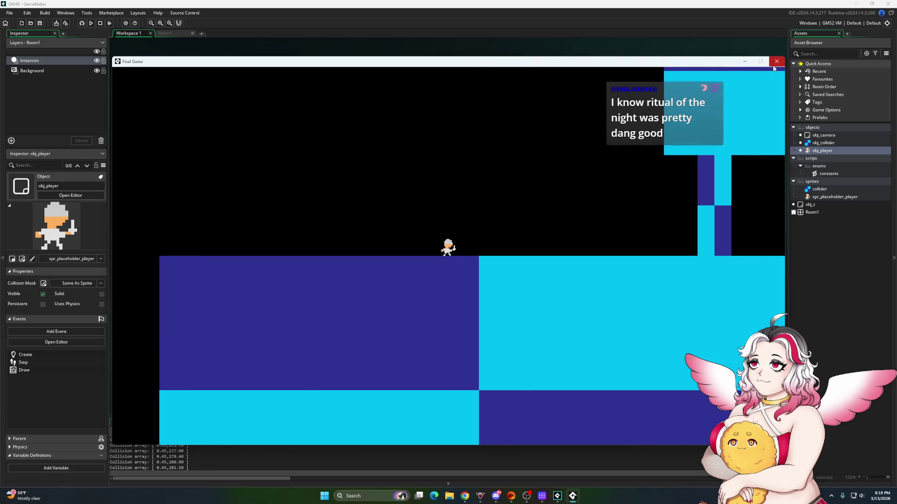
{"action": "left_click", "coordinate": [776, 61]}
{"action": "left_click", "coordinate": [433, 181]}
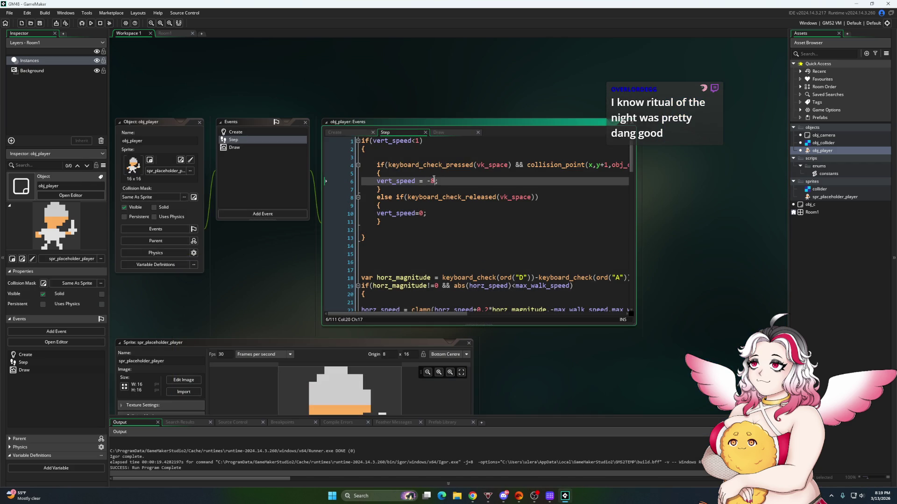
{"action": "key", "text": "BackSpace"}
{"action": "key", "text": "F5"}
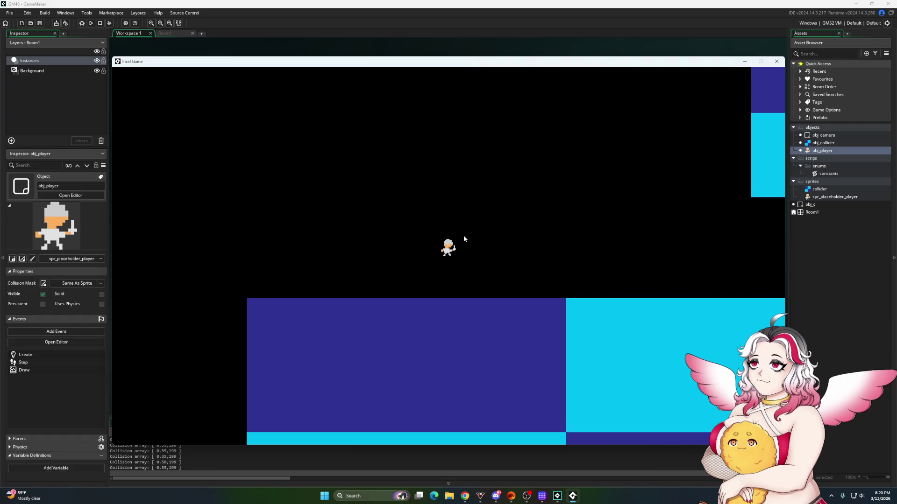
{"action": "left_click", "coordinate": [777, 61]}
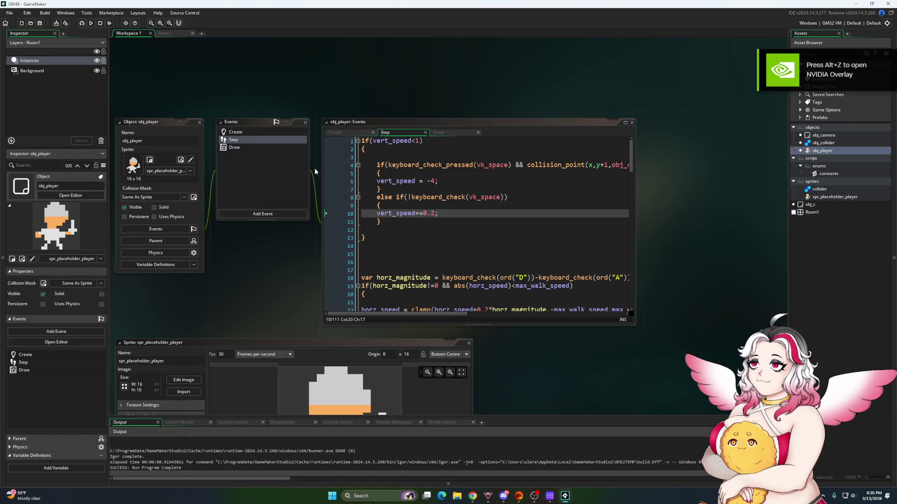
{"action": "left_click", "coordinate": [431, 182]}
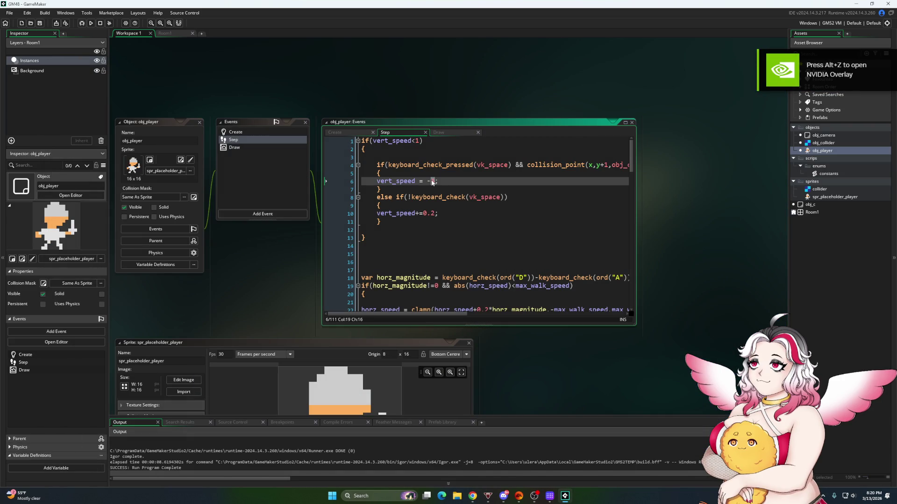
{"action": "type", "text": "6"}
{"action": "left_click", "coordinate": [91, 23]}
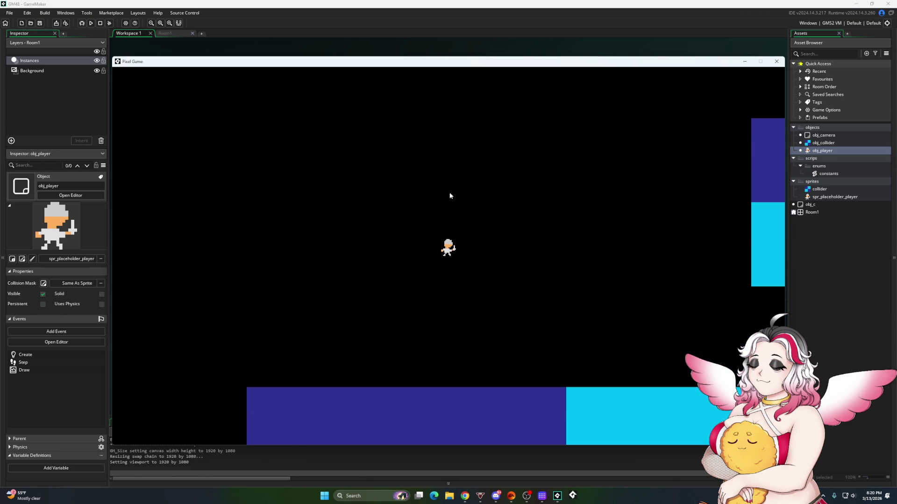
{"action": "left_click", "coordinate": [776, 62]}
Raise grav_speed in Create to 0.25 and playtest running and jumping
{"action": "left_click", "coordinate": [335, 132]}
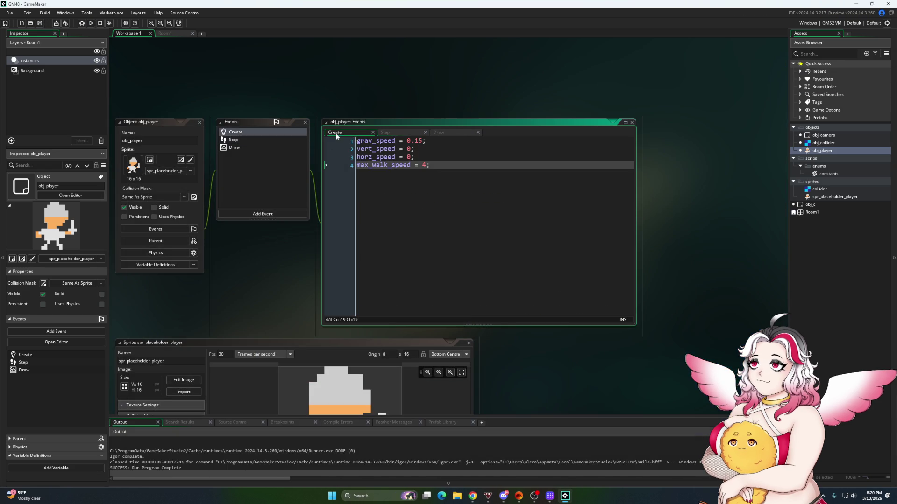
{"action": "double_click", "coordinate": [415, 141]}
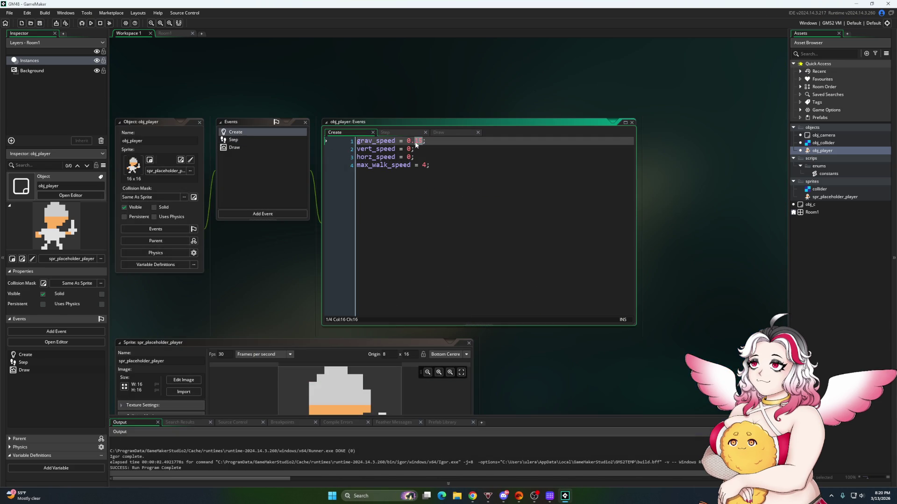
{"action": "type", "text": "25"}
{"action": "left_click", "coordinate": [96, 22]}
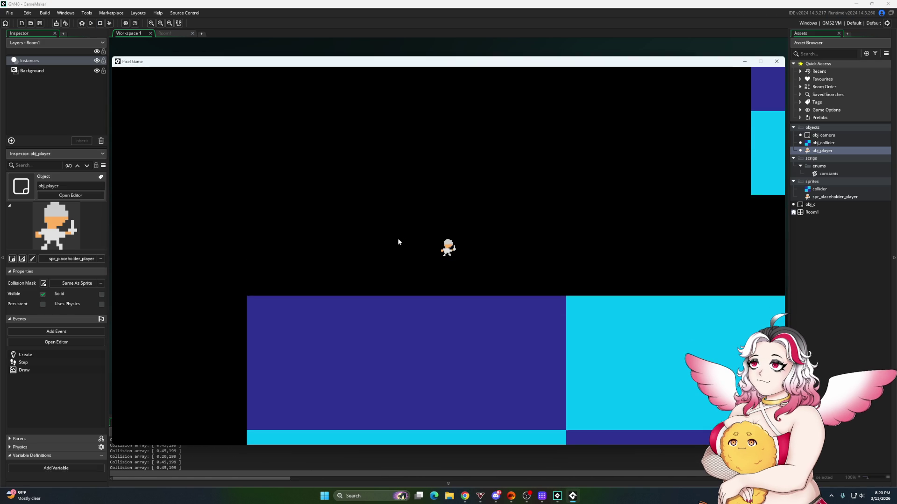
{"action": "key", "text": "Right"}
{"action": "key", "text": "space"}
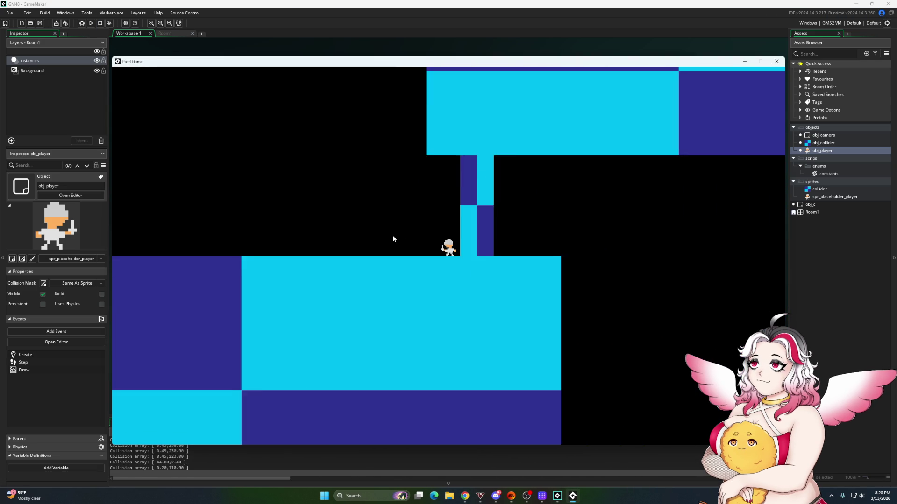
{"action": "key", "text": "Right"}
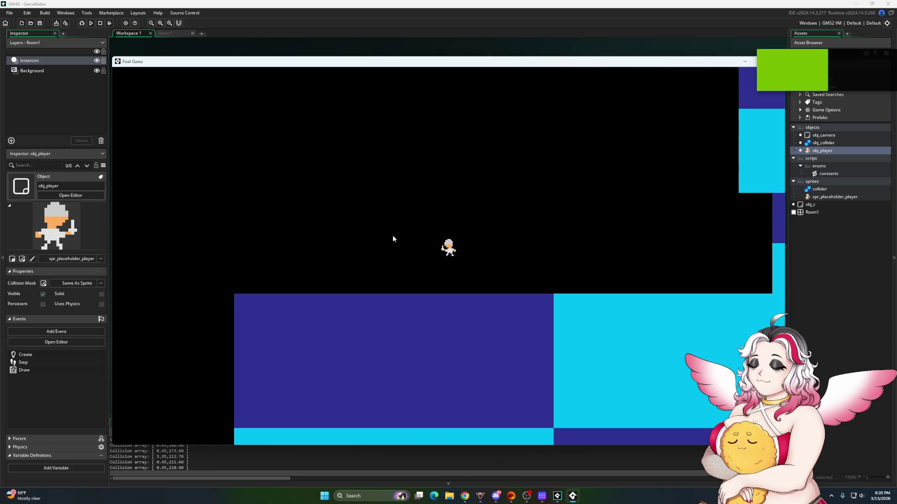
{"action": "key", "text": "Right"}
{"action": "key", "text": "space"}
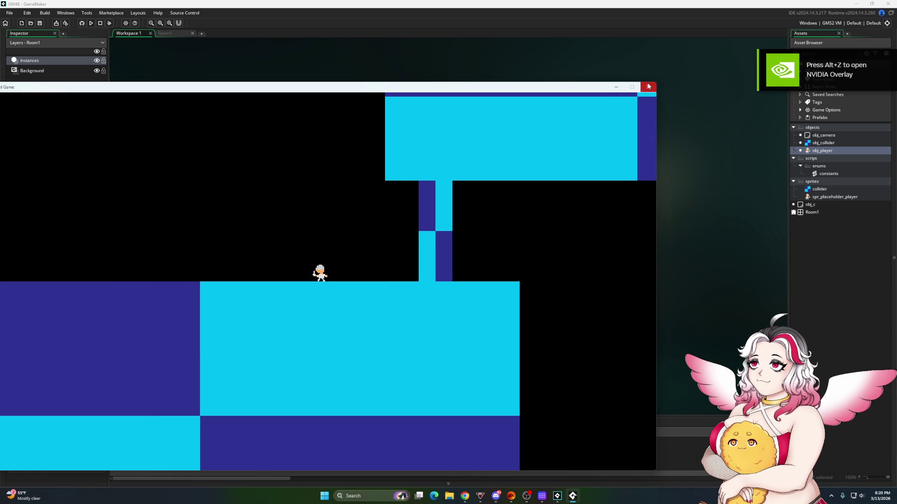
{"action": "key", "text": "Escape"}
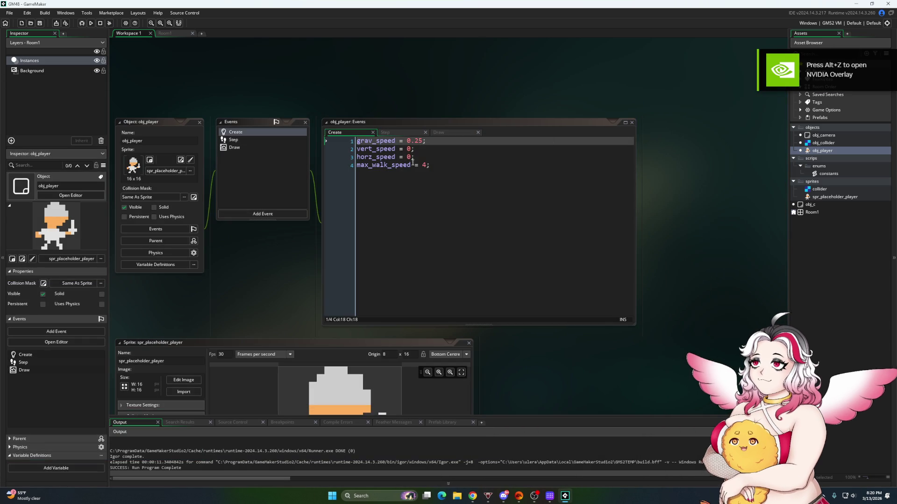
Add a jump_power variable in Create and use it in place of the 4.5 jump speed in Step
{"action": "left_click", "coordinate": [445, 170]}
{"action": "key", "text": "Return"}
{"action": "type", "text": "jum"}
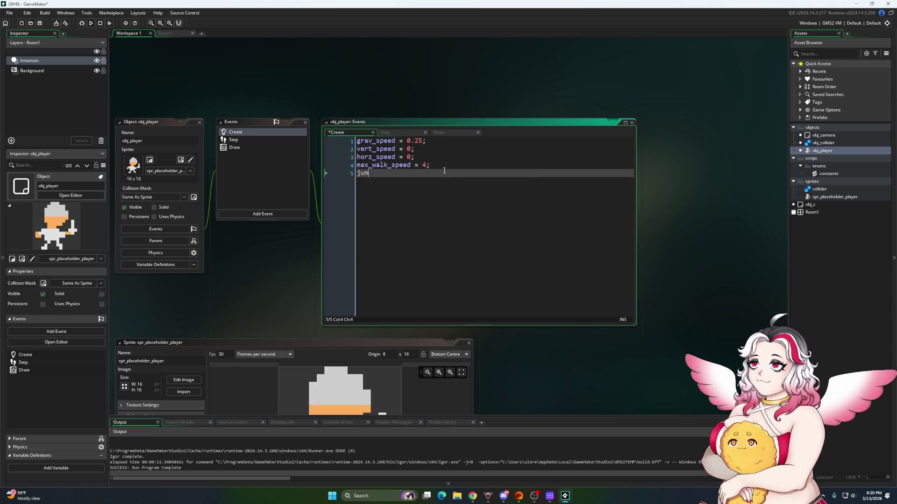
{"action": "type", "text": "p_power=-5;"}
{"action": "key", "text": "Home"}
{"action": "left_click", "coordinate": [413, 134]}
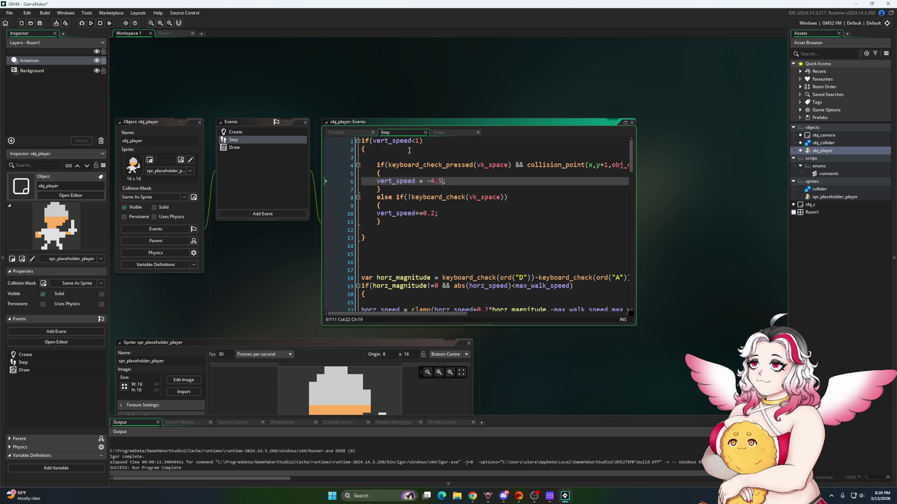
{"action": "left_click_drag", "start_coordinate": [444, 182], "coordinate": [433, 182]}
{"action": "type", "text": "jump_power"}
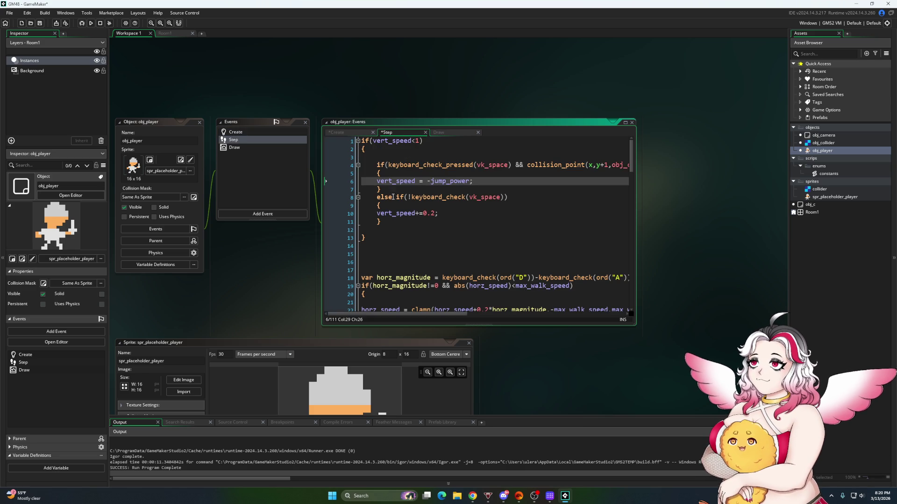
Replace the 0.2 added to vert_speed on line 10 with grav_speed and save
{"action": "left_click", "coordinate": [352, 134]}
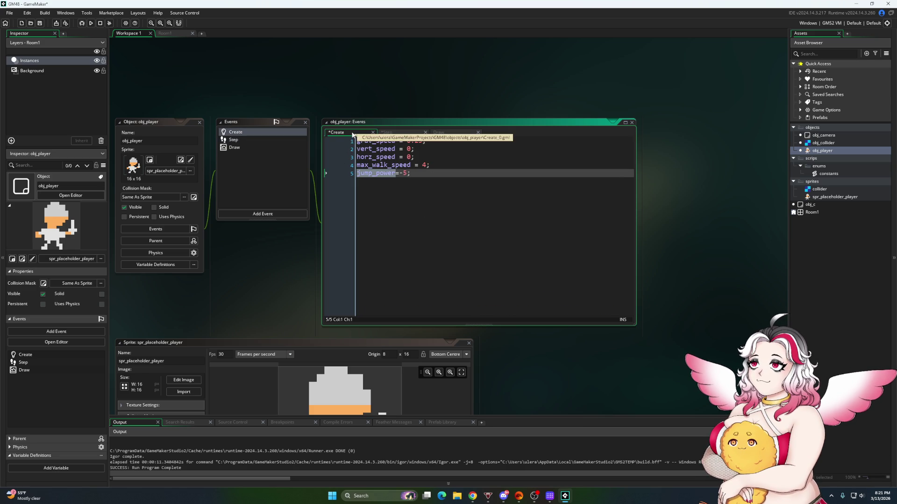
{"action": "double_click", "coordinate": [396, 142]}
{"action": "left_click_drag", "start_coordinate": [396, 141], "coordinate": [358, 143]}
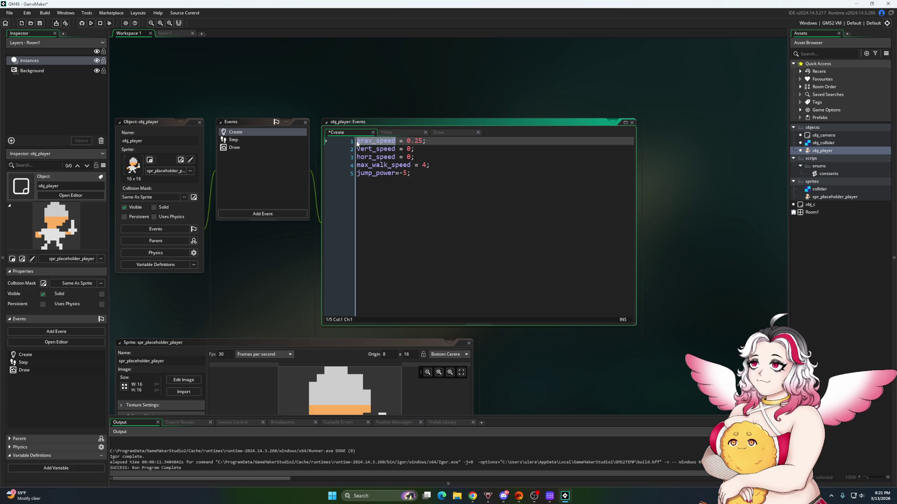
{"action": "left_click", "coordinate": [388, 133]}
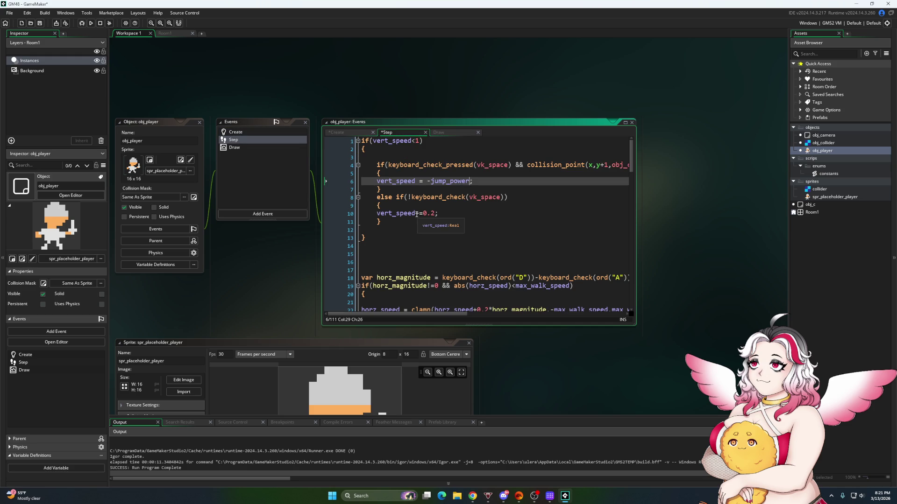
{"action": "left_click", "coordinate": [417, 214]}
{"action": "key", "text": "BackSpace"}
{"action": "key", "text": "BackSpace"}
{"action": "key", "text": "BackSpace"}
{"action": "type", "text": "grav_speed;"}
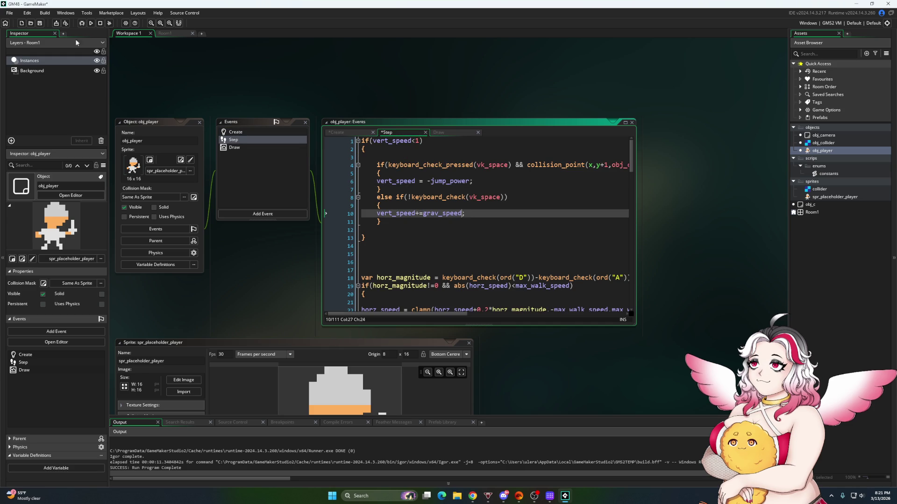
{"action": "left_click", "coordinate": [40, 23]}
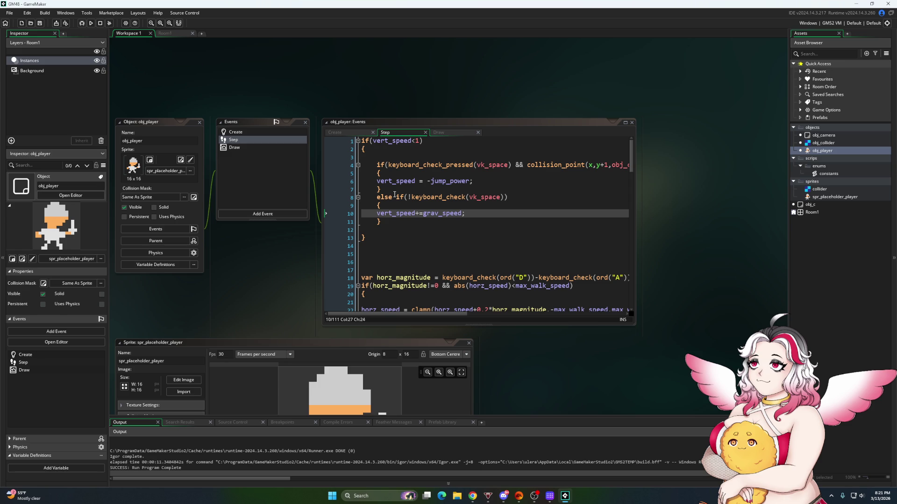
Change line 10 to vert_speed*=0.5 and save the project
{"action": "scroll", "coordinate": [402, 234], "scroll_direction": "down", "scroll_amount": 2}
{"action": "scroll", "coordinate": [405, 241], "scroll_direction": "up", "scroll_amount": 2}
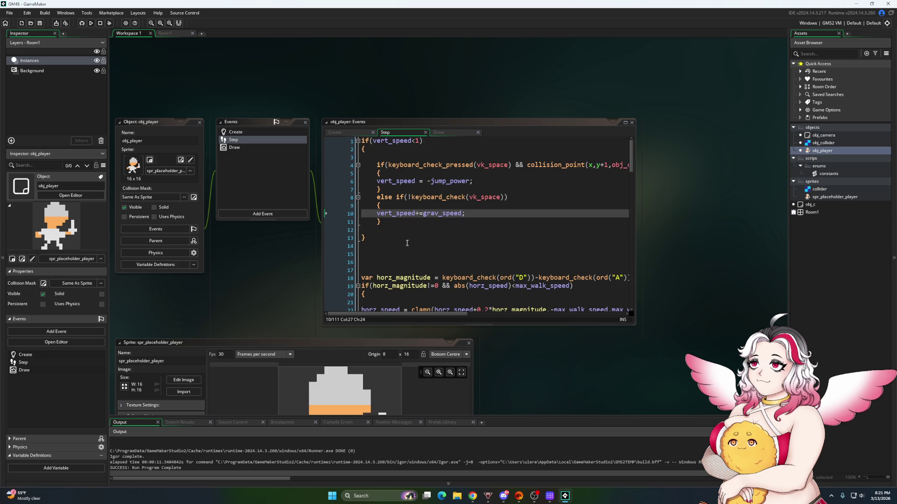
{"action": "left_click", "coordinate": [462, 213]}
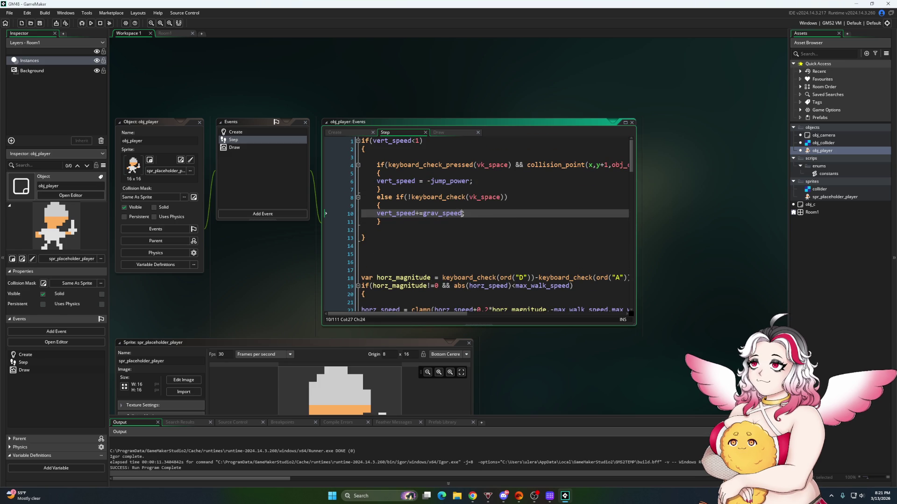
{"action": "type", "text": "="}
{"action": "left_click_drag", "start_coordinate": [462, 213], "coordinate": [433, 213]}
{"action": "type", "text": "*"}
{"action": "left_click", "coordinate": [41, 24]}
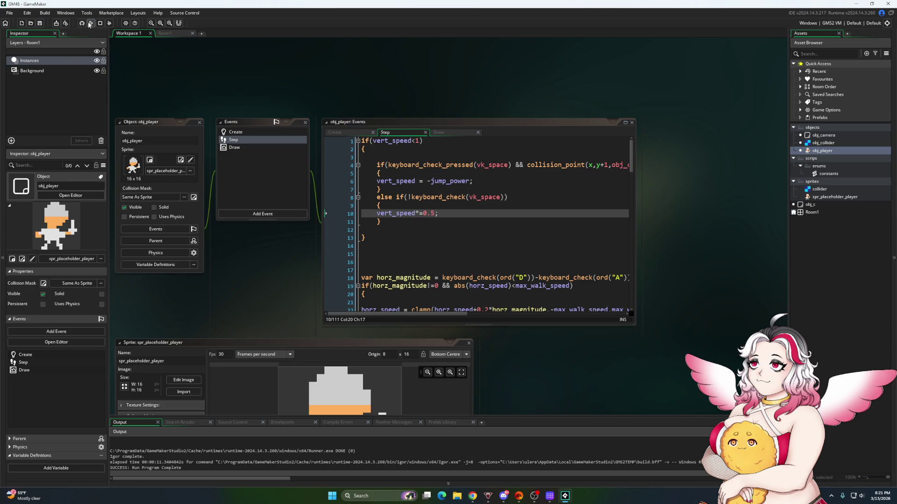
{"action": "left_click", "coordinate": [91, 23]}
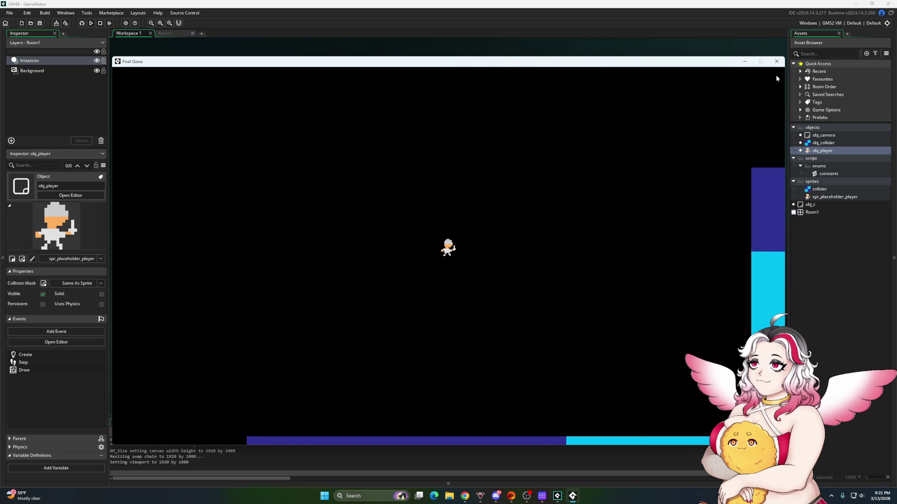
{"action": "left_click", "coordinate": [777, 64]}
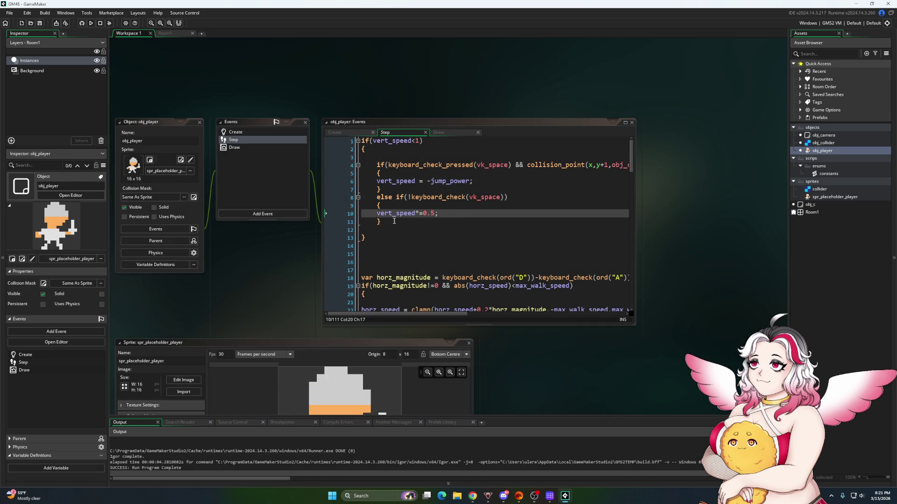
{"action": "left_click_drag", "start_coordinate": [435, 214], "coordinate": [426, 216]}
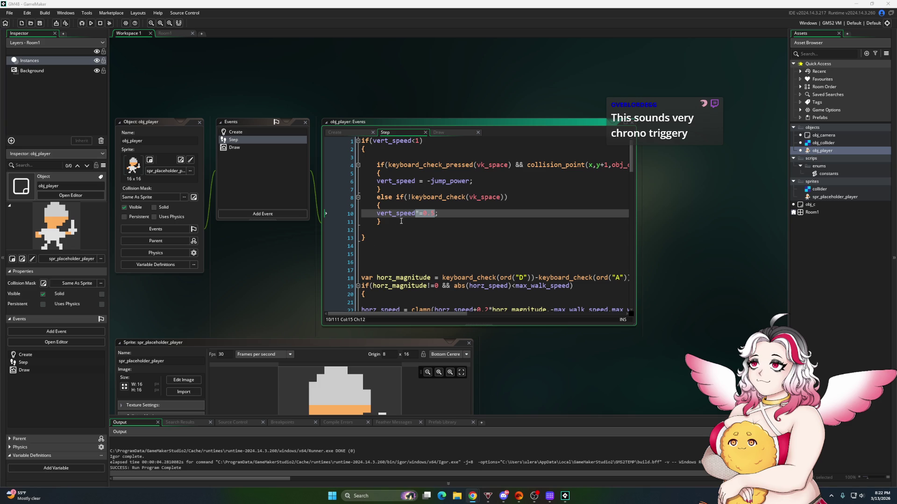
{"action": "left_click", "coordinate": [401, 221]}
{"action": "left_click", "coordinate": [435, 213]}
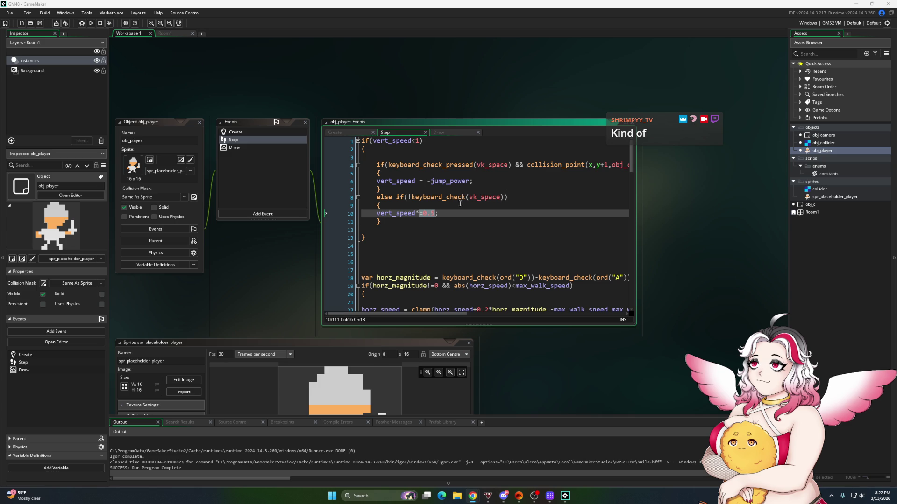
Switch line 8 to keyboard_check_released(vk_space), save, and test the game
{"action": "left_click", "coordinate": [416, 198]}
{"action": "mouse_move", "coordinate": [460, 195]}
{"action": "key", "text": "BackSpace"}
{"action": "left_click", "coordinate": [461, 196]}
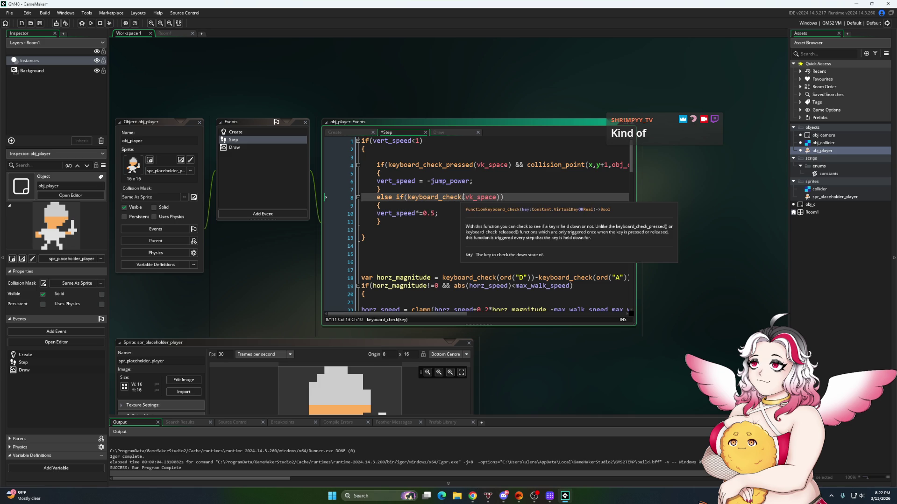
{"action": "type", "text": "_releas"}
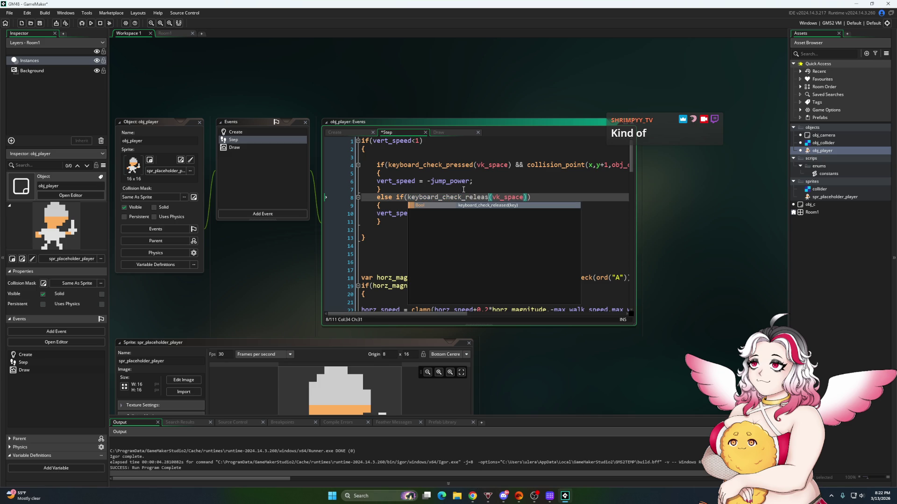
{"action": "type", "text": "d"}
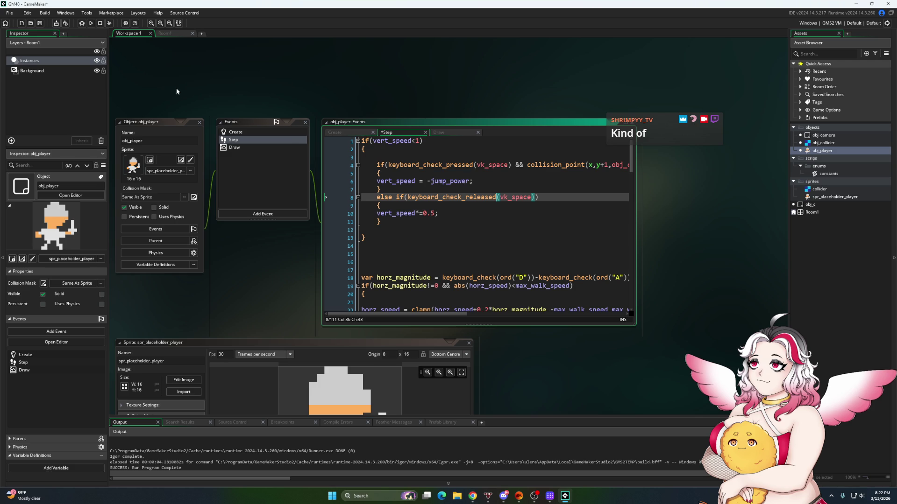
{"action": "left_click", "coordinate": [39, 23]}
{"action": "left_click", "coordinate": [91, 23]}
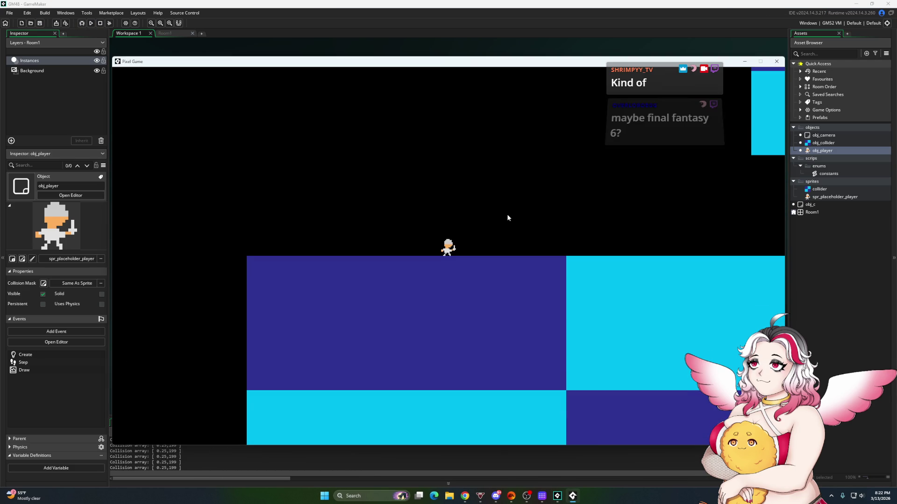
{"action": "key", "text": "Right"}
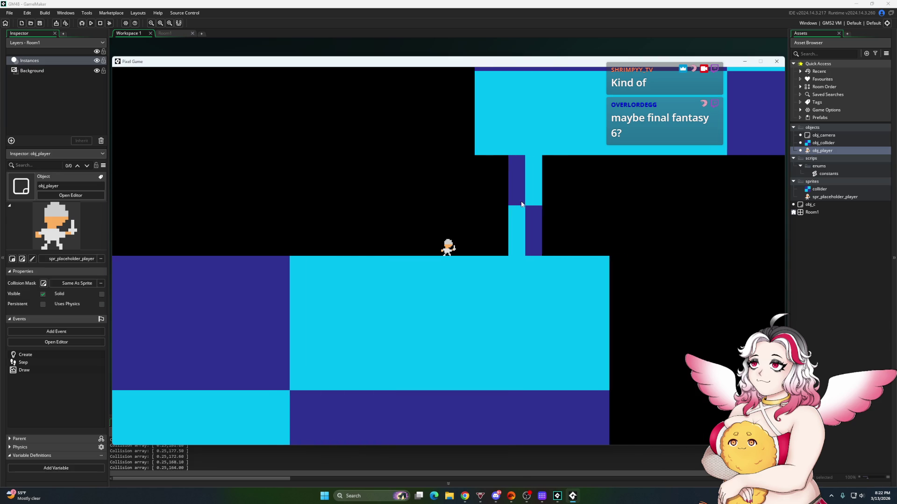
{"action": "key", "text": "alt+F4"}
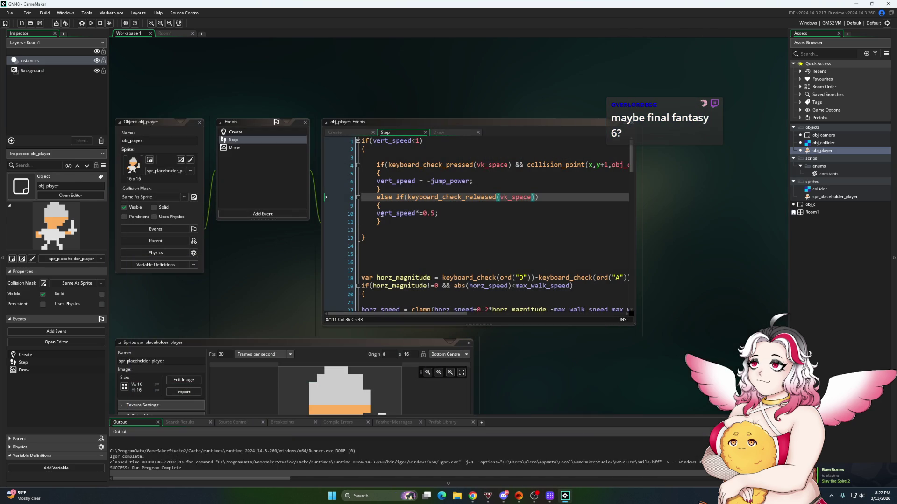
Run the game once with the line 10 vert_speed halving disabled
{"action": "left_click", "coordinate": [376, 213]}
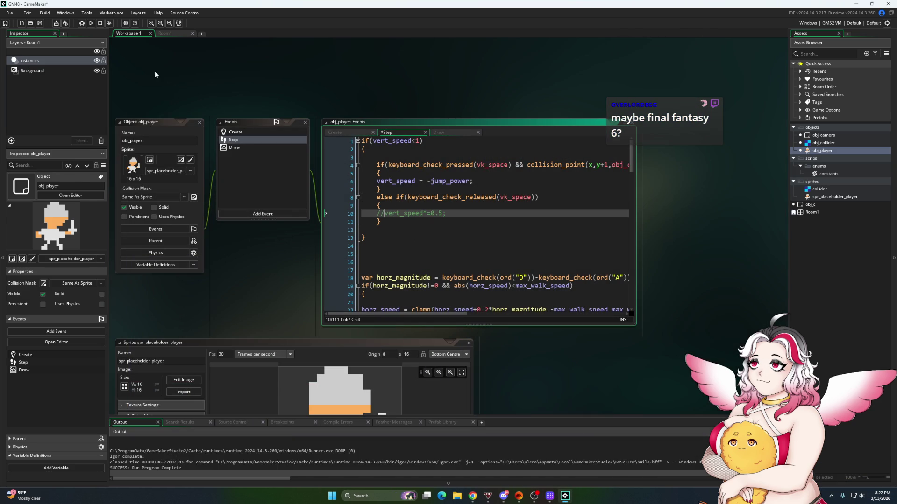
{"action": "key", "text": "F5"}
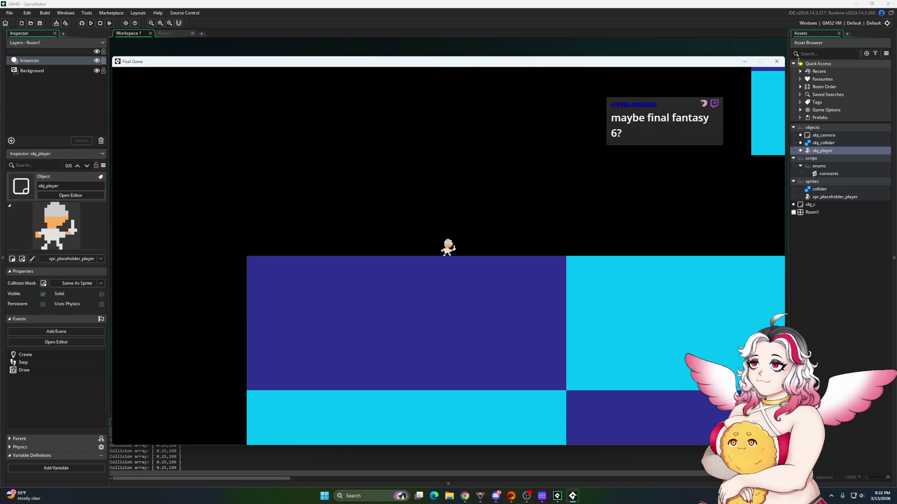
{"action": "left_click", "coordinate": [776, 61]}
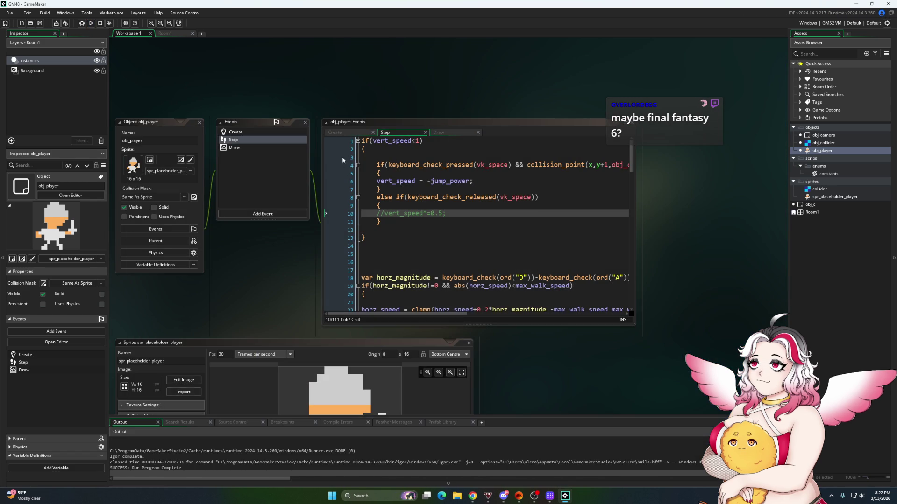
Set jump_power to 5 in Create, restore the halving line, and run the game
{"action": "left_click", "coordinate": [335, 132]}
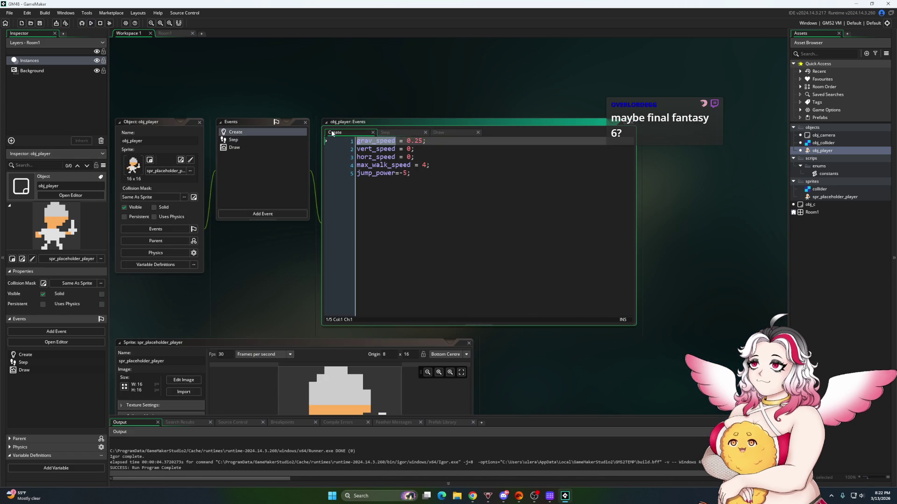
{"action": "left_click", "coordinate": [404, 173]}
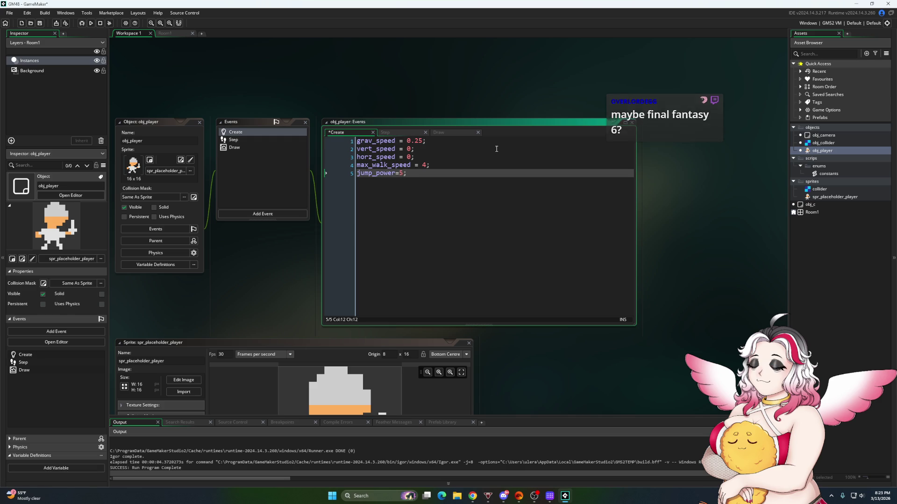
{"action": "left_click", "coordinate": [386, 131]}
{"action": "key", "text": "BackSpace"}
{"action": "key", "text": "BackSpace"}
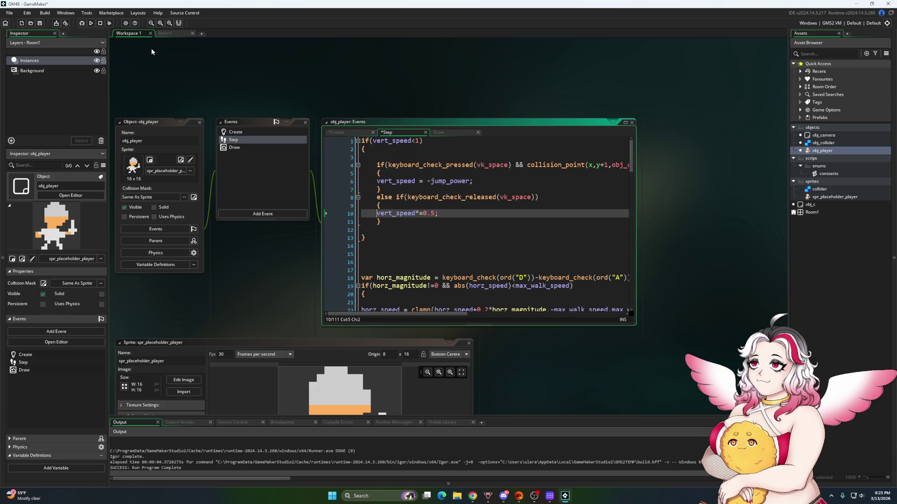
{"action": "left_click", "coordinate": [91, 23]}
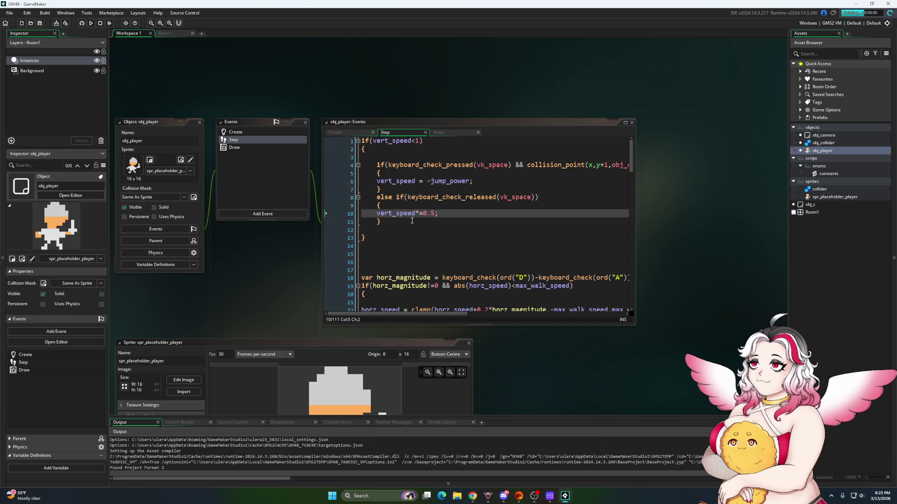
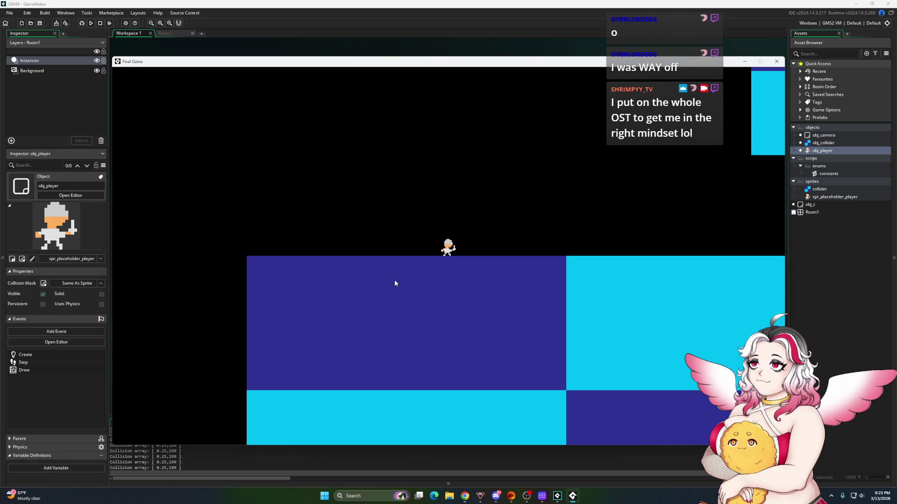
Walk and jump the player left and right through the level, pushing against the column
{"action": "key", "text": "Right"}
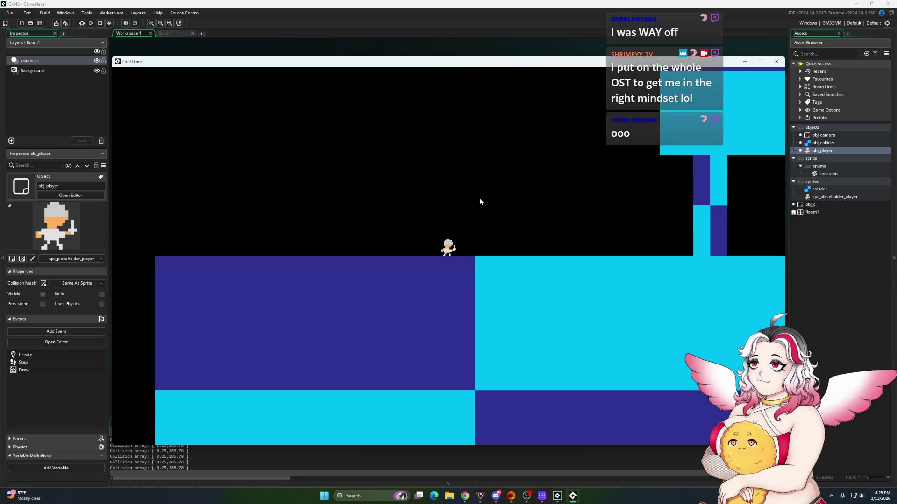
{"action": "key", "text": "space"}
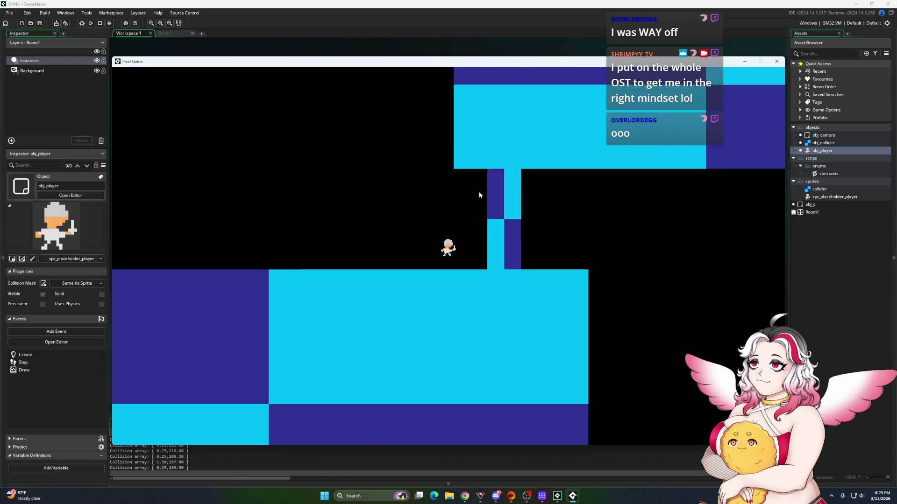
{"action": "key", "text": "Left"}
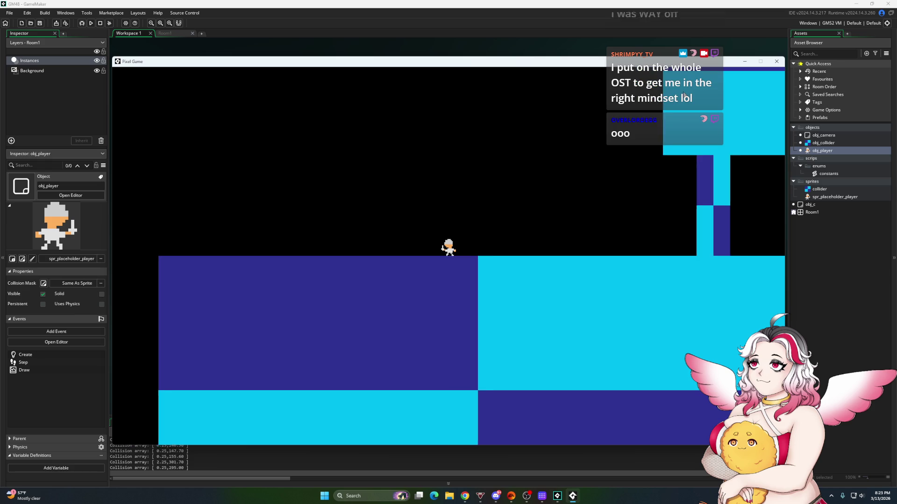
{"action": "key", "text": "Right"}
{"action": "key", "text": "Left"}
{"action": "key", "text": "Right"}
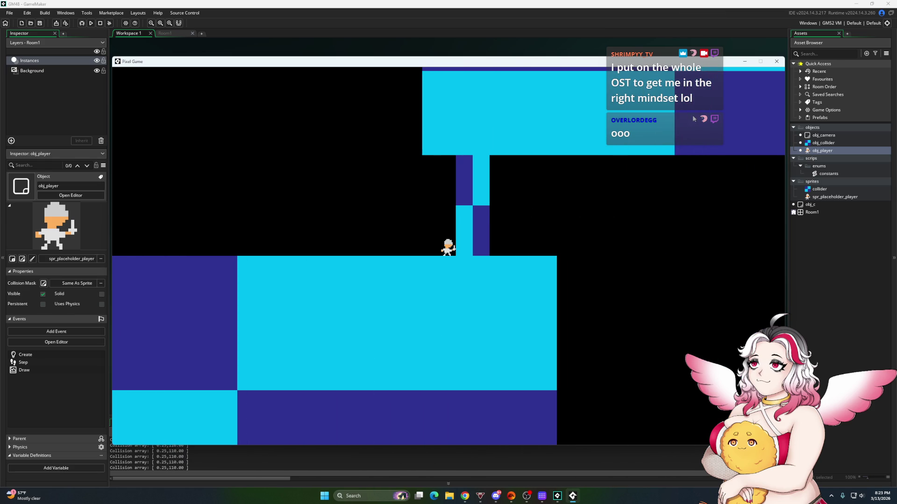
{"action": "key", "text": "Left"}
{"action": "key", "text": "Up"}
{"action": "key", "text": "Up"}
{"action": "key", "text": "Right"}
{"action": "key", "text": "Up"}
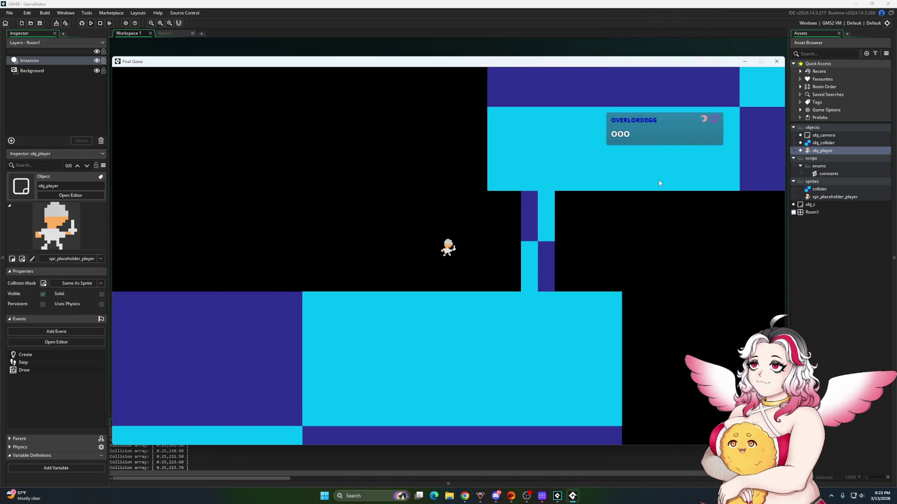
{"action": "key", "text": "Up"}
{"action": "key", "text": "Left"}
{"action": "key", "text": "Up"}
{"action": "key", "text": "Left"}
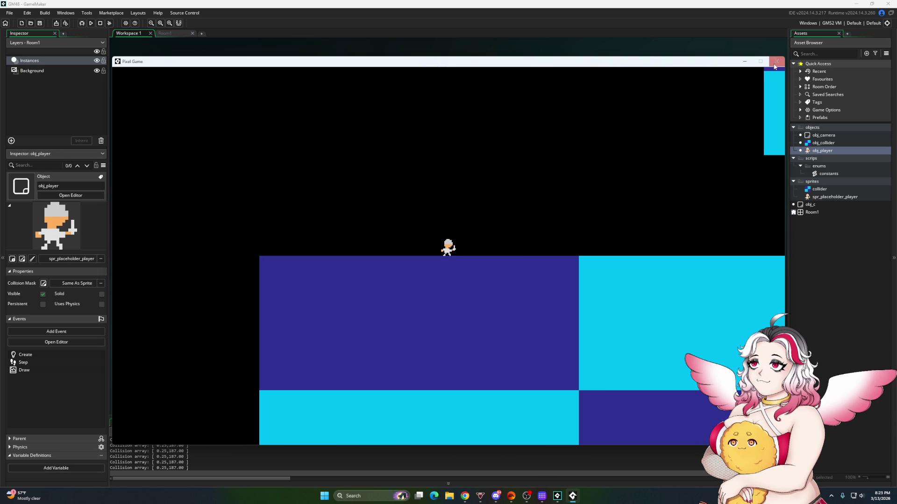
Close the game, enable 'Use synchronization to avoid tearing' in Windows graphics options, and rerun
{"action": "left_click", "coordinate": [776, 62]}
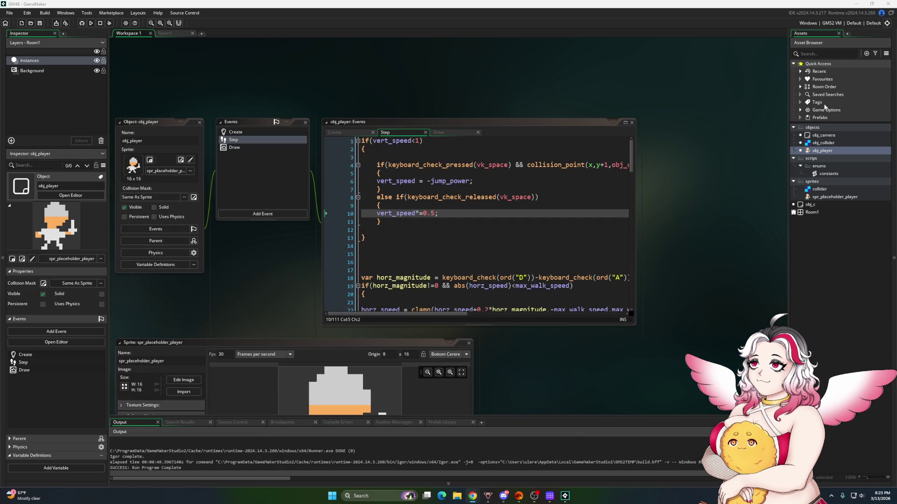
{"action": "left_click", "coordinate": [885, 55]}
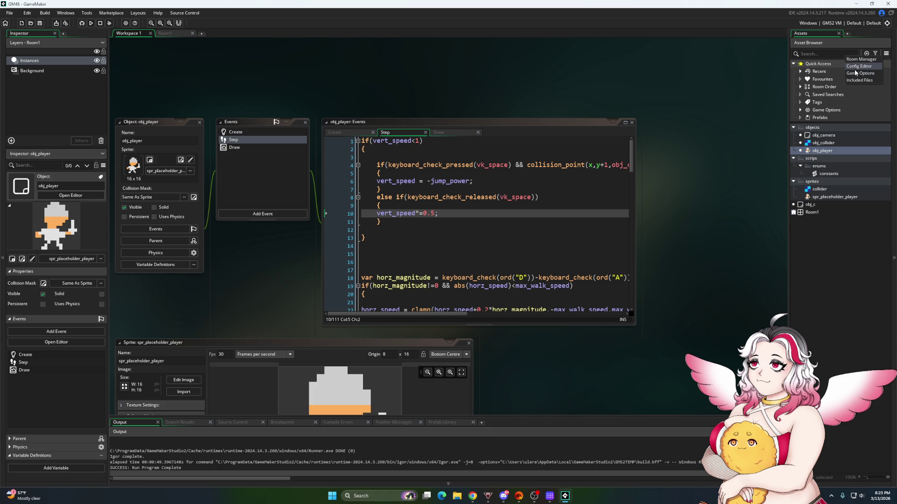
{"action": "left_click", "coordinate": [855, 74]}
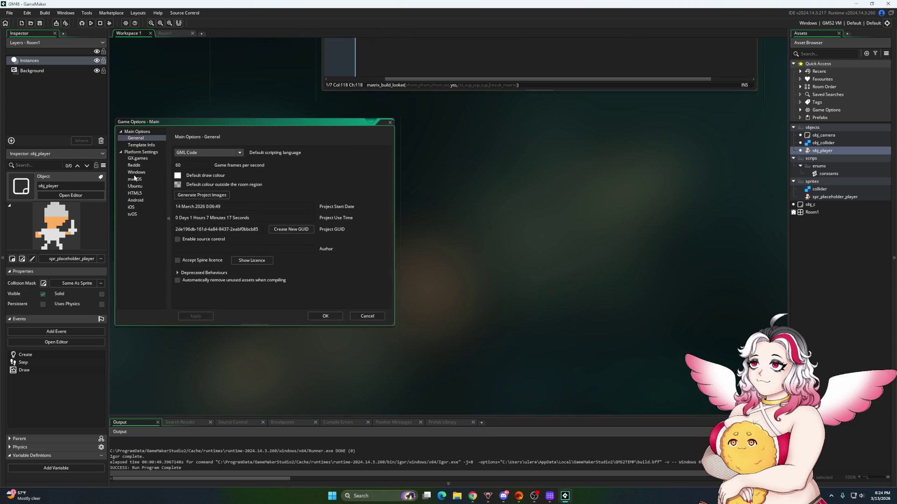
{"action": "left_click", "coordinate": [136, 173]}
{"action": "left_click", "coordinate": [135, 146]}
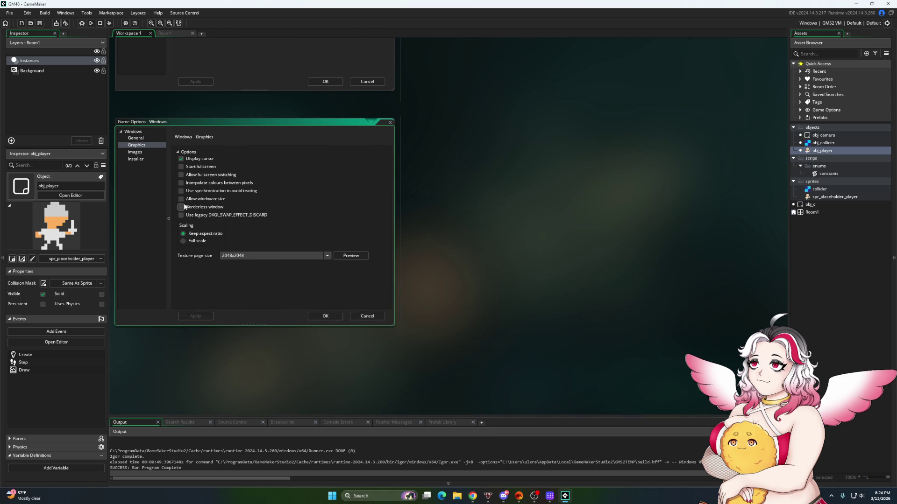
{"action": "left_click", "coordinate": [181, 190]}
{"action": "left_click", "coordinate": [90, 23]}
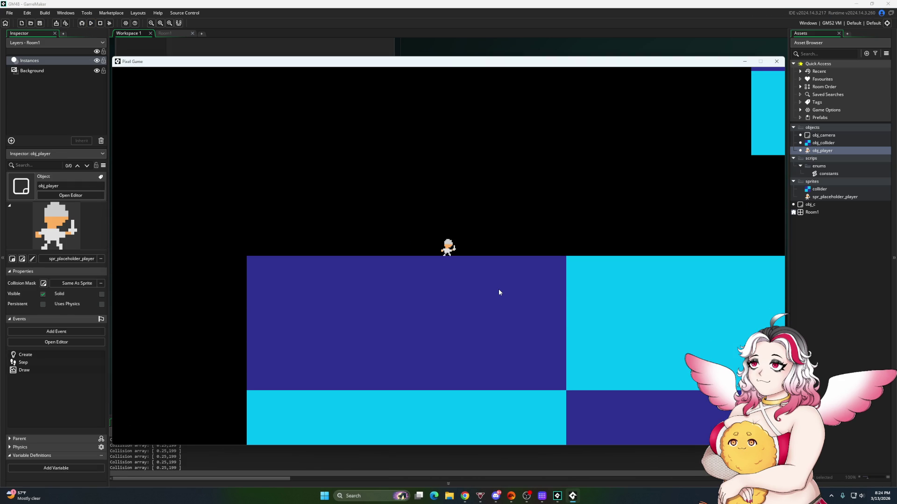
Walk the player left and right with a hop, then move the game window aside and close it
{"action": "key", "text": "Right"}
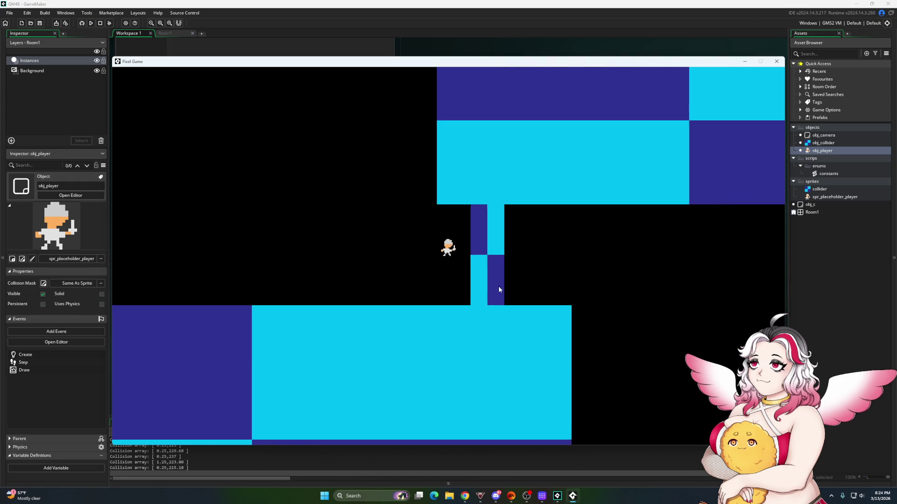
{"action": "key", "text": "Left"}
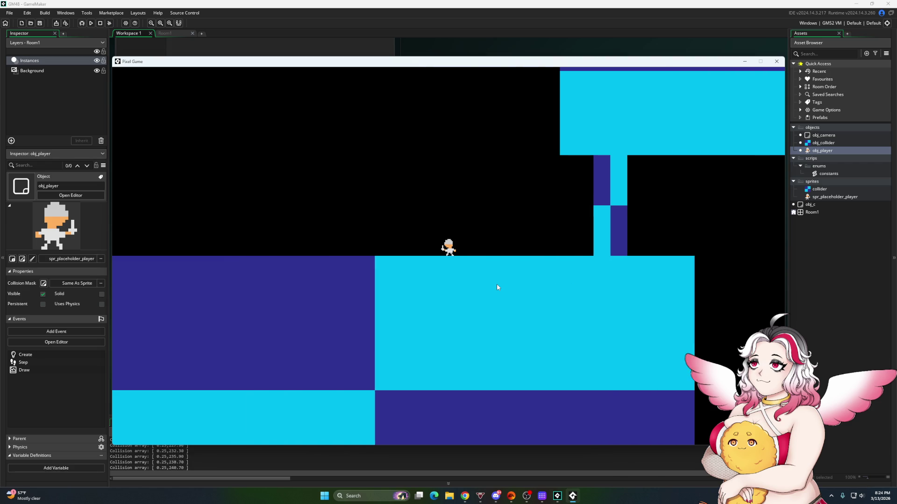
{"action": "key", "text": "Right"}
{"action": "key", "text": "space"}
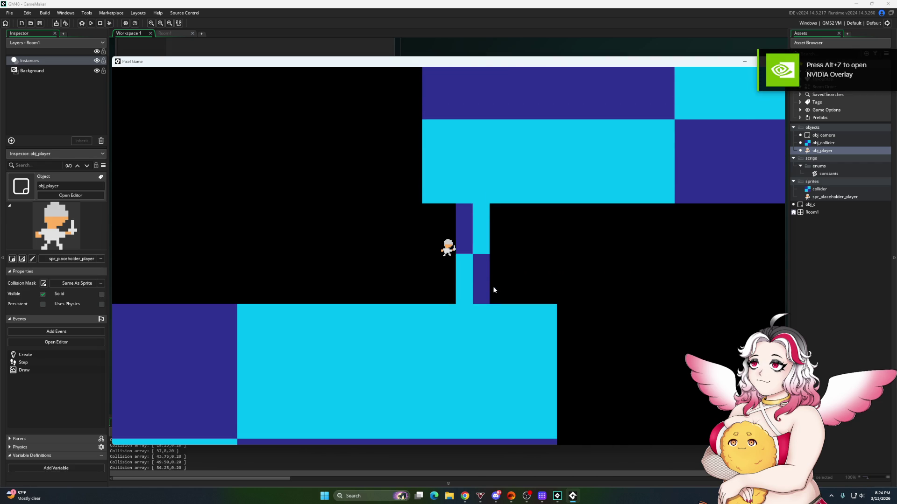
{"action": "key", "text": "Right"}
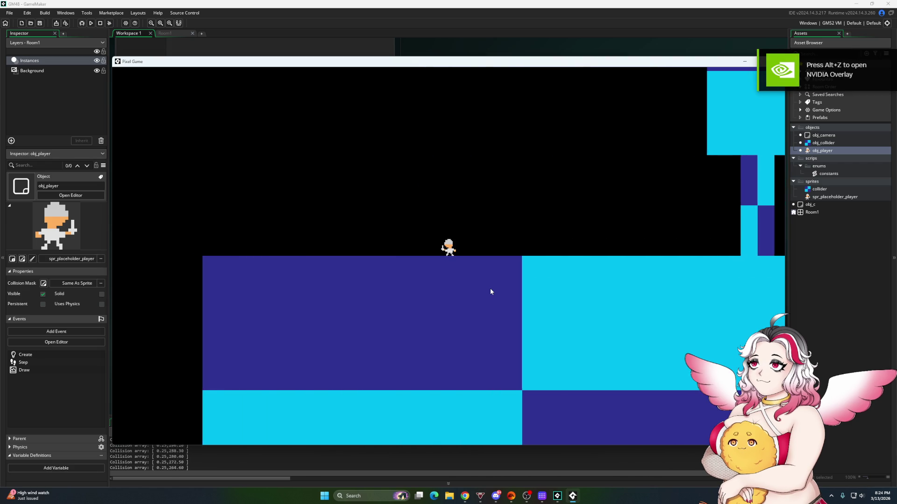
{"action": "left_click_drag", "start_coordinate": [725, 62], "coordinate": [638, 86]}
{"action": "left_click", "coordinate": [689, 84]}
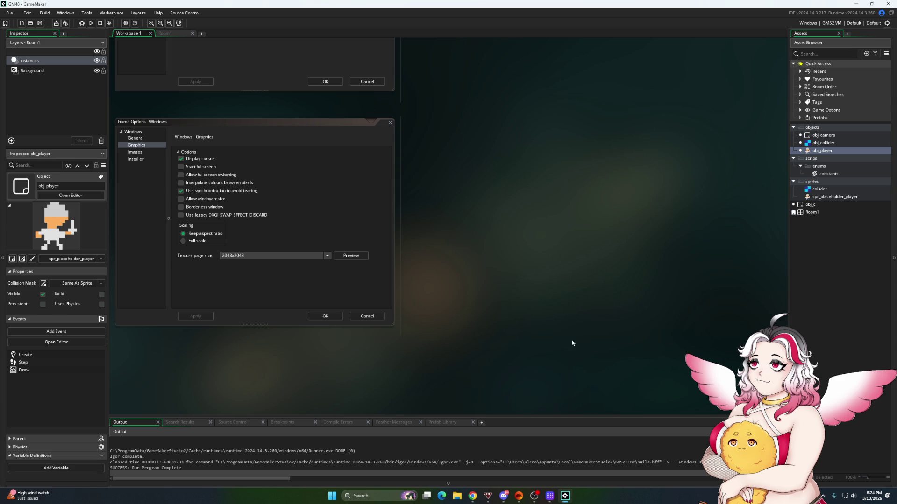
Create a new sprite in the sprites folder and dismiss the invalid-name error
{"action": "right_click", "coordinate": [811, 182]}
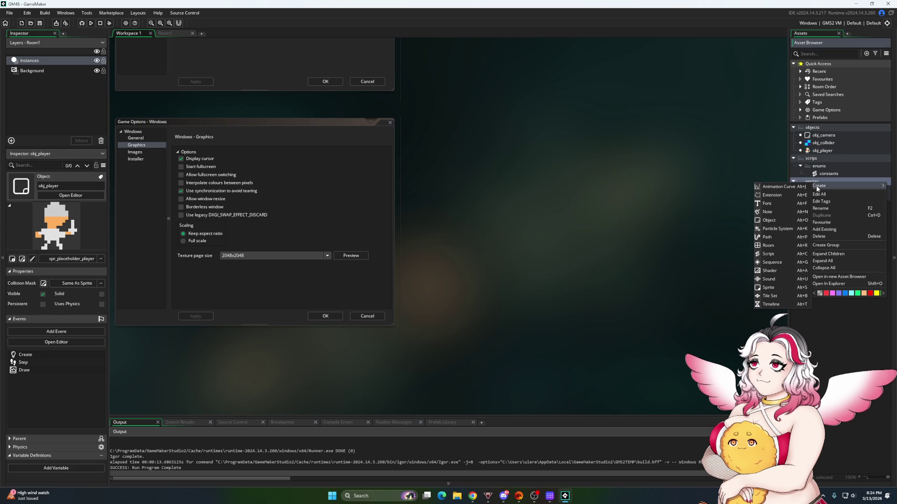
{"action": "left_click", "coordinate": [815, 182]}
{"action": "right_click", "coordinate": [812, 179]}
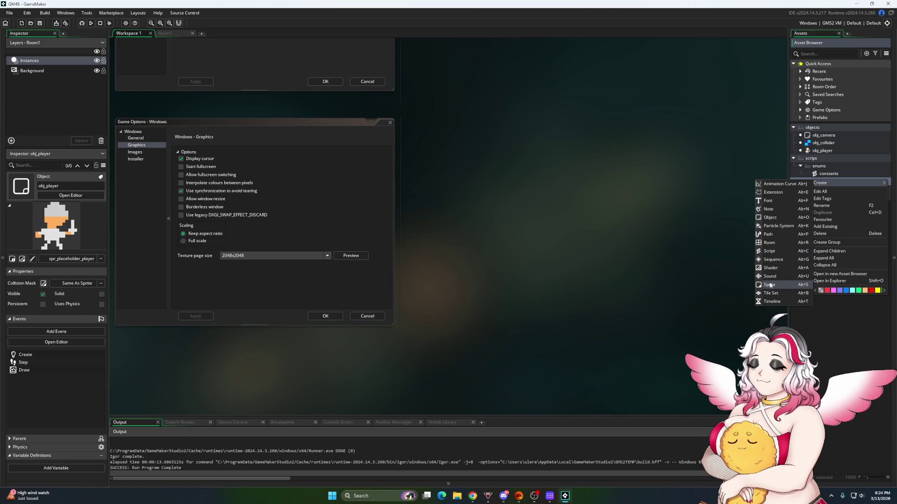
{"action": "left_click", "coordinate": [770, 285]}
{"action": "type", "text": "spr_placeh"}
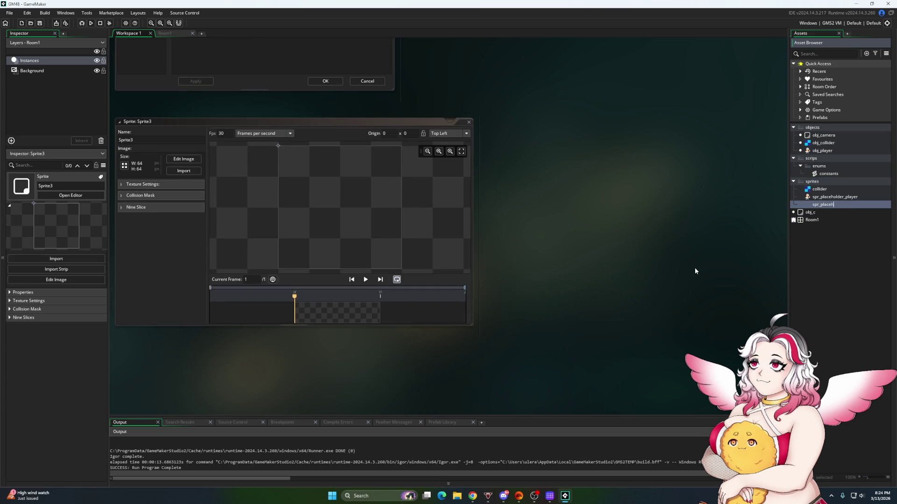
{"action": "type", "text": "il"}
{"action": "key", "text": "Return"}
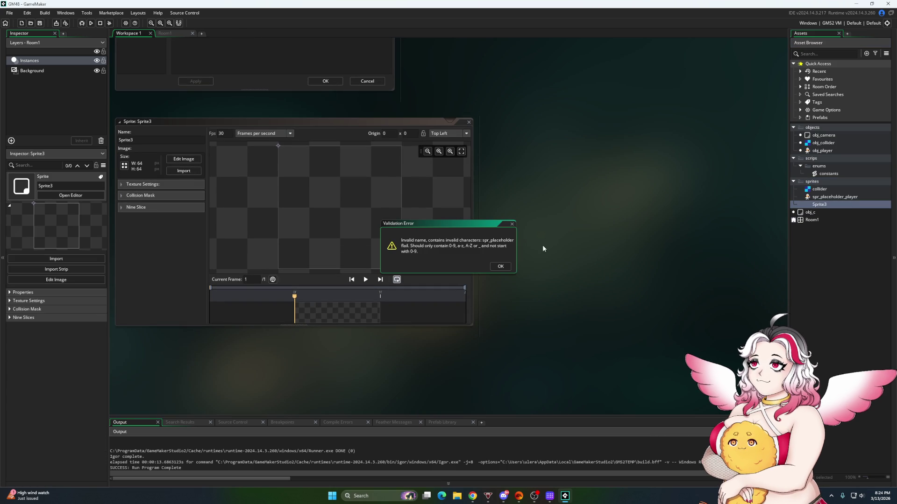
{"action": "left_click", "coordinate": [500, 267]}
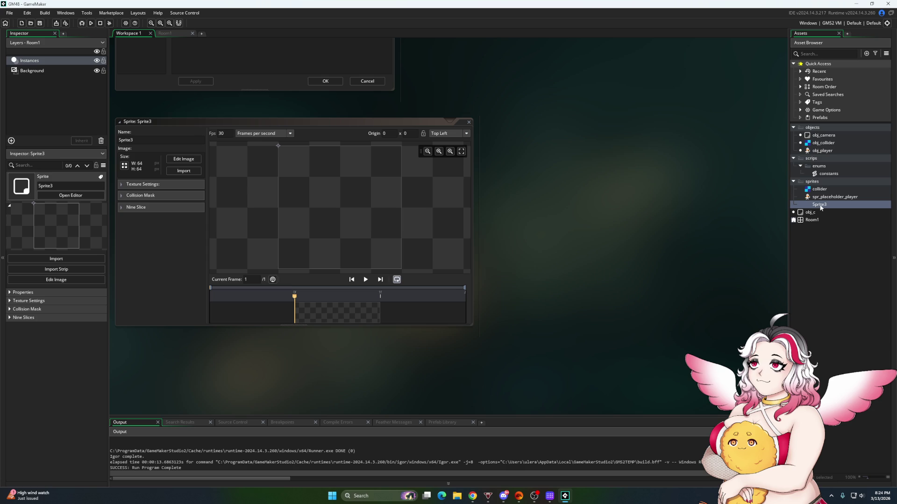
Rename the sprite to spr_flair and open its image for editing
{"action": "double_click", "coordinate": [183, 140]}
{"action": "type", "text": "spr_flair"}
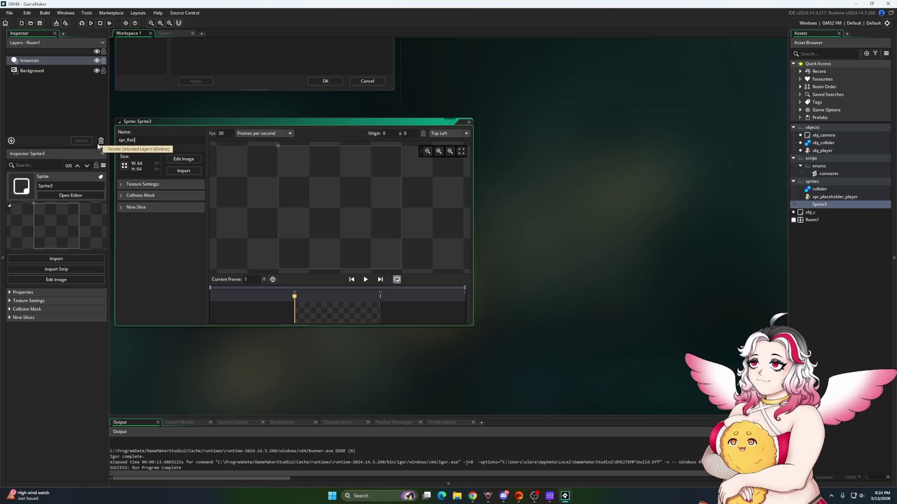
{"action": "key", "text": "Return"}
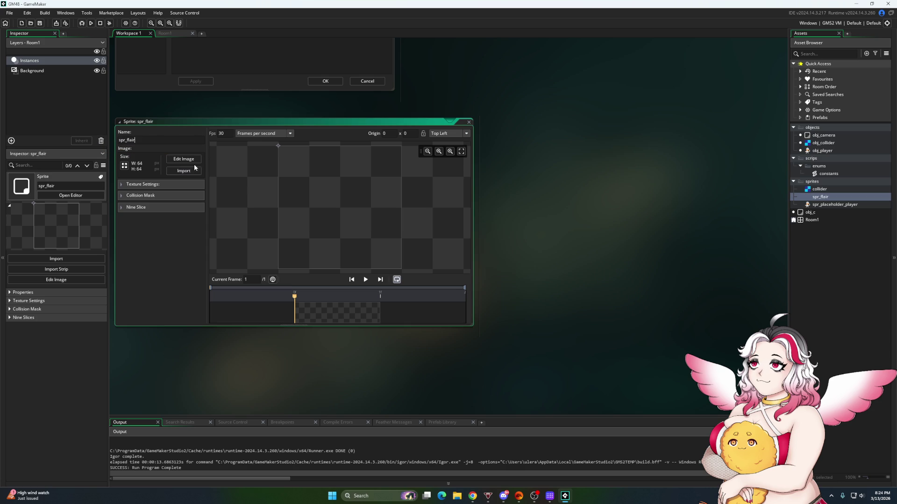
{"action": "left_click", "coordinate": [187, 160]}
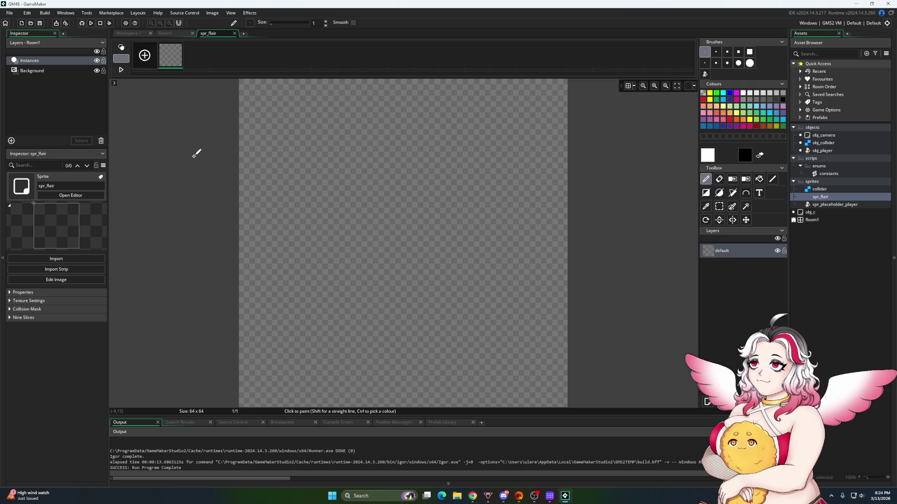
Resize the spr_flair image to 16×16
{"action": "left_click", "coordinate": [210, 13]}
{"action": "left_click", "coordinate": [217, 121]}
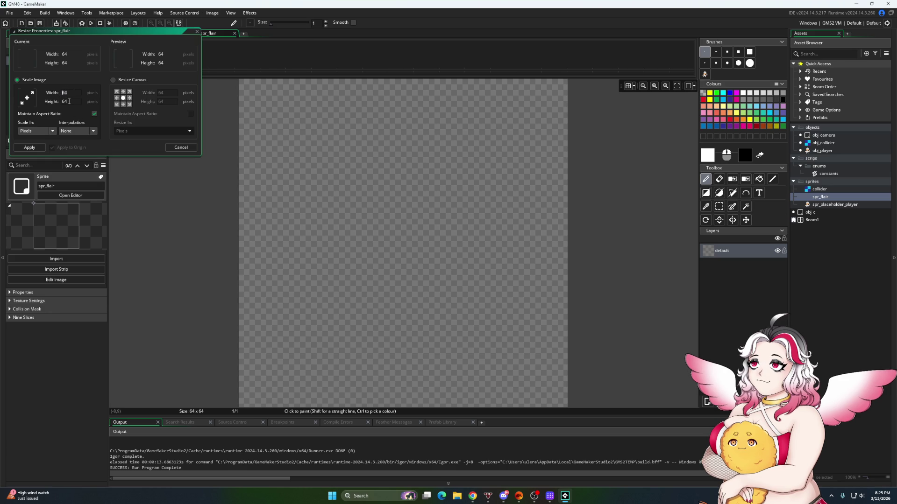
{"action": "key", "text": "BackSpace"}
{"action": "left_click", "coordinate": [41, 148]}
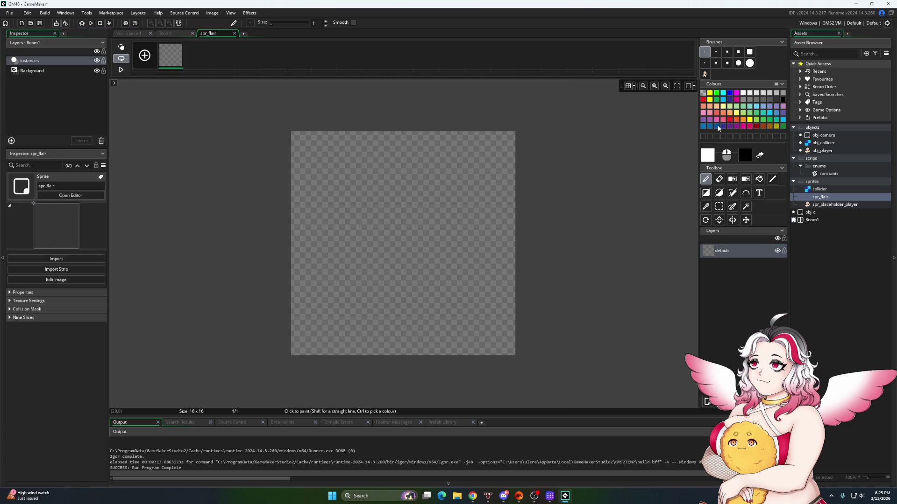
Pick grey and the Ellipse tool, undoing a misdrawn ellipse
{"action": "left_click", "coordinate": [751, 99]}
{"action": "left_click", "coordinate": [754, 100]}
{"action": "left_click", "coordinate": [719, 193]}
{"action": "mouse_move", "coordinate": [296, 140]}
{"action": "left_mouse_down"}
{"action": "mouse_move", "coordinate": [471, 318]}
{"action": "mouse_move", "coordinate": [500, 344]}
{"action": "mouse_move", "coordinate": [504, 336]}
{"action": "left_mouse_up"}
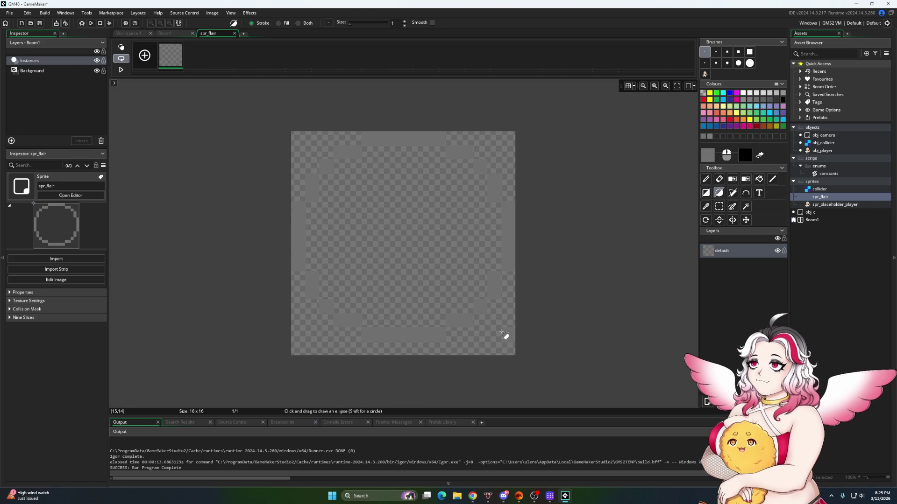
{"action": "key", "text": "ctrl+z"}
{"action": "left_click", "coordinate": [213, 13]}
{"action": "mouse_move", "coordinate": [231, 13]}
{"action": "left_click", "coordinate": [235, 42]}
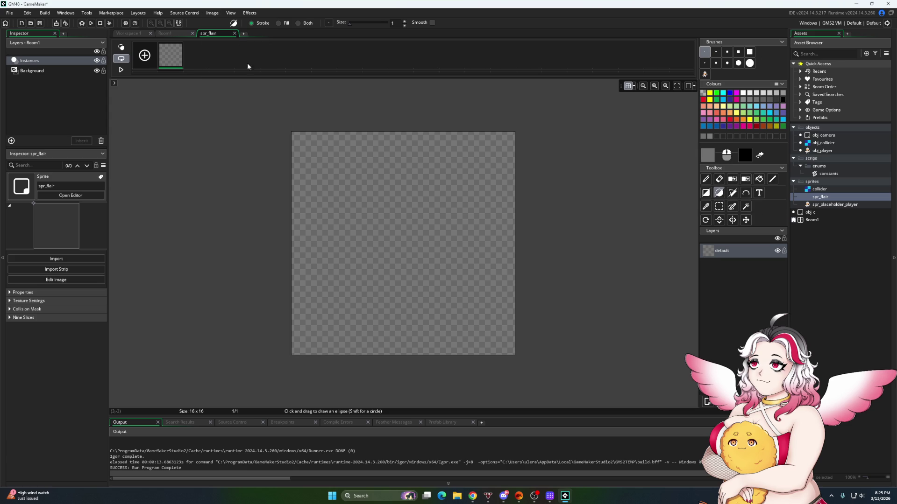
Set the grid spacing to 4×4 and draw a grey circle on the canvas
{"action": "left_click", "coordinate": [633, 86]}
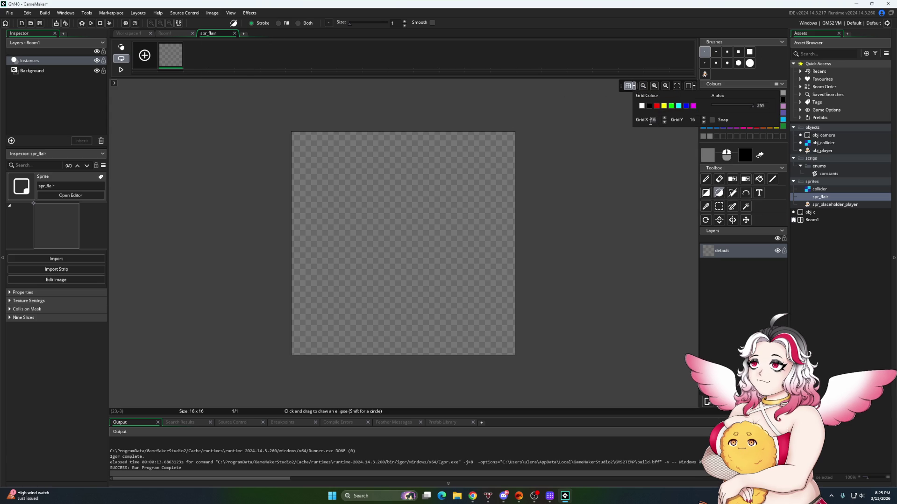
{"action": "type", "text": "4"}
{"action": "double_click", "coordinate": [692, 120]}
{"action": "type", "text": "4"}
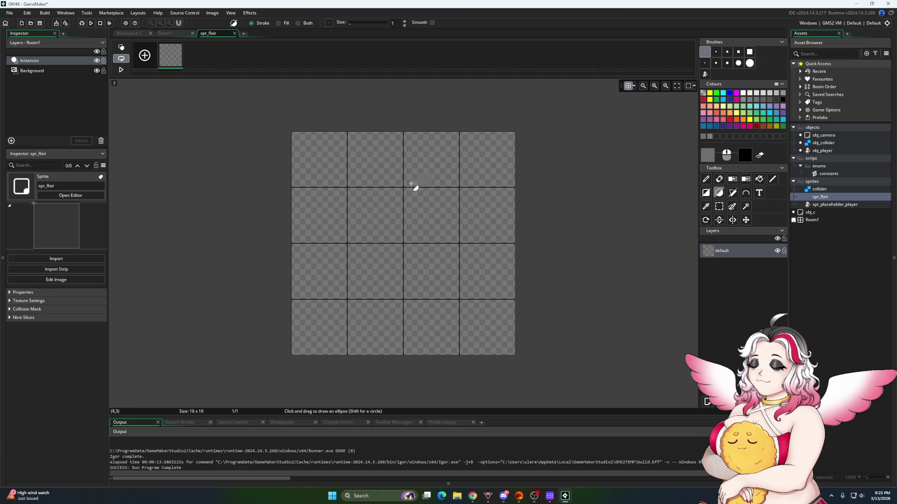
{"action": "left_click_drag", "start_coordinate": [355, 200], "coordinate": [452, 294]}
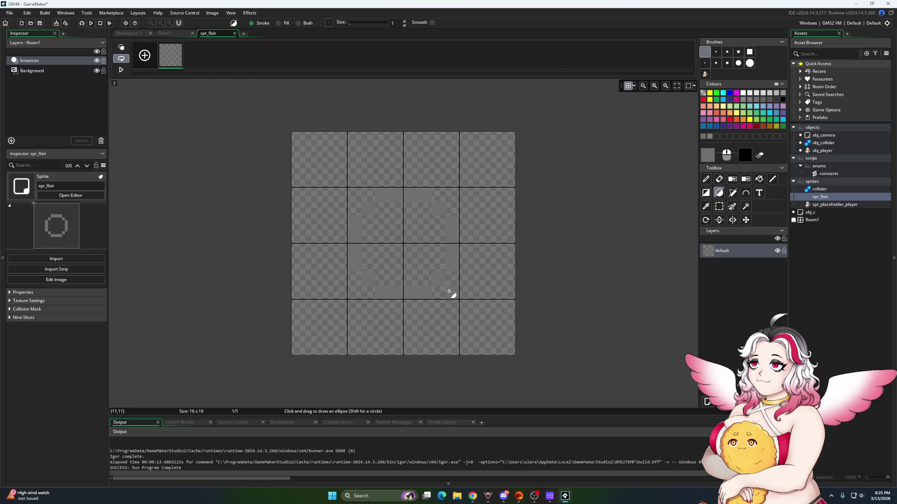
{"action": "left_click", "coordinate": [759, 179]}
Fill the circle grey and paint a 2×2 white centre with the Pencil
{"action": "left_click", "coordinate": [427, 247]}
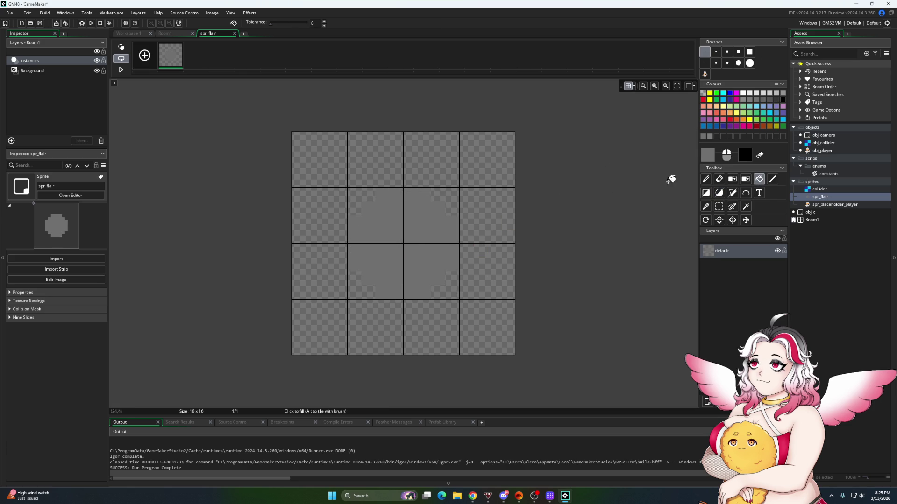
{"action": "left_click", "coordinate": [743, 94]}
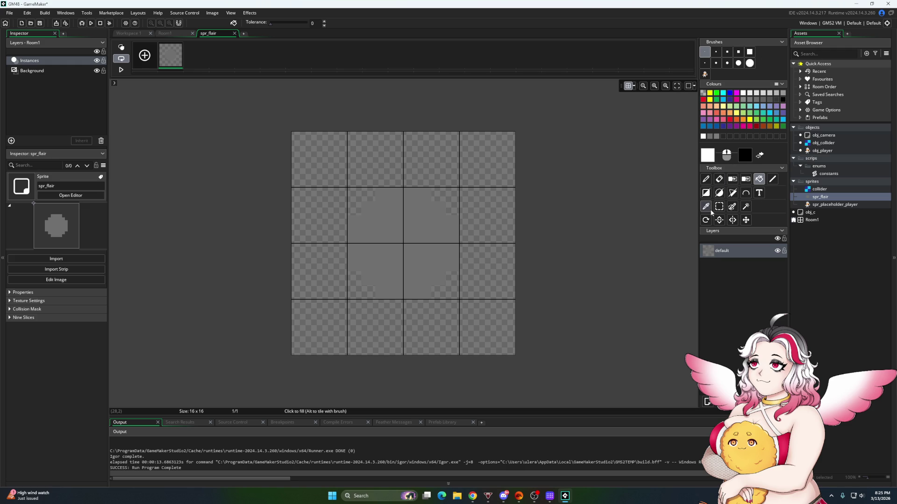
{"action": "left_click", "coordinate": [706, 179]}
{"action": "left_click", "coordinate": [401, 240]}
{"action": "left_click", "coordinate": [411, 251]}
{"action": "left_click", "coordinate": [410, 236]}
{"action": "left_click", "coordinate": [396, 251]}
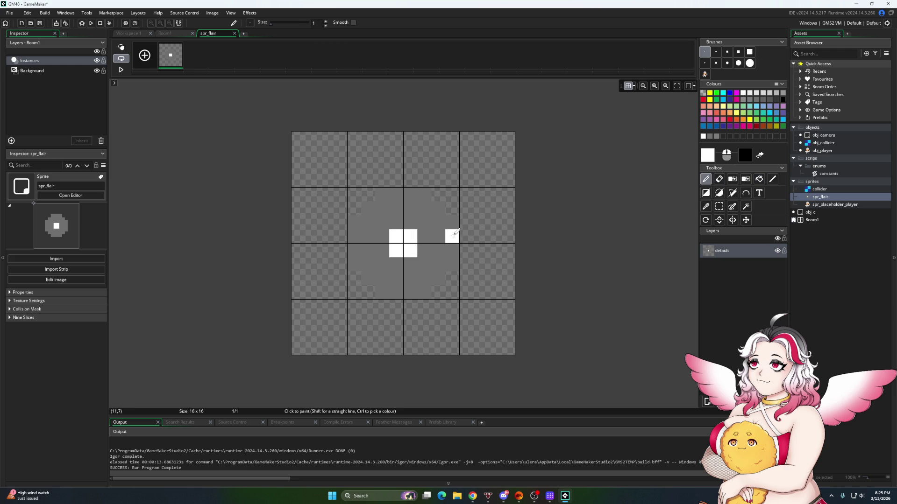
Paint white spikes on the right, left, top and bottom of the circle
{"action": "left_click", "coordinate": [467, 237]}
{"action": "left_click", "coordinate": [466, 251]}
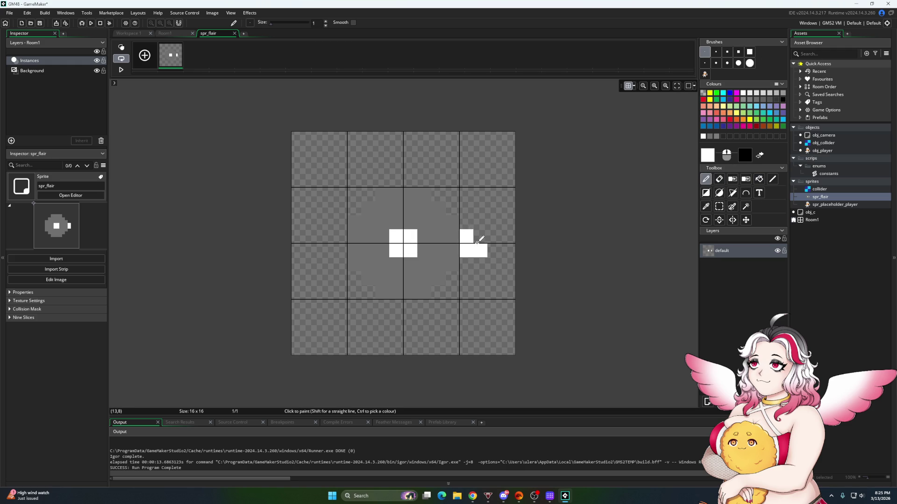
{"action": "left_click", "coordinate": [478, 244]}
{"action": "left_click", "coordinate": [339, 237]}
{"action": "left_click", "coordinate": [339, 251]}
{"action": "left_click", "coordinate": [325, 251]}
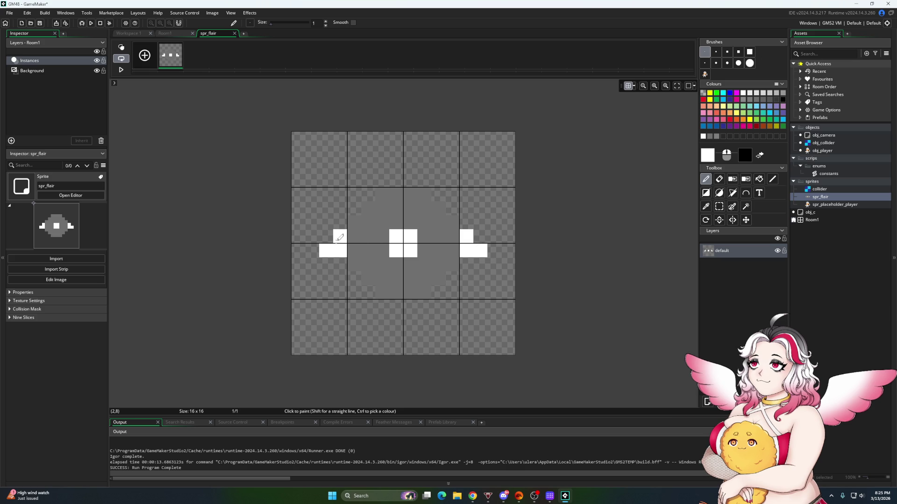
{"action": "left_click", "coordinate": [397, 179]}
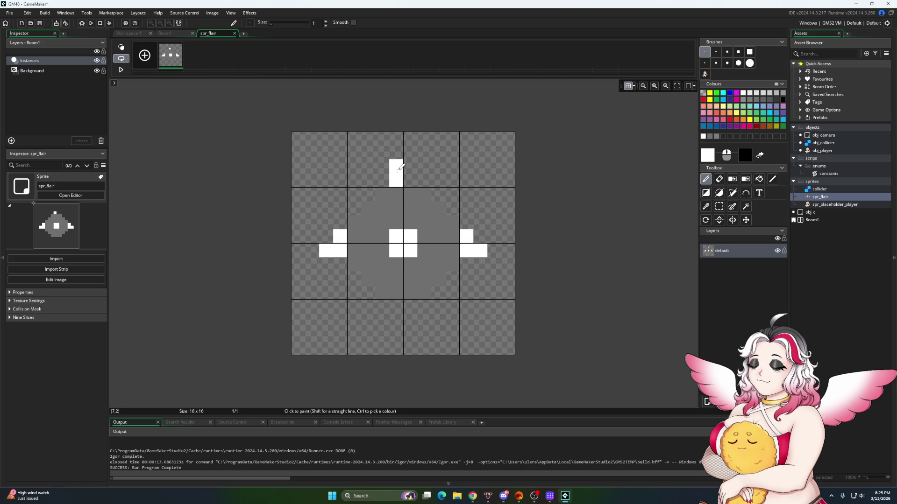
{"action": "left_click", "coordinate": [406, 177]}
{"action": "left_click", "coordinate": [407, 166]}
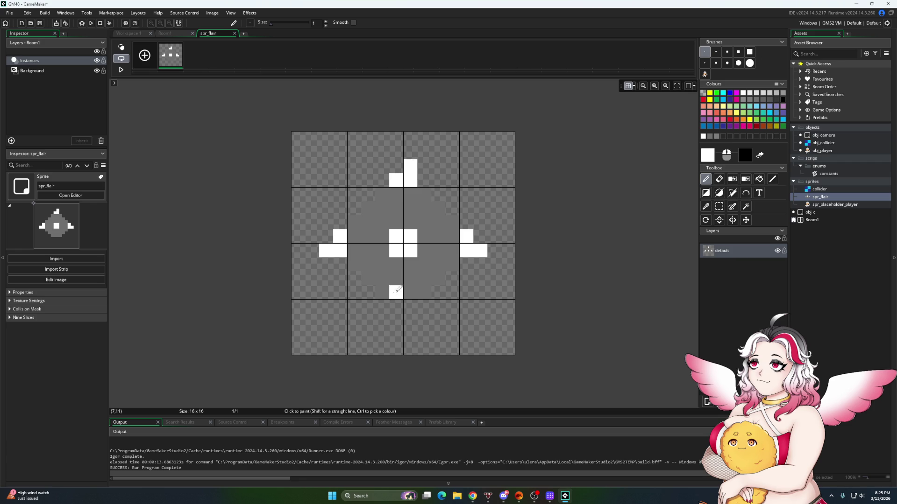
{"action": "left_click", "coordinate": [410, 306]}
{"action": "left_click", "coordinate": [396, 321]}
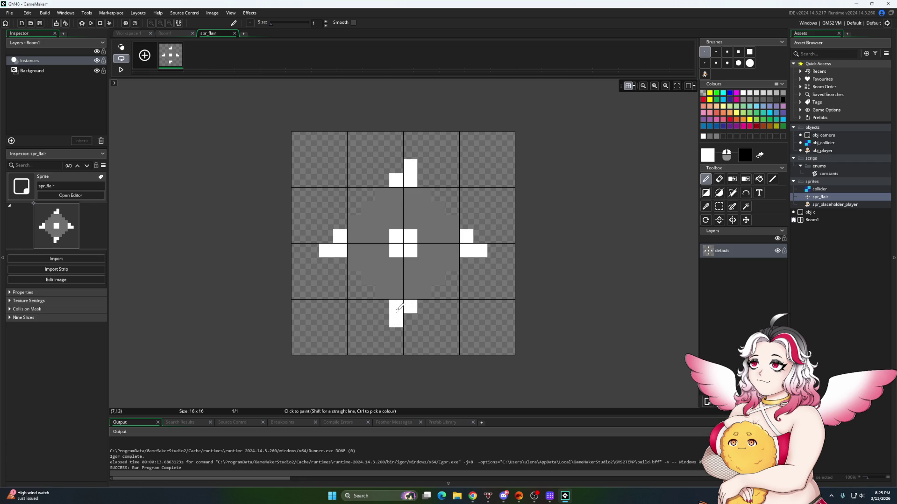
Erase the stray black pixel and auto-trim spr_flair to 12×12
{"action": "right_click", "coordinate": [327, 251]}
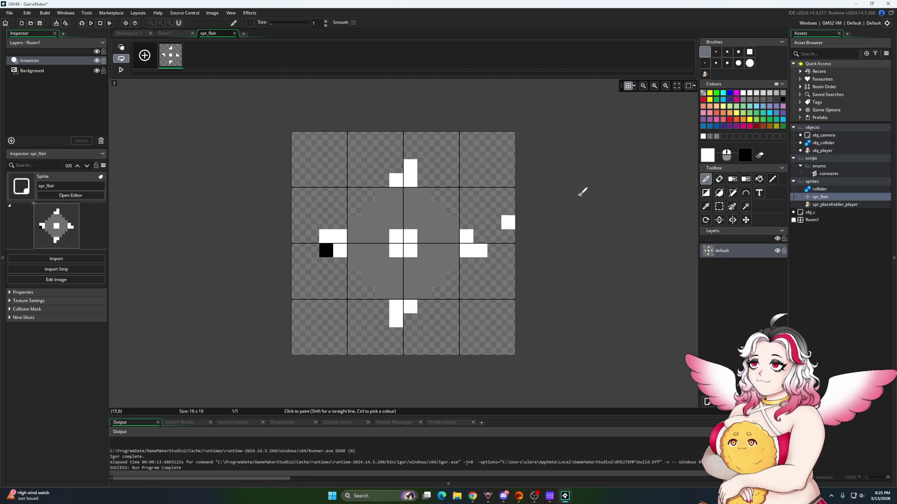
{"action": "left_click", "coordinate": [745, 181]}
{"action": "left_click", "coordinate": [719, 180]}
{"action": "left_click", "coordinate": [326, 251]}
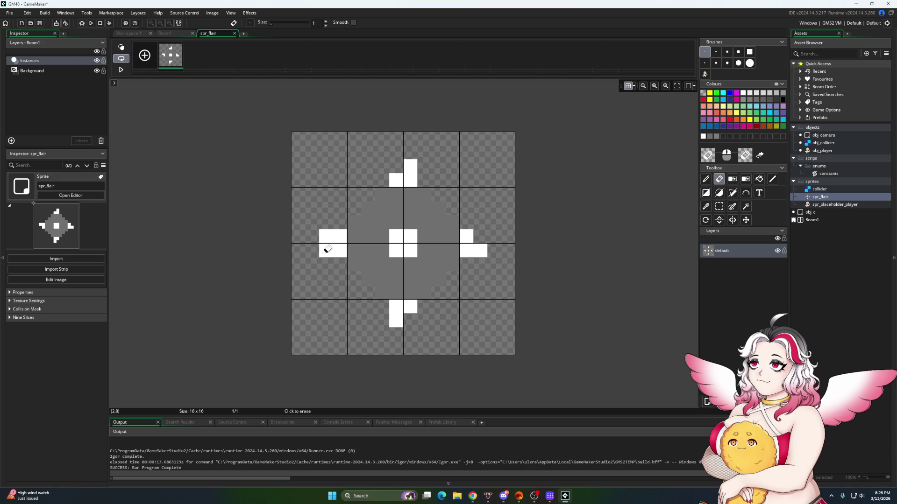
{"action": "left_click", "coordinate": [212, 12]}
{"action": "left_click", "coordinate": [225, 135]}
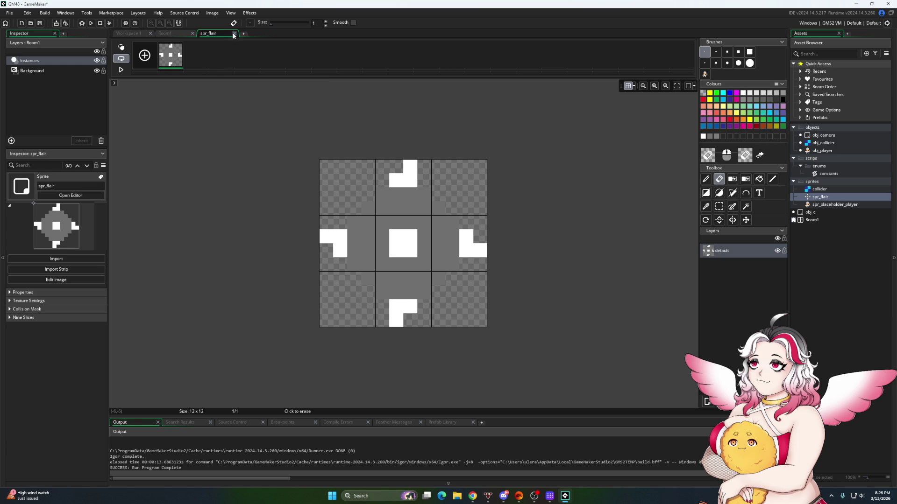
Add a sprite named flail_chain to the sprites folder and open it in the image editor
{"action": "right_click", "coordinate": [820, 198]}
{"action": "right_click", "coordinate": [819, 182]}
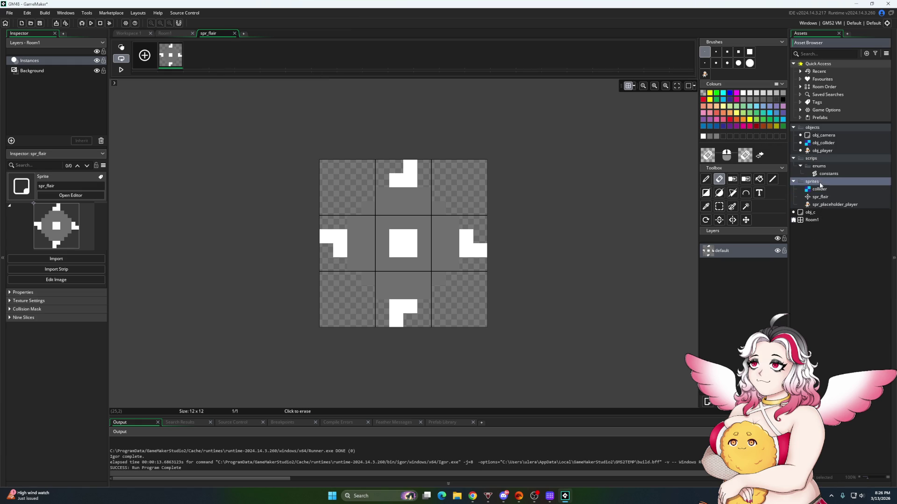
{"action": "mouse_move", "coordinate": [825, 187]}
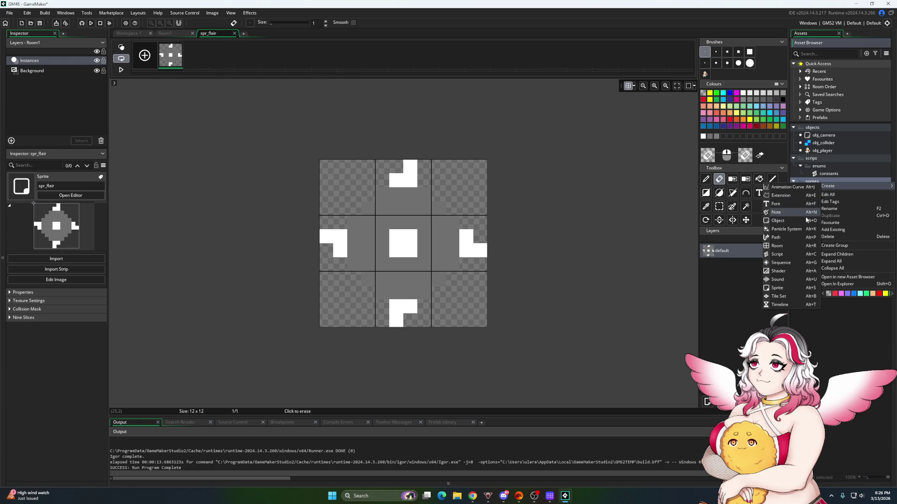
{"action": "left_click", "coordinate": [778, 288]}
{"action": "type", "text": "flai"}
{"action": "type", "text": "chain"}
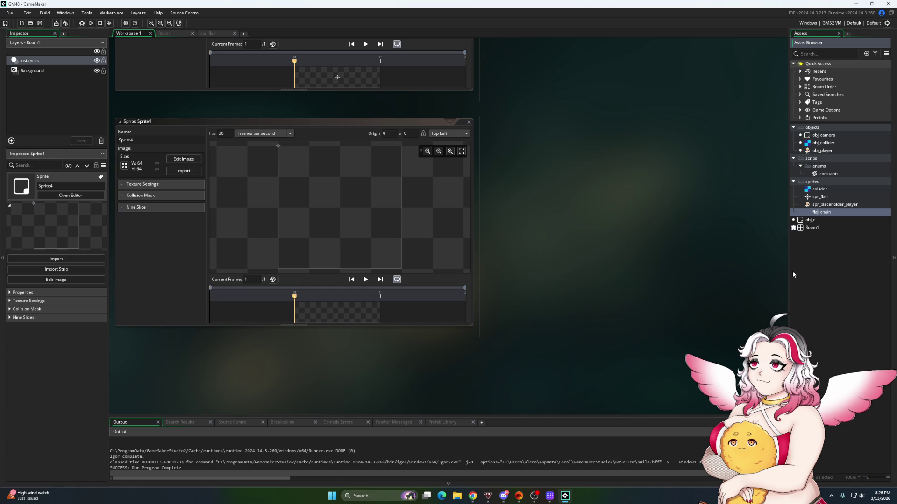
{"action": "type", "text": "l"}
{"action": "key", "text": "Return"}
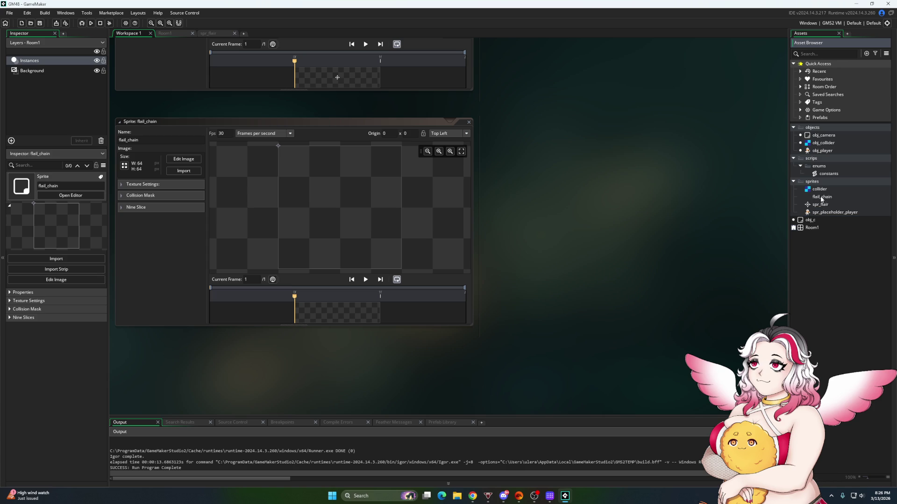
{"action": "left_click", "coordinate": [822, 198]}
{"action": "left_click", "coordinate": [184, 159]}
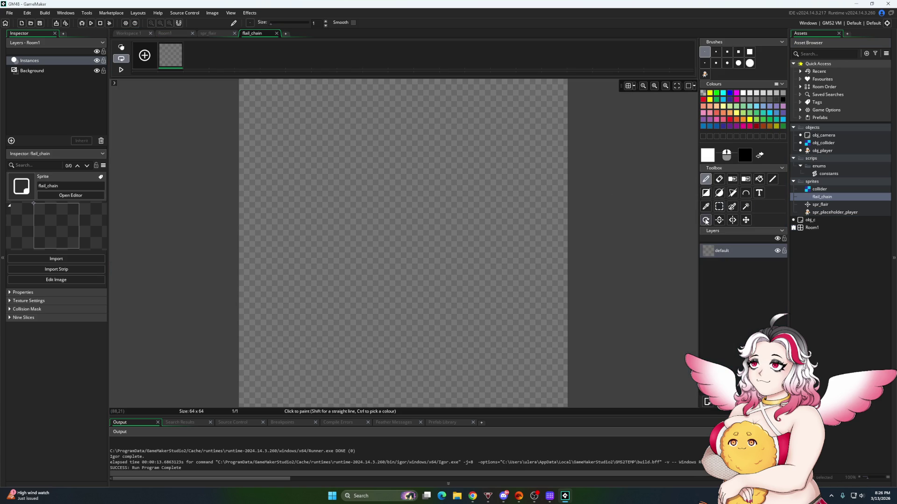
Draw two circles, fill the ring between them white, and auto-trim flail_chain to 15×15
{"action": "left_click", "coordinate": [719, 192]}
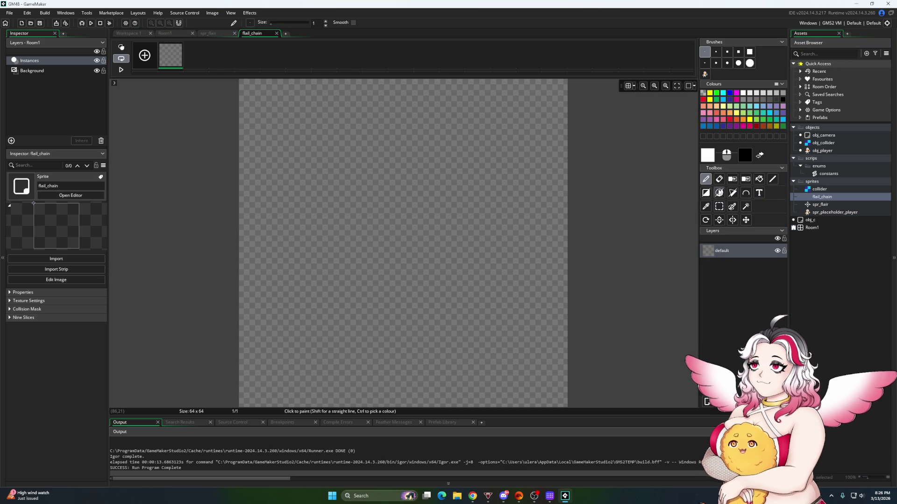
{"action": "mouse_move", "coordinate": [316, 161]}
{"action": "left_mouse_down"}
{"action": "mouse_move", "coordinate": [405, 240]}
{"action": "mouse_move", "coordinate": [383, 246]}
{"action": "mouse_move", "coordinate": [392, 237]}
{"action": "mouse_move", "coordinate": [340, 184]}
{"action": "left_mouse_up"}
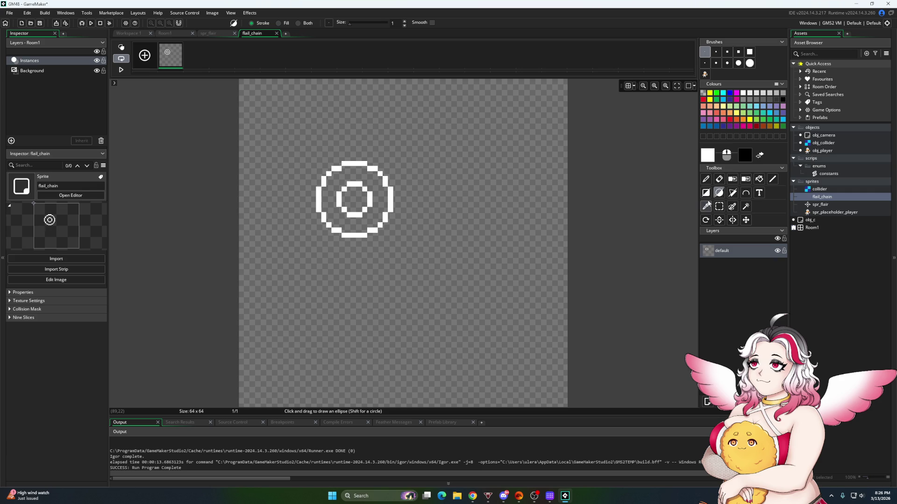
{"action": "left_click", "coordinate": [759, 179]}
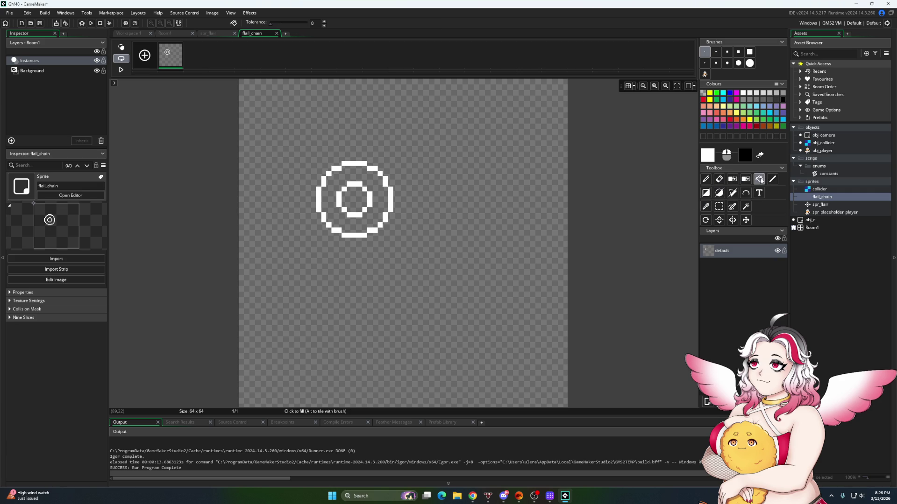
{"action": "left_click", "coordinate": [383, 196]}
{"action": "left_click", "coordinate": [212, 12]}
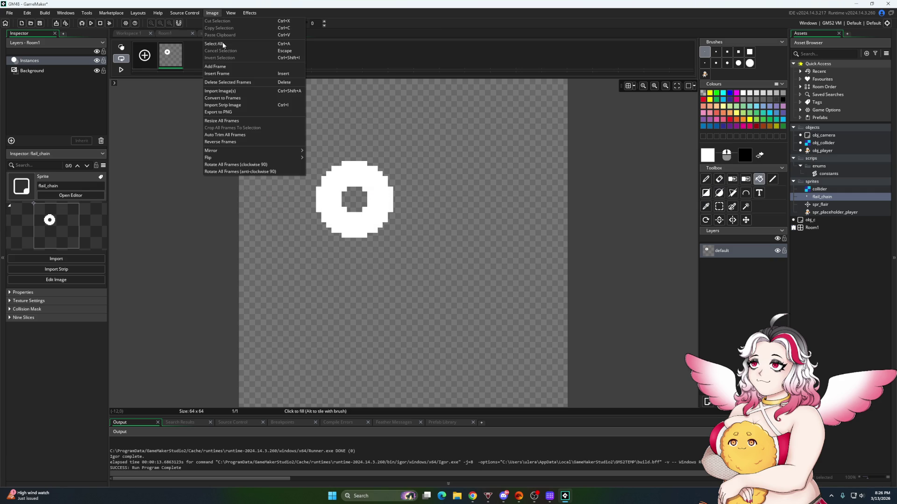
{"action": "left_click", "coordinate": [223, 135]}
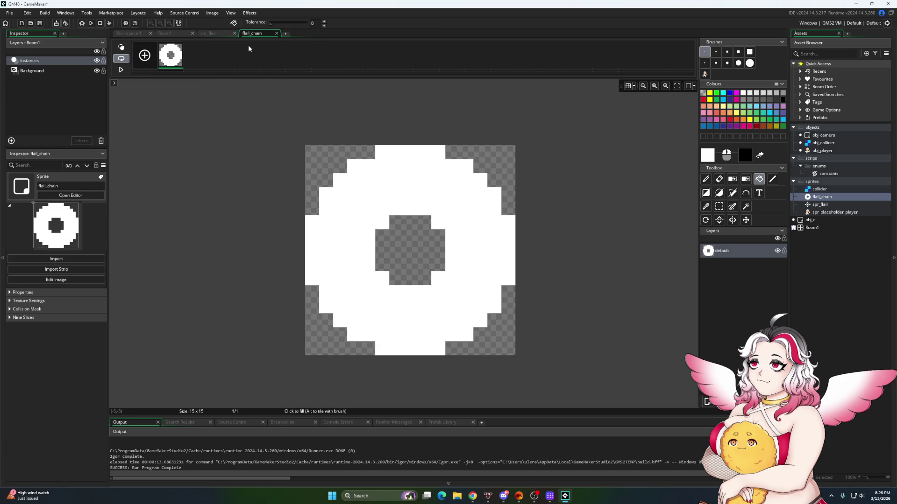
Set the origins of flail_chain and spr_flair to Middle Centre
{"action": "left_click", "coordinate": [276, 34]}
{"action": "left_click", "coordinate": [446, 133]}
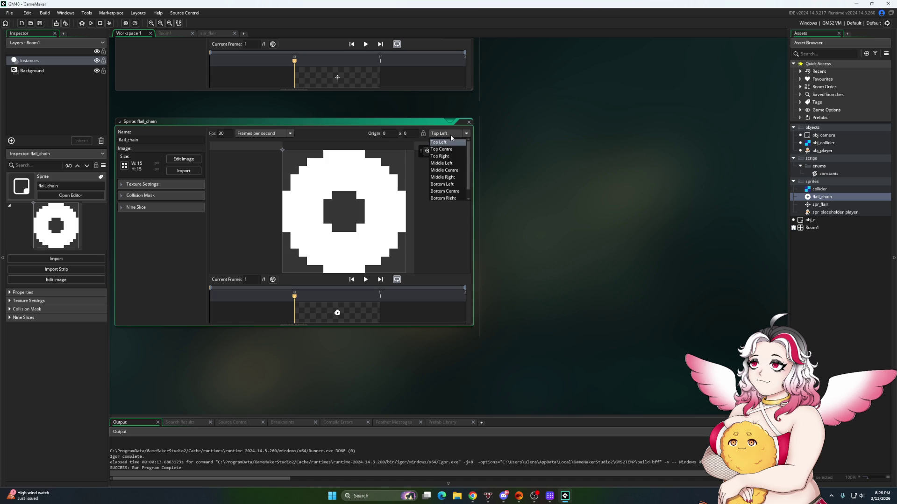
{"action": "left_click", "coordinate": [444, 169]}
{"action": "double_click", "coordinate": [819, 204]}
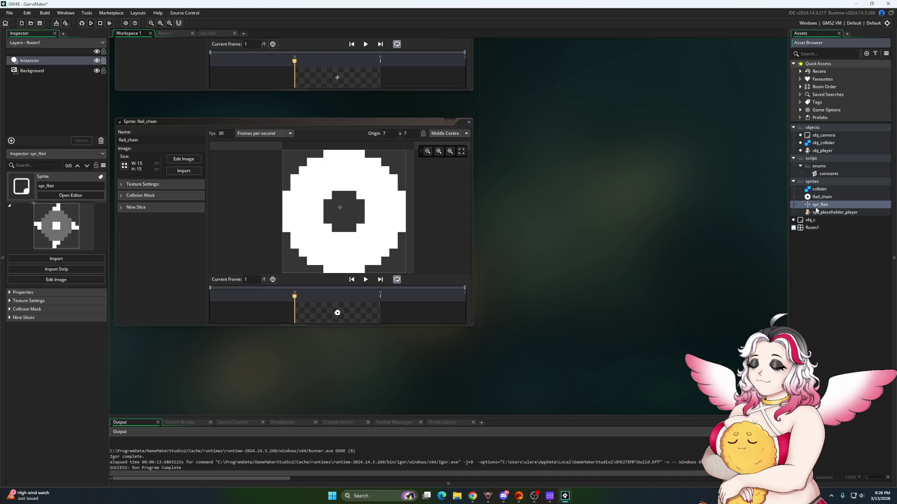
{"action": "left_click", "coordinate": [442, 134]}
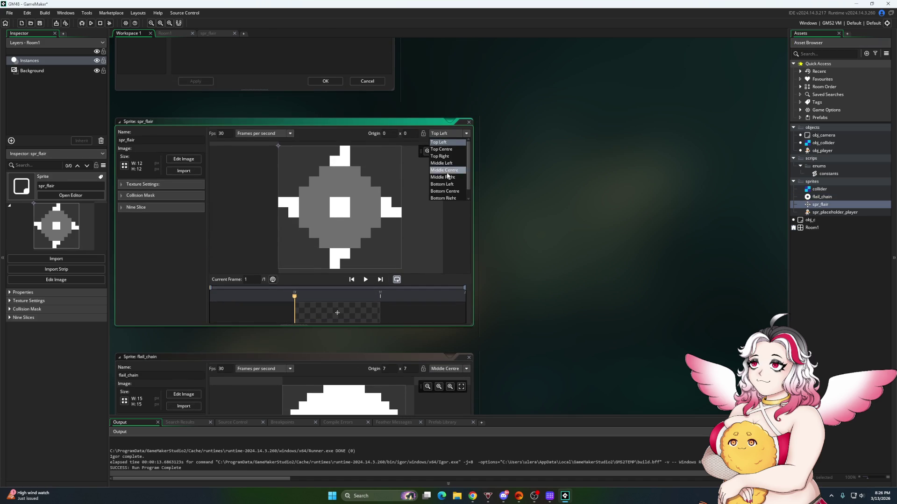
{"action": "left_click", "coordinate": [444, 171]}
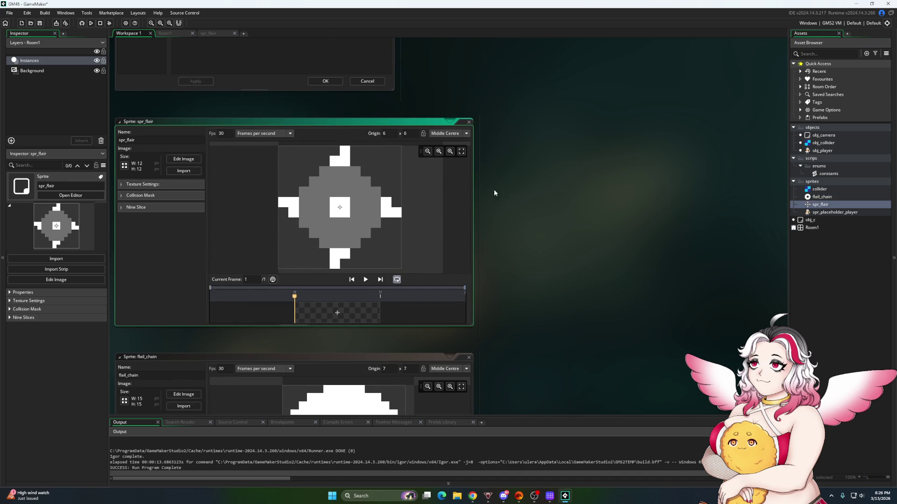
Create the object obj_flail in the objects folder and assign it the spr_flair sprite
{"action": "right_click", "coordinate": [813, 128]}
{"action": "mouse_move", "coordinate": [827, 133]}
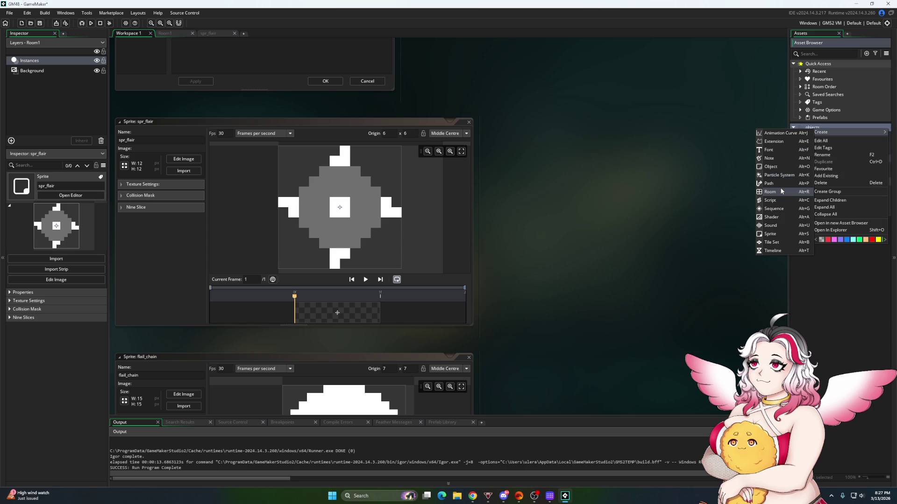
{"action": "left_click", "coordinate": [771, 167]}
{"action": "type", "text": "obj_fl"}
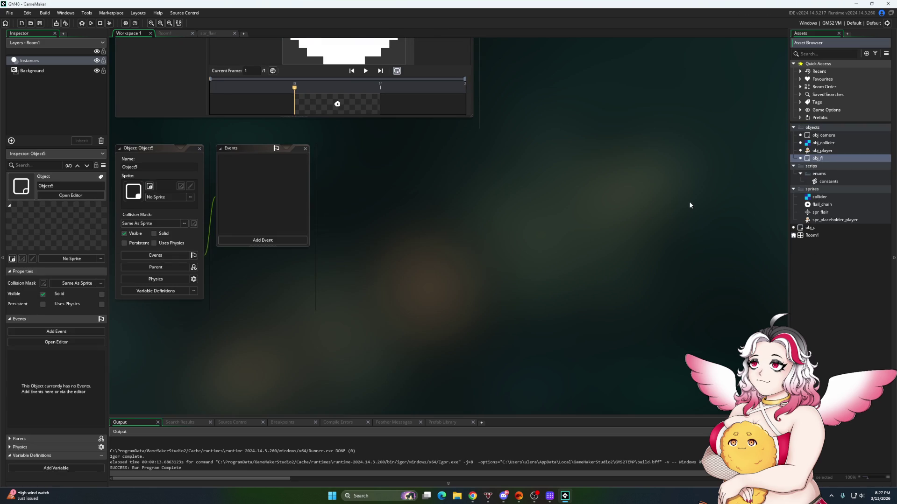
{"action": "type", "text": "ail"}
{"action": "key", "text": "Return"}
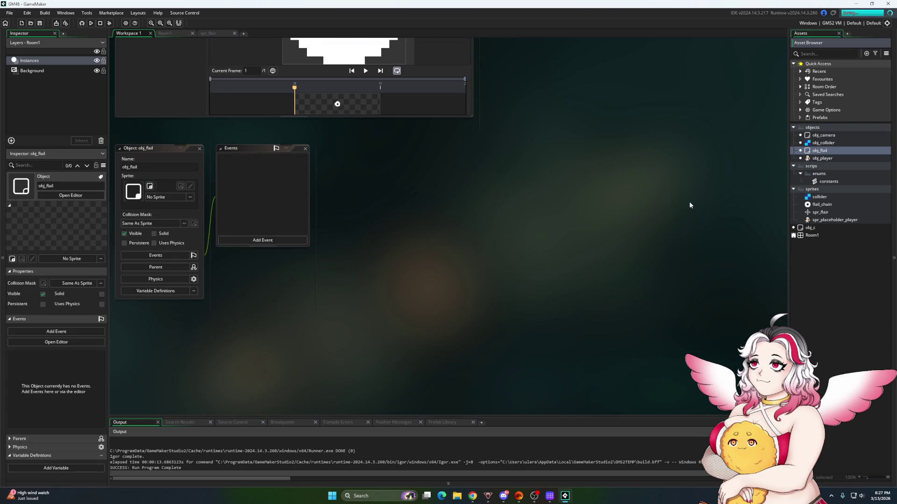
{"action": "left_click", "coordinate": [291, 240]}
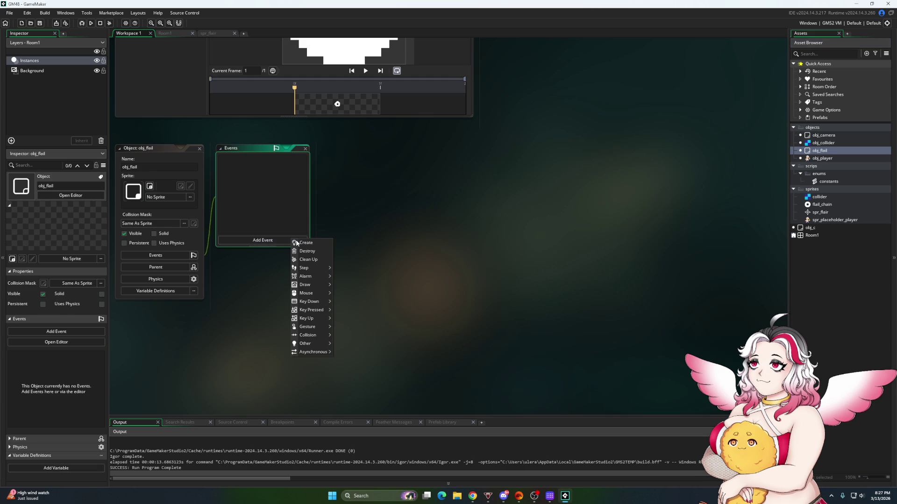
{"action": "left_click", "coordinate": [189, 196]}
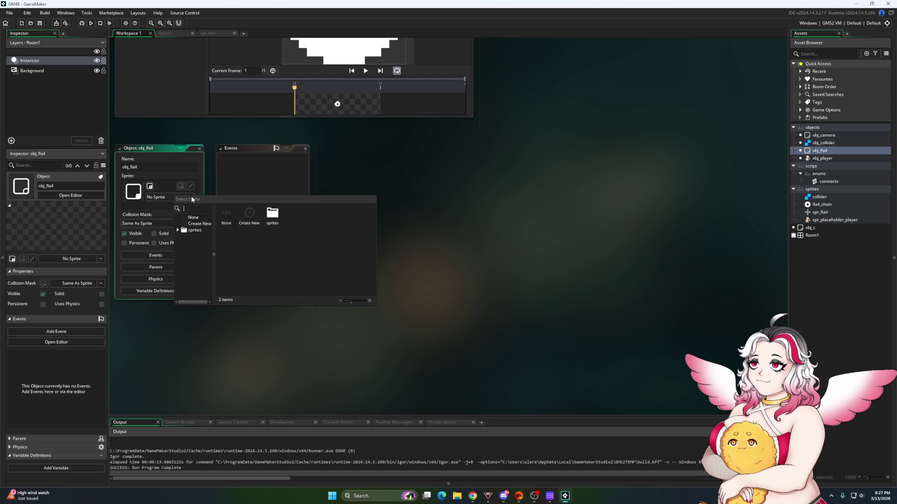
{"action": "double_click", "coordinate": [271, 212]}
{"action": "left_click", "coordinate": [295, 214]}
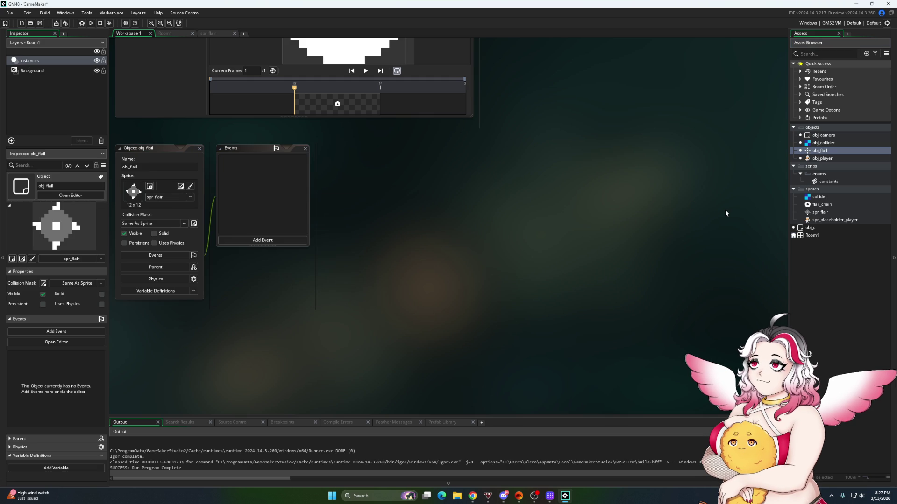
Add a Step event to obj_flail containing image_angle+=0.5;
{"action": "left_click", "coordinate": [265, 241]}
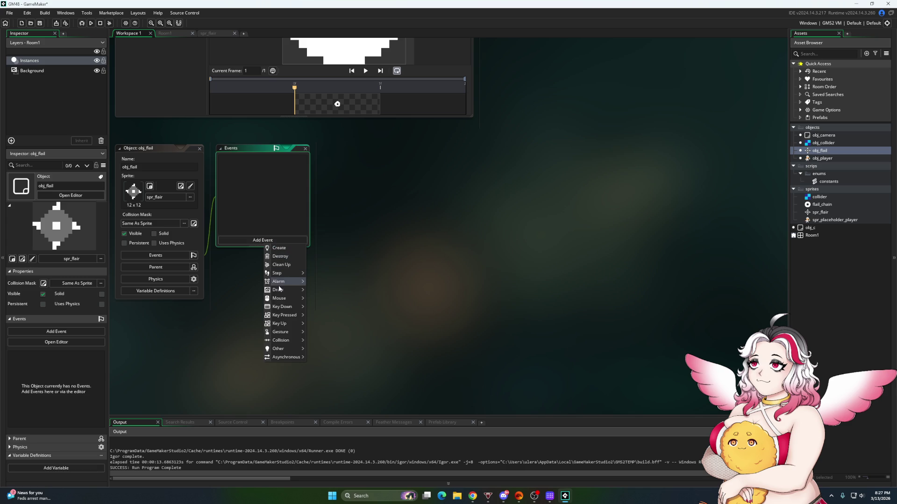
{"action": "mouse_move", "coordinate": [282, 273]}
{"action": "left_click", "coordinate": [317, 274]}
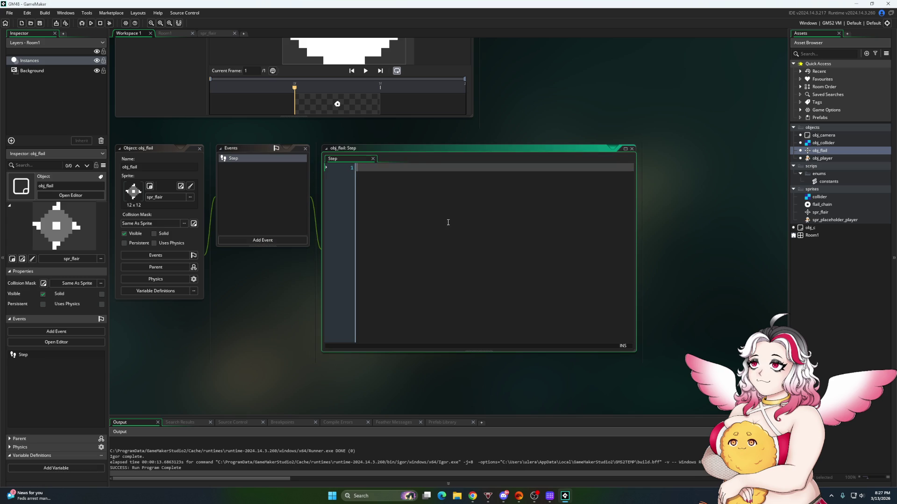
{"action": "type", "text": "image_ang"}
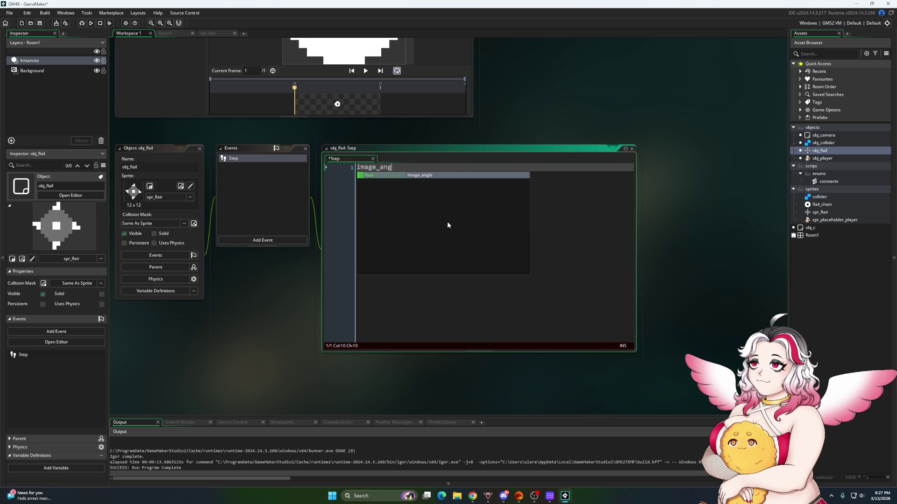
{"action": "type", "text": "le+=0.5;"}
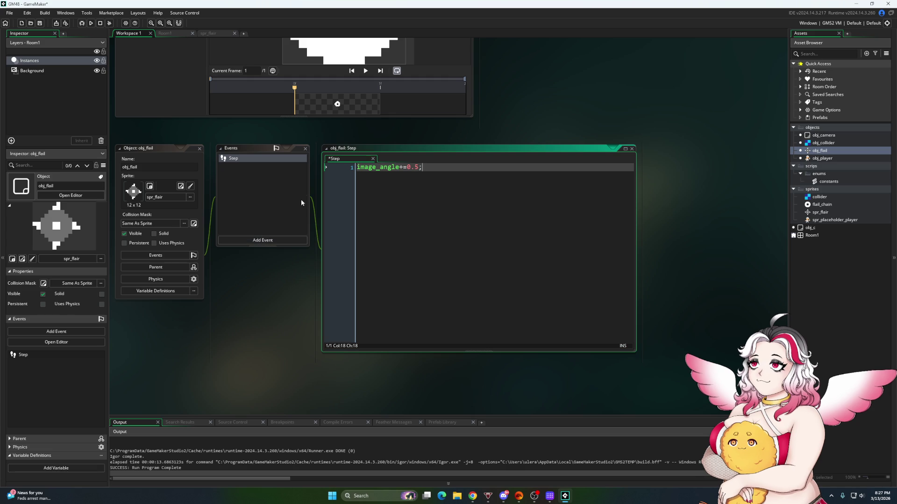
{"action": "left_click", "coordinate": [260, 240]}
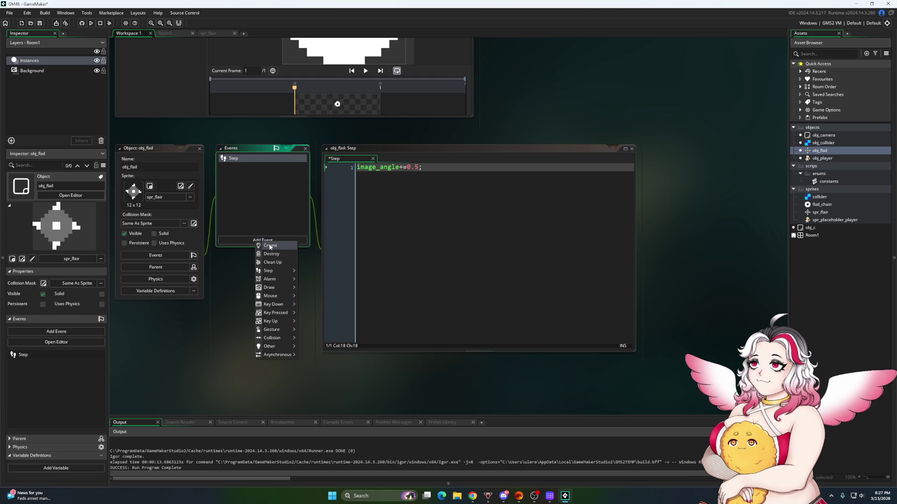
Add a Create event with horz_speed = 4 * sign(obj_player.image_xscale);
{"action": "left_click", "coordinate": [270, 246]}
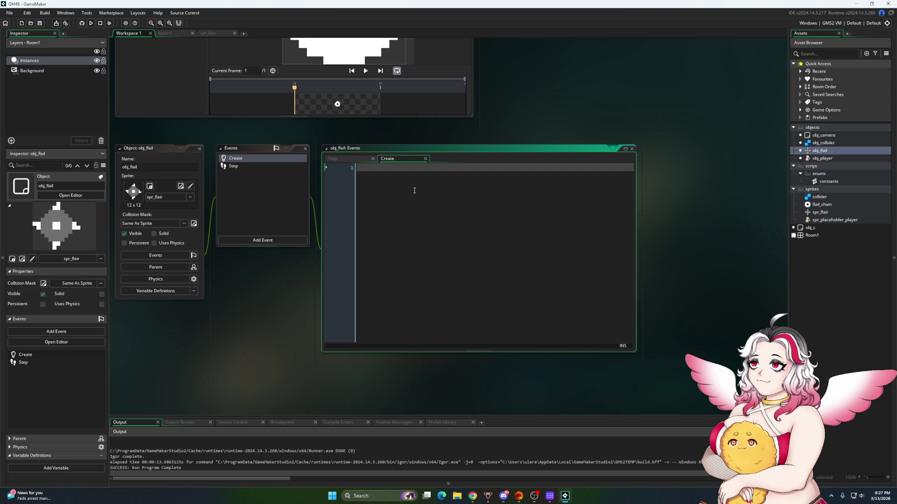
{"action": "type", "text": "h"}
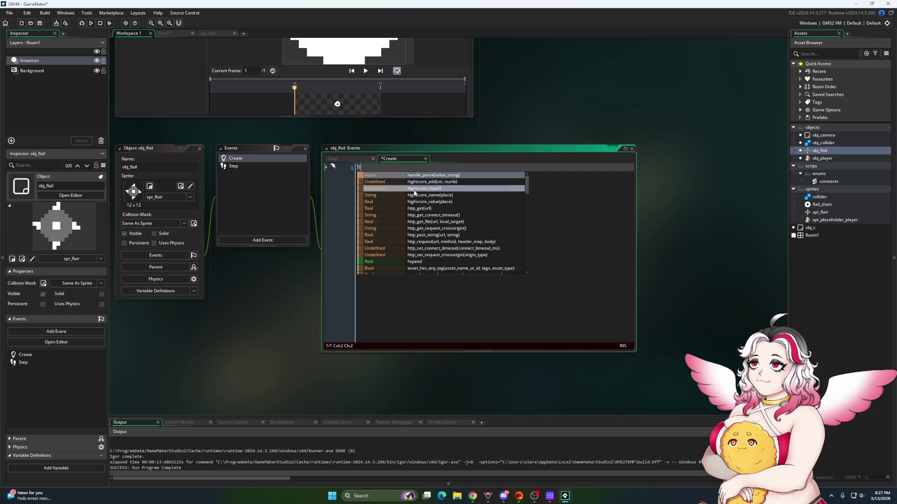
{"action": "type", "text": "orz_speed"}
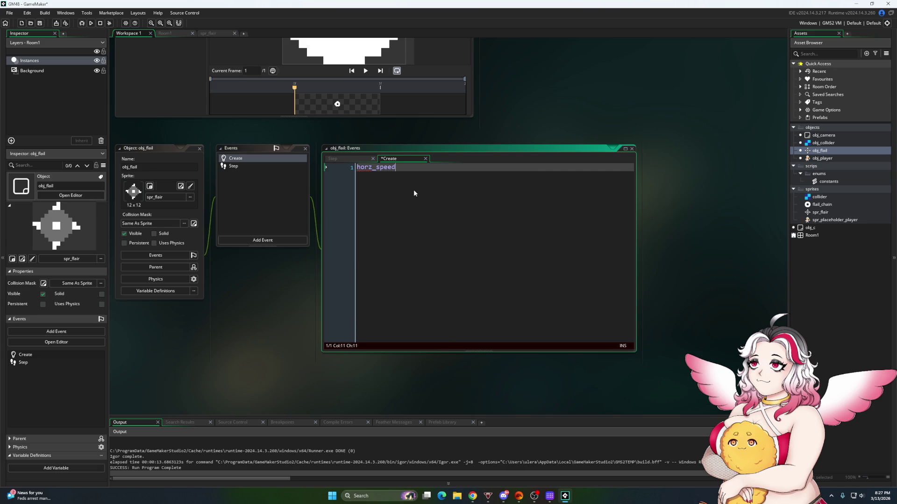
{"action": "type", "text": " = 4 *"}
{"action": "type", "text": " sign("}
{"action": "type", "text": "obj_"}
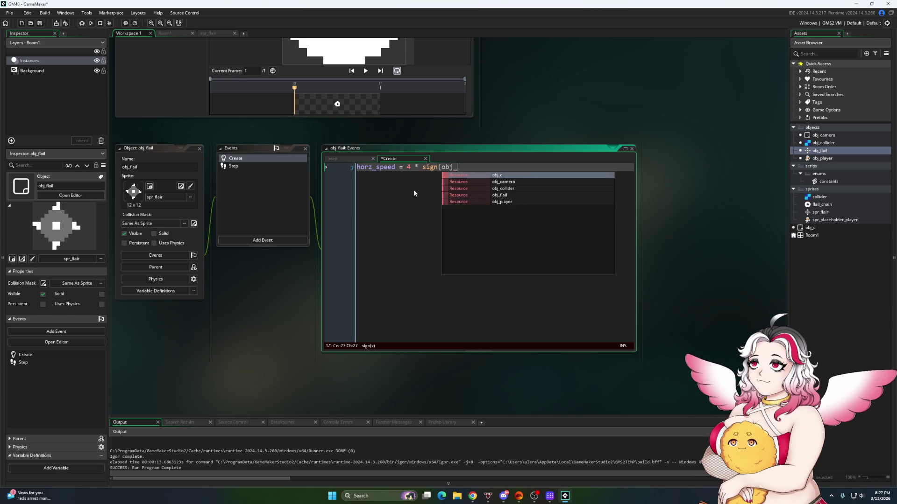
{"action": "type", "text": "player.image"}
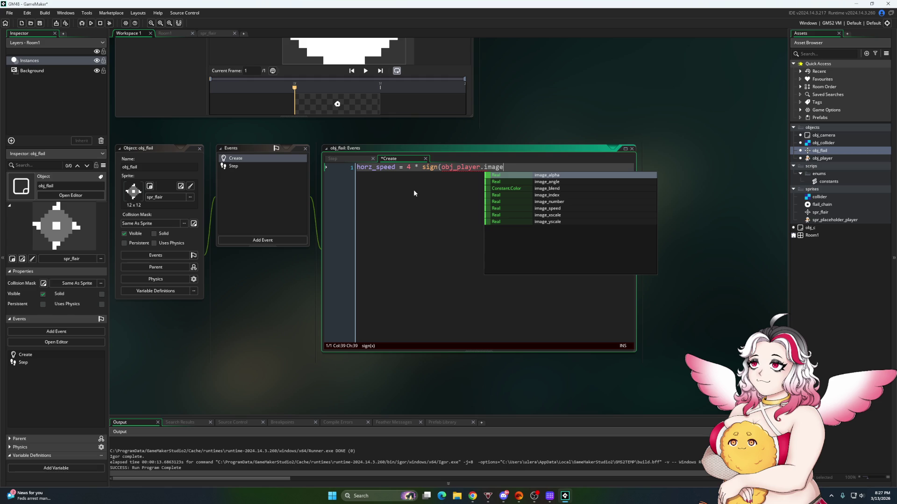
{"action": "type", "text": "_sca"}
{"action": "type", "text": "sc"}
{"action": "key", "text": "Return"}
{"action": "type", "text": ");"}
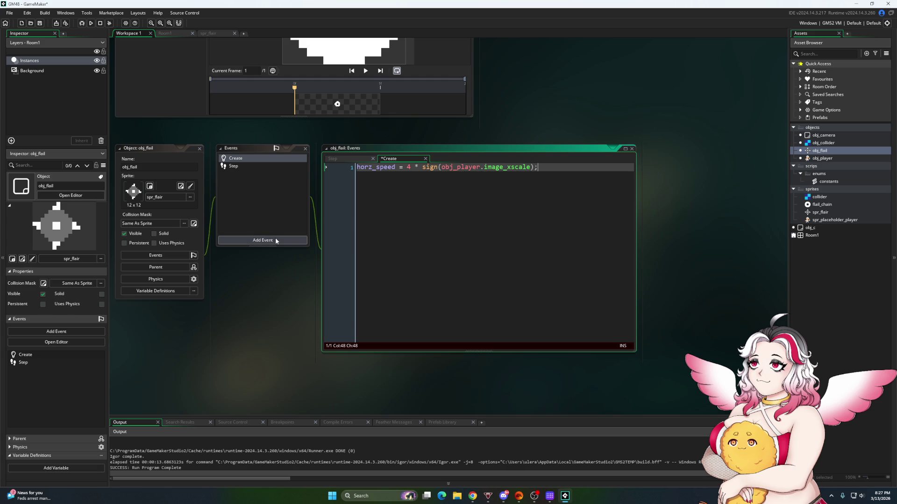
Add x+=horz_speed; to the Step code and begin an alarm line in the Create code
{"action": "left_click", "coordinate": [248, 166]}
{"action": "key", "text": "Return"}
{"action": "type", "text": "x+"}
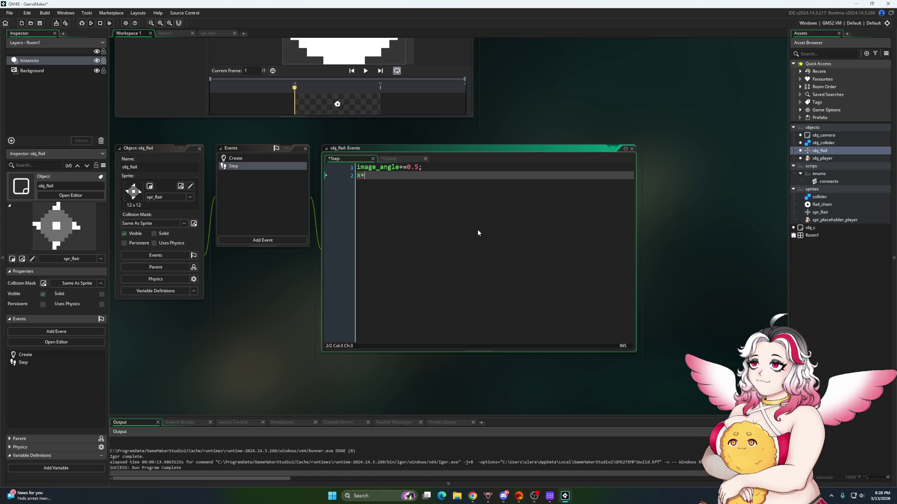
{"action": "type", "text": "=horz_speed;"}
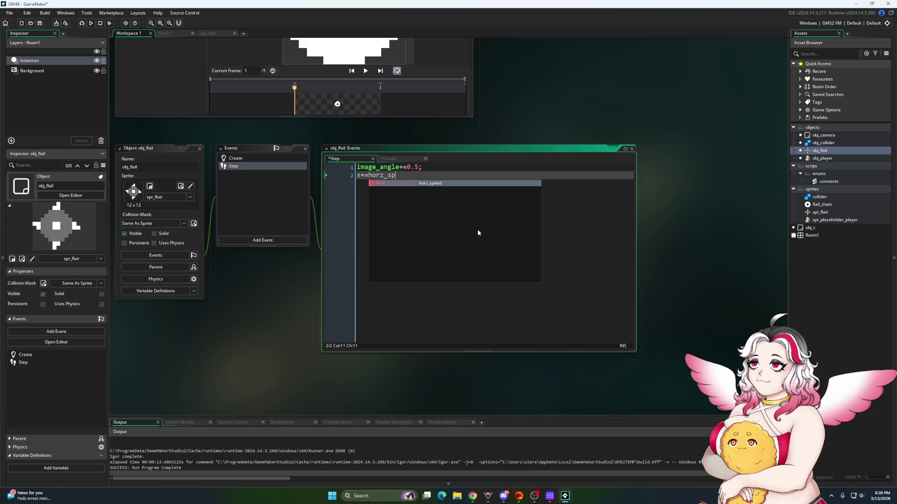
{"action": "left_click", "coordinate": [389, 159]}
{"action": "key", "text": "Return"}
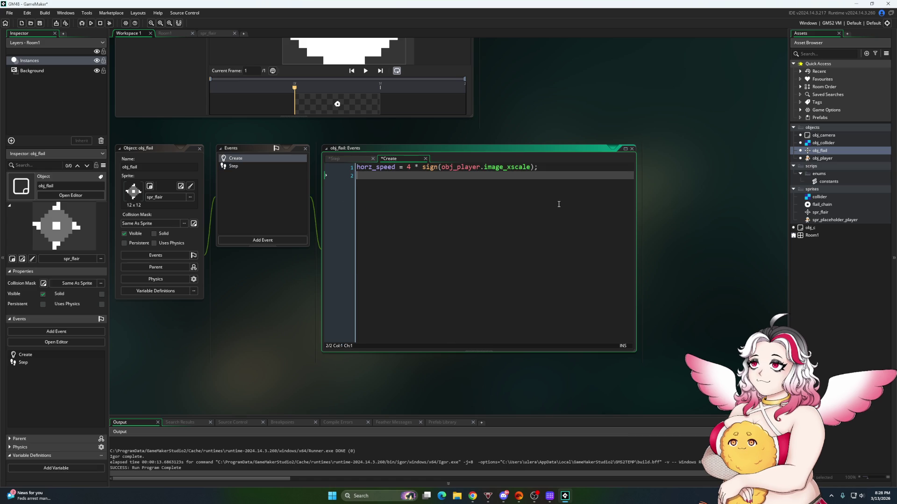
{"action": "type", "text": "alarm"}
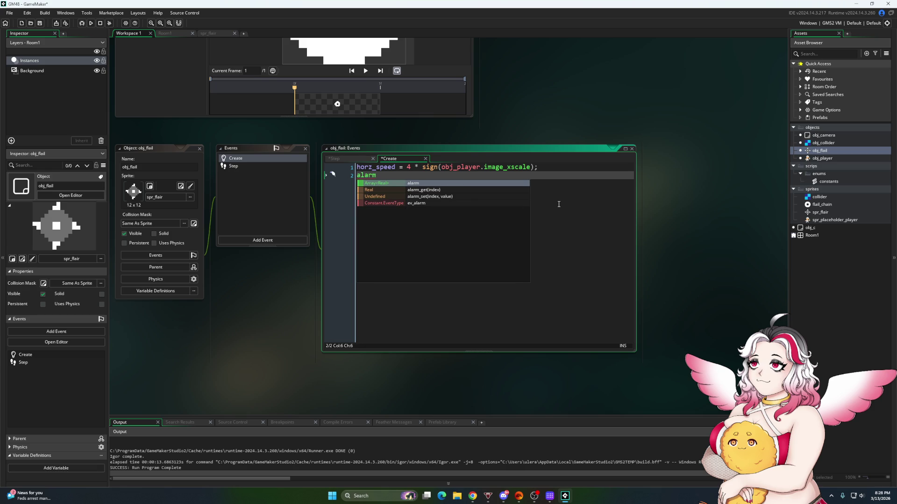
{"action": "type", "text": "["}
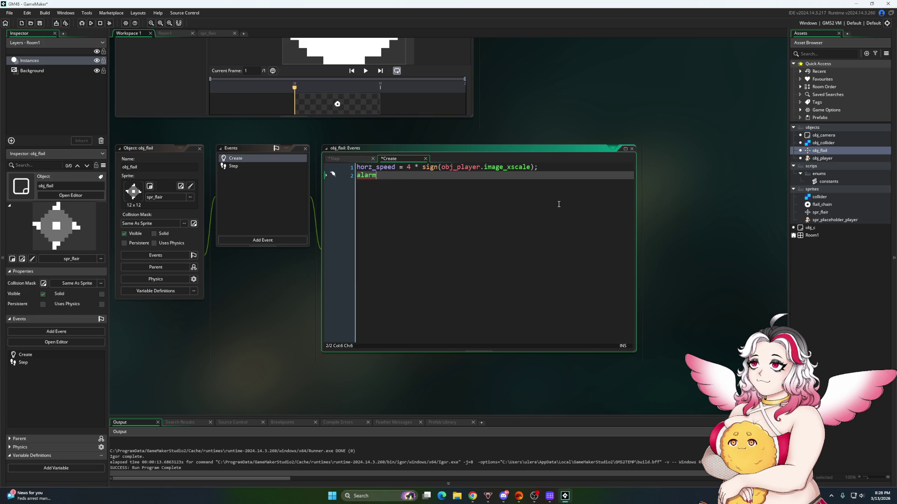
{"action": "key", "text": "BackSpace"}
{"action": "type", "text": "0"}
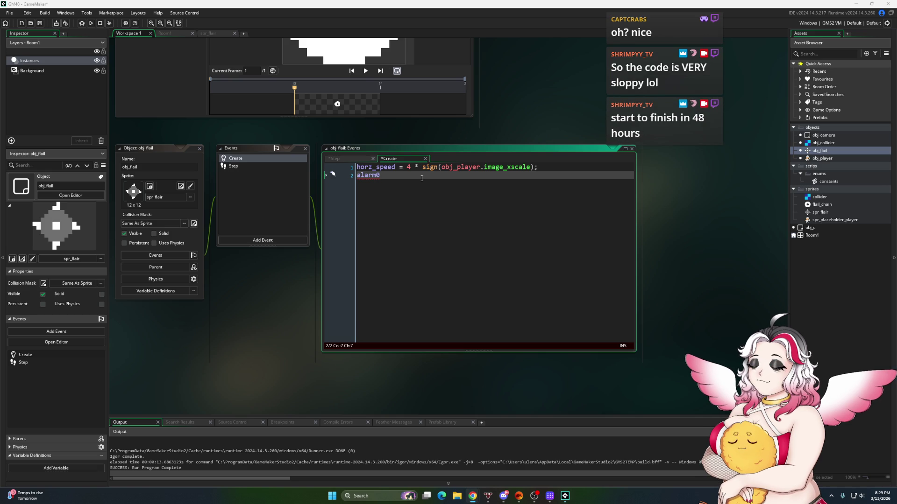
Change line 2 of obj_flail's Create code to alarm[0] = game_speed * 0.5;
{"action": "key", "text": "BackSpace"}
{"action": "type", "text": "[0] = "}
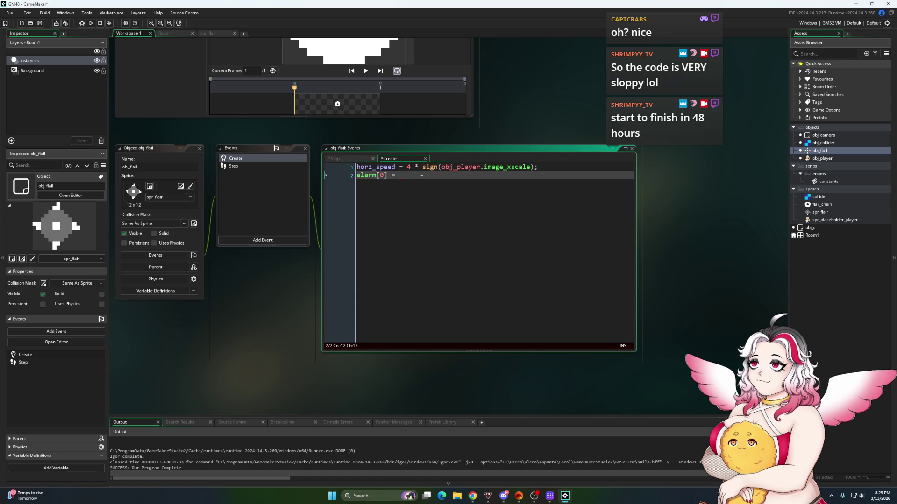
{"action": "type", "text": "g"}
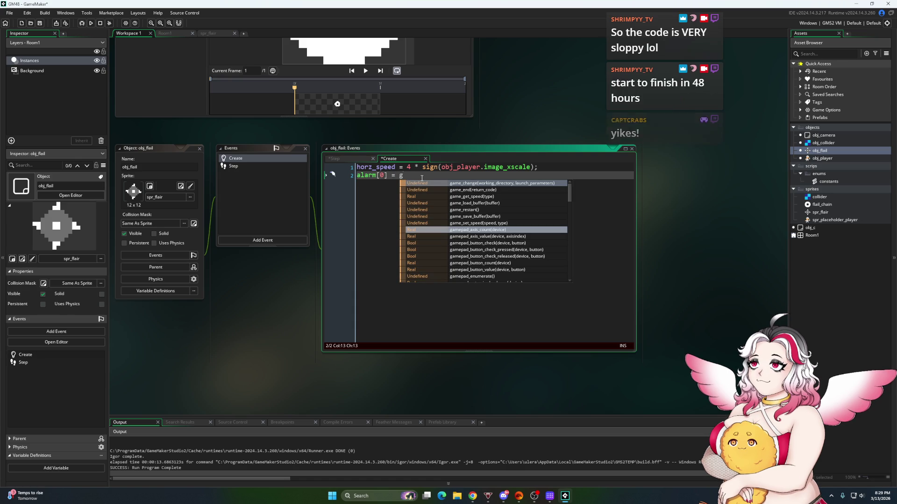
{"action": "type", "text": "ame_"}
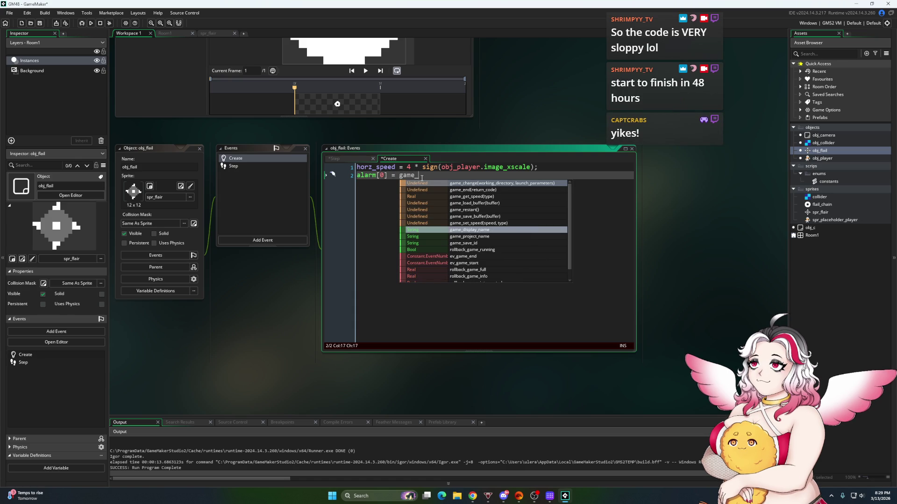
{"action": "type", "text": "speed;"}
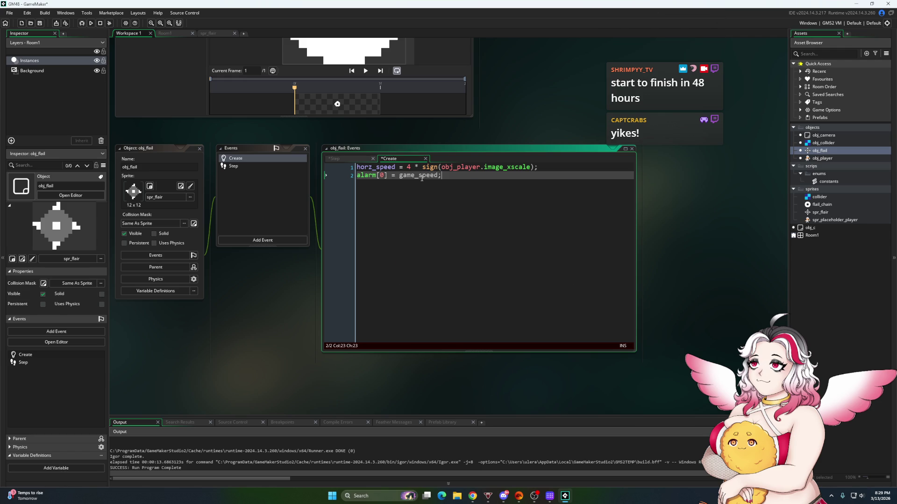
{"action": "key", "text": "BackSpace"}
{"action": "type", "text": "* 0.5"}
{"action": "type", "text": "1"}
{"action": "key", "text": "BackSpace"}
{"action": "type", "text": ";"}
Bring up the constants script from the Asset Browser
{"action": "mouse_move", "coordinate": [828, 181]}
{"action": "left_mouse_down"}
{"action": "mouse_move", "coordinate": [814, 197]}
{"action": "mouse_move", "coordinate": [820, 175]}
{"action": "left_mouse_up"}
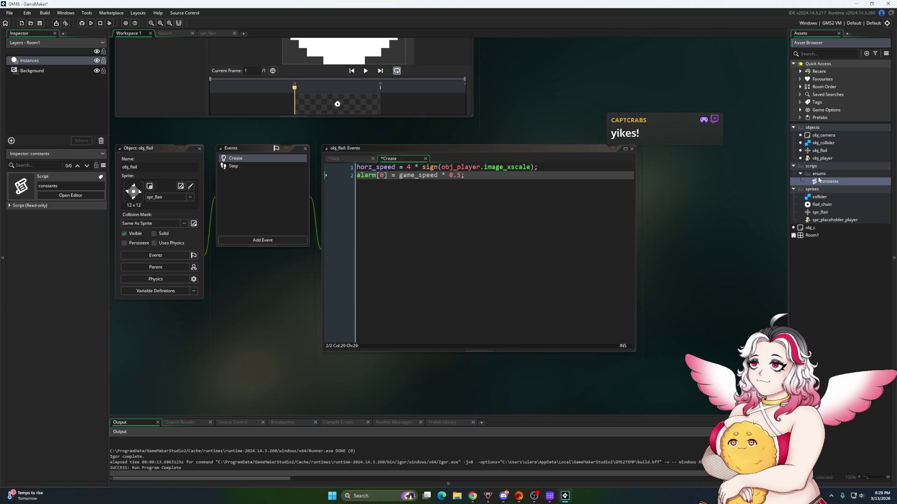
{"action": "scroll", "coordinate": [700, 183], "scroll_direction": "up", "scroll_amount": 5}
{"action": "scroll", "coordinate": [700, 184], "scroll_direction": "up", "scroll_amount": 5}
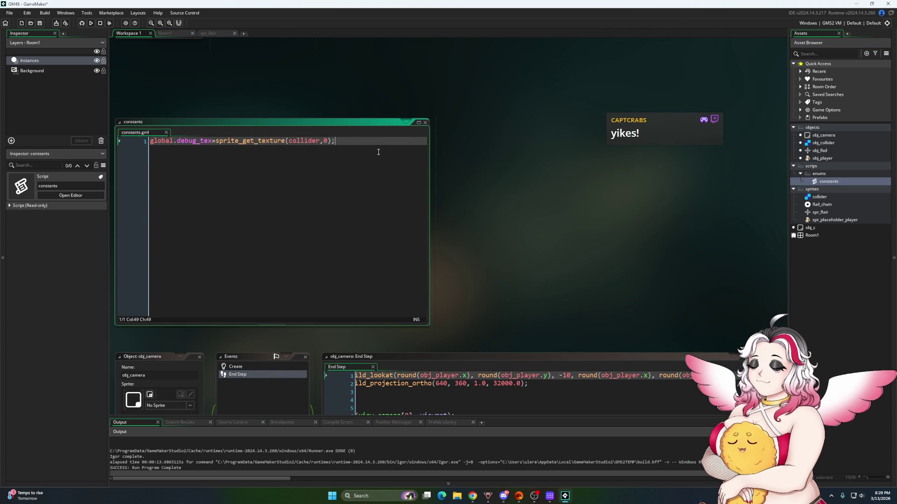
Clear the constants script and begin a #macro game_speed definition
{"action": "key", "text": "Return"}
{"action": "key", "text": "ctrl+a"}
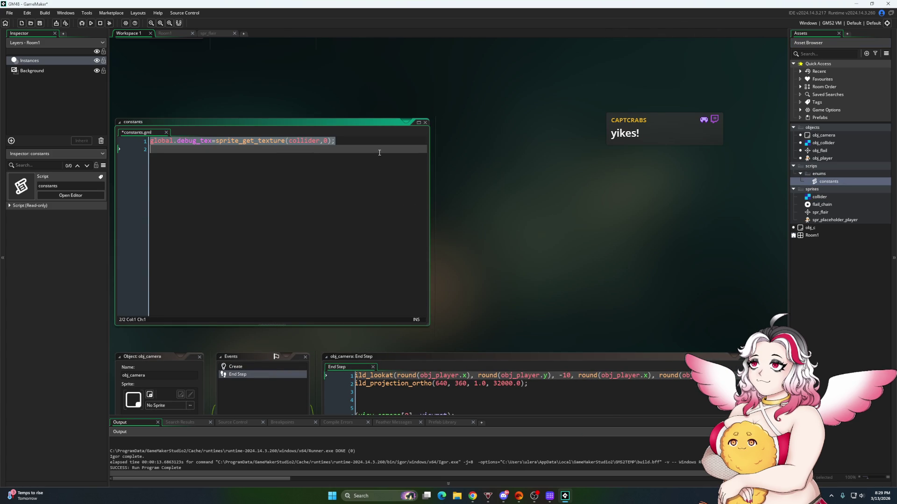
{"action": "key", "text": "BackSpace"}
{"action": "type", "text": "#macro"}
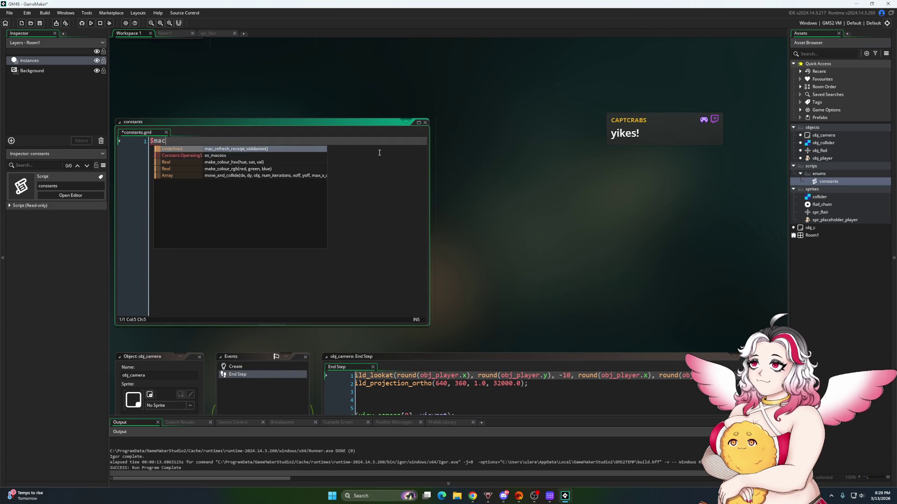
{"action": "key", "text": "ctrl+BackSpace"}
{"action": "key", "text": "ctrl+BackSpace"}
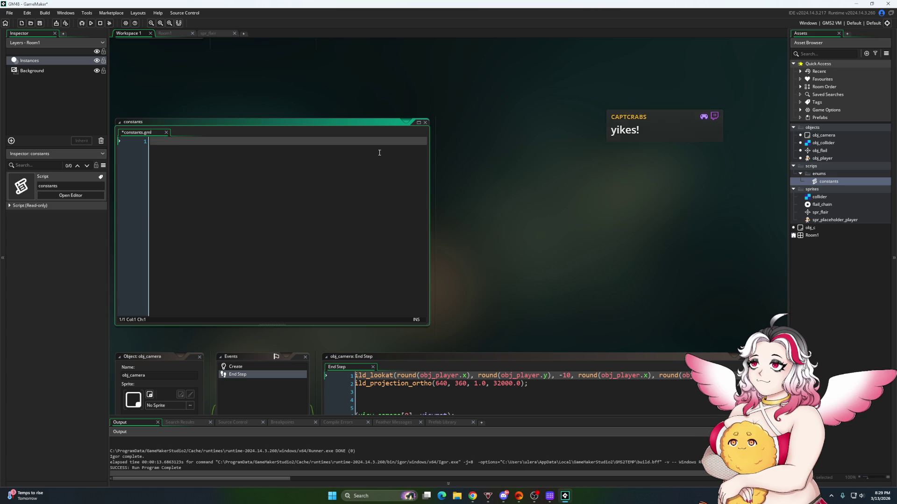
{"action": "type", "text": "#ma"}
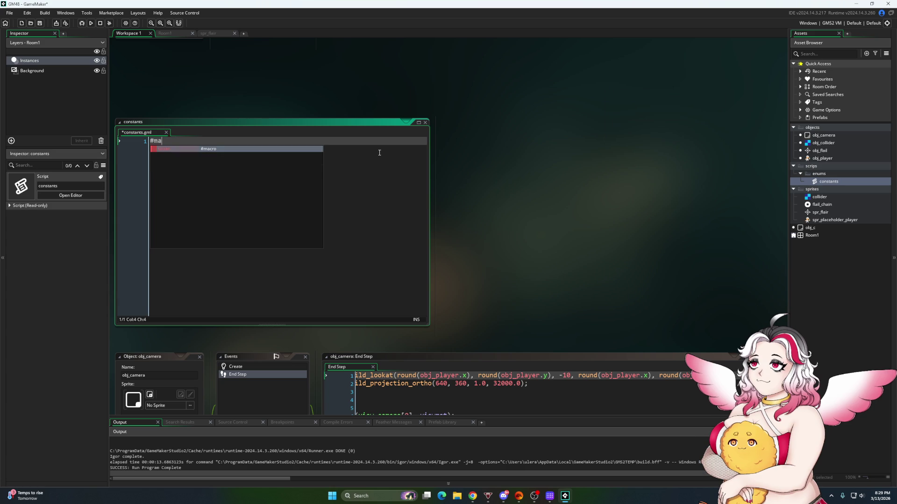
{"action": "type", "text": "cro game_"}
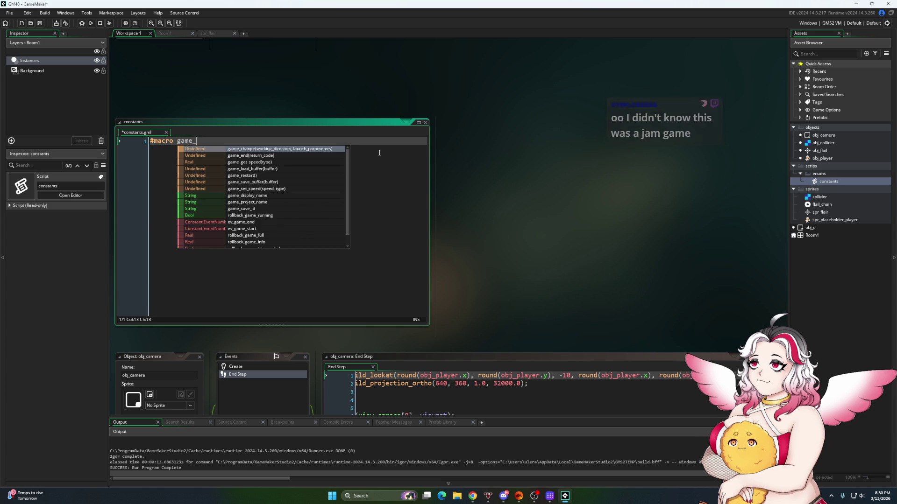
{"action": "type", "text": "speed"}
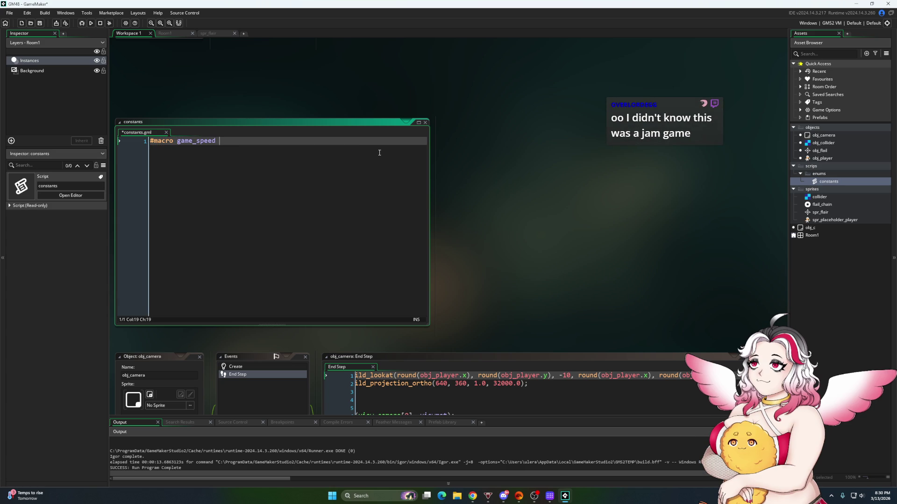
Complete the macro as game_get_speed(gamespeed_fps); and save the project
{"action": "key", "text": "alt+Tab"}
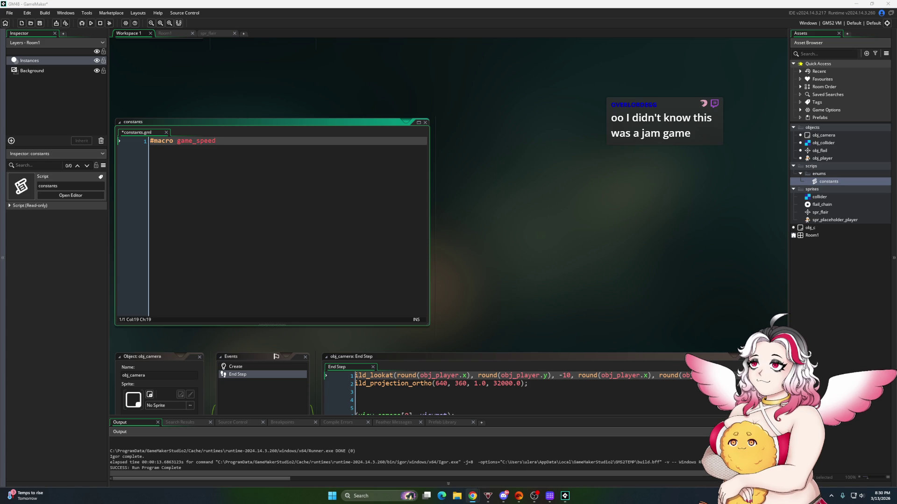
{"action": "left_click", "coordinate": [234, 179]}
{"action": "type", "text": "game_get"}
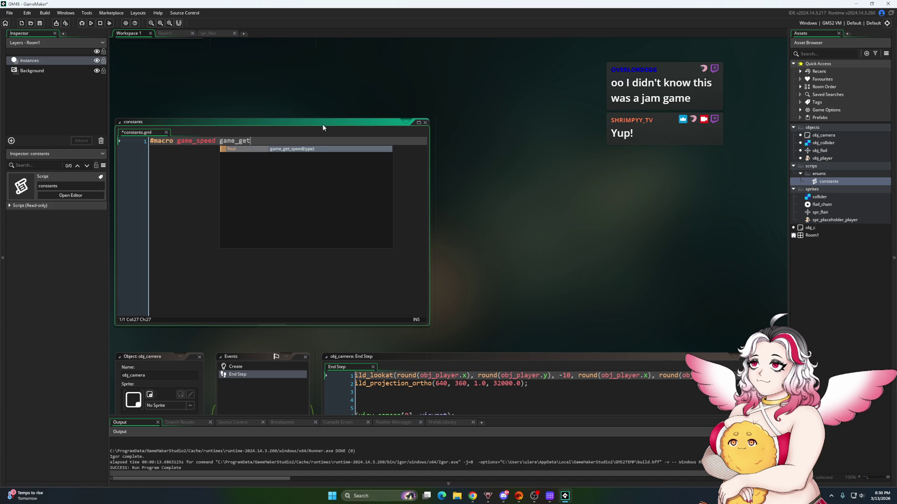
{"action": "left_click", "coordinate": [315, 150]}
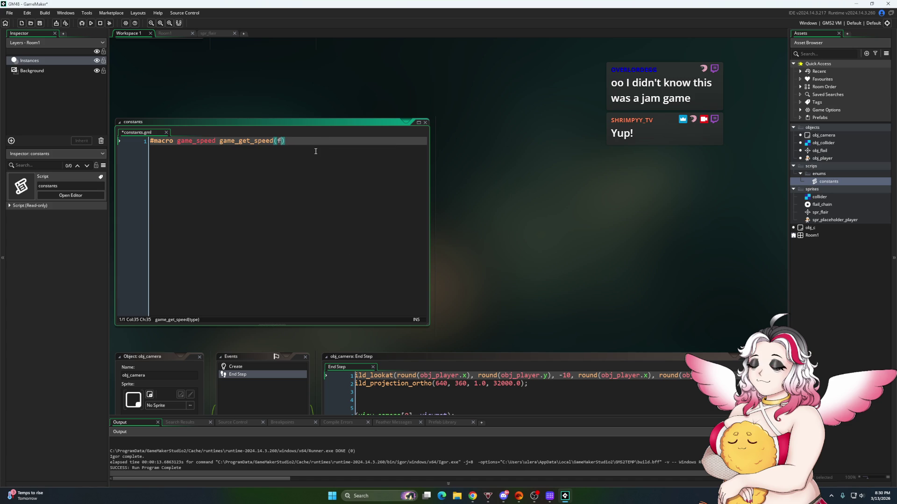
{"action": "type", "text": "fp"}
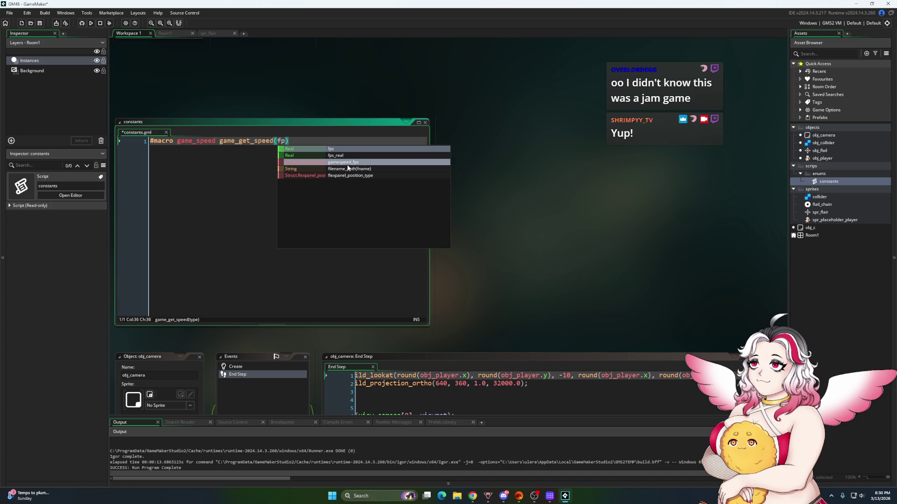
{"action": "left_click", "coordinate": [349, 159]}
{"action": "type", "text": ");"}
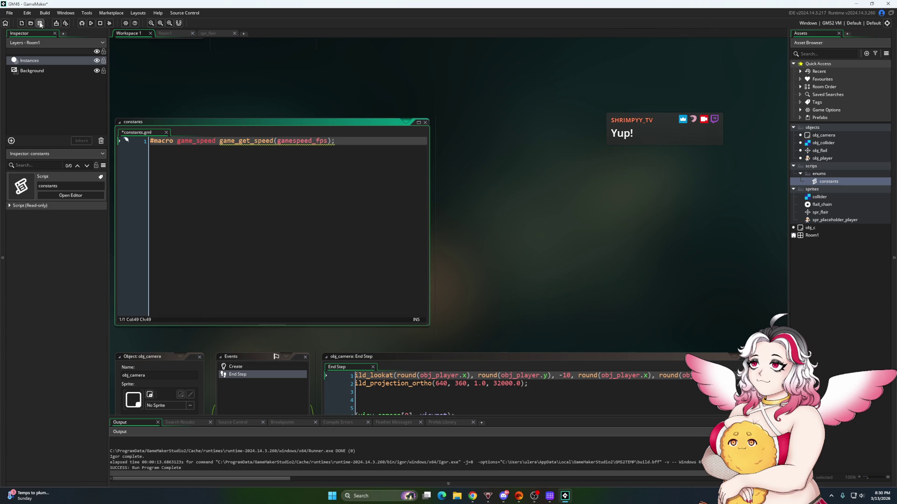
{"action": "key", "text": "ctrl+s"}
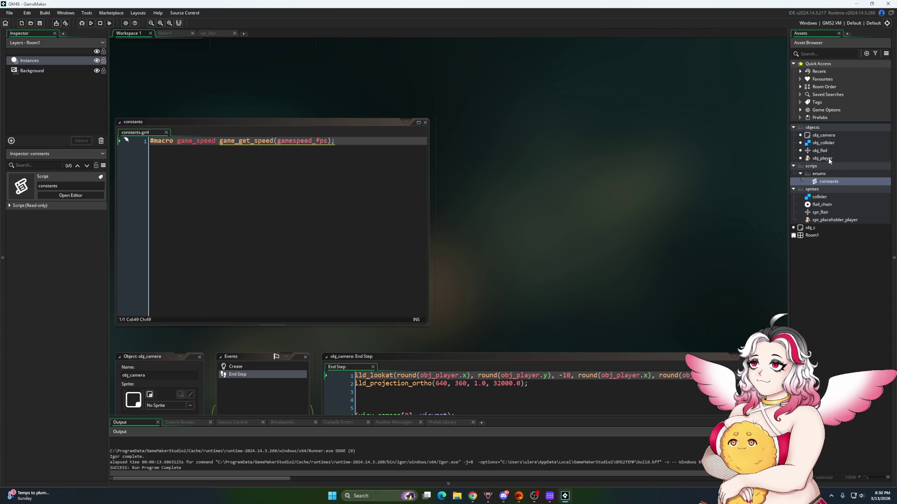
Replace vk_space with ord("W") in obj_player's jump press and release checks, then save and run
{"action": "double_click", "coordinate": [822, 158]}
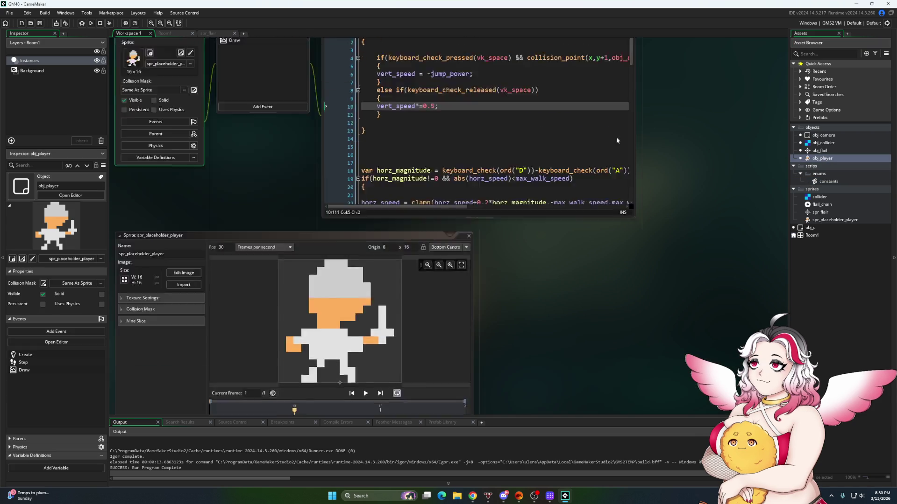
{"action": "double_click", "coordinate": [488, 165]}
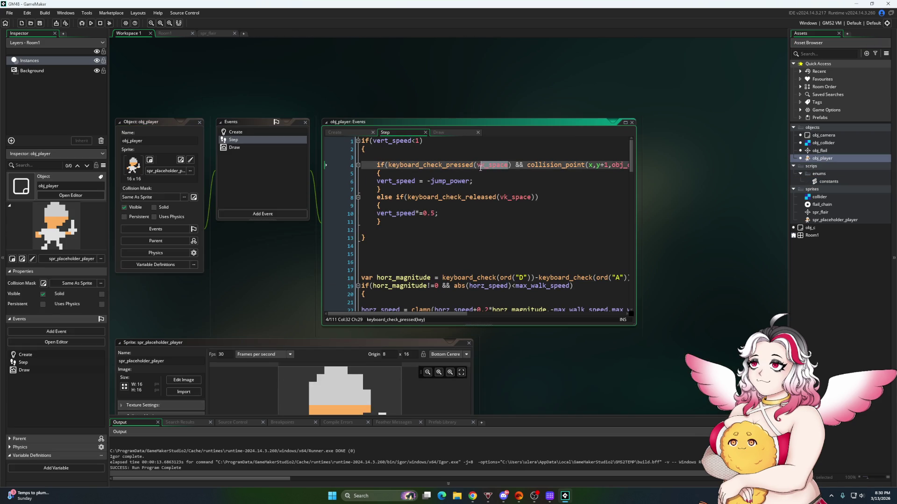
{"action": "type", "text": "ord"}
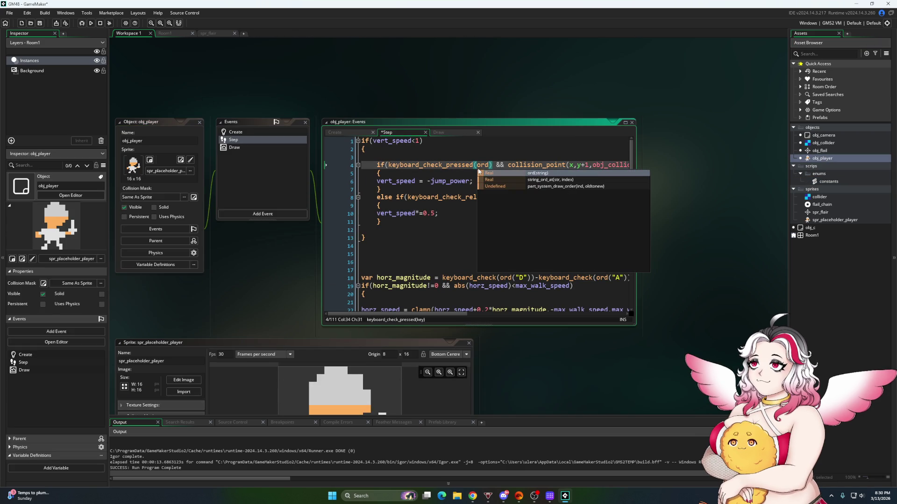
{"action": "type", "text": "(\""}
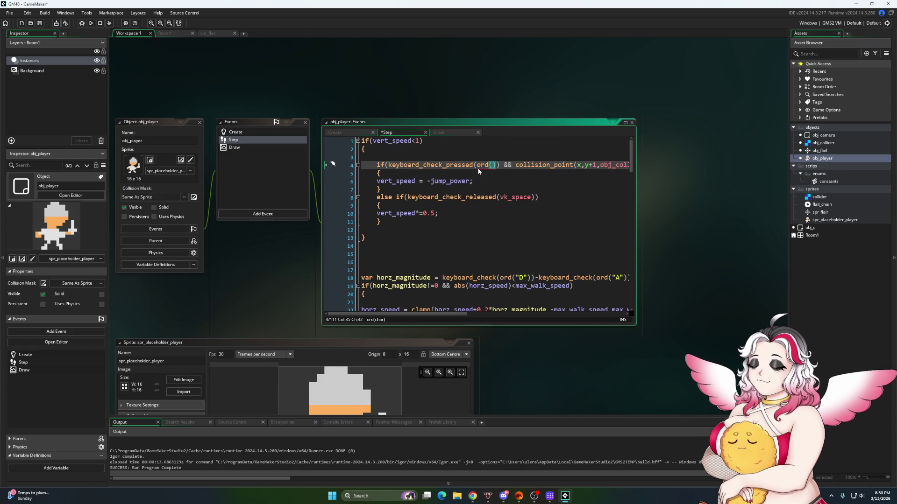
{"action": "type", "text": "W\")"}
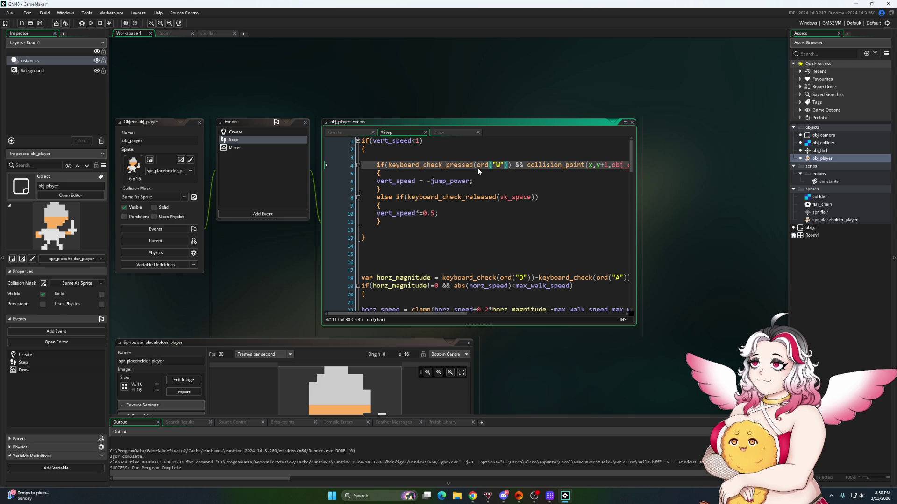
{"action": "left_click", "coordinate": [477, 167], "text": "shift"}
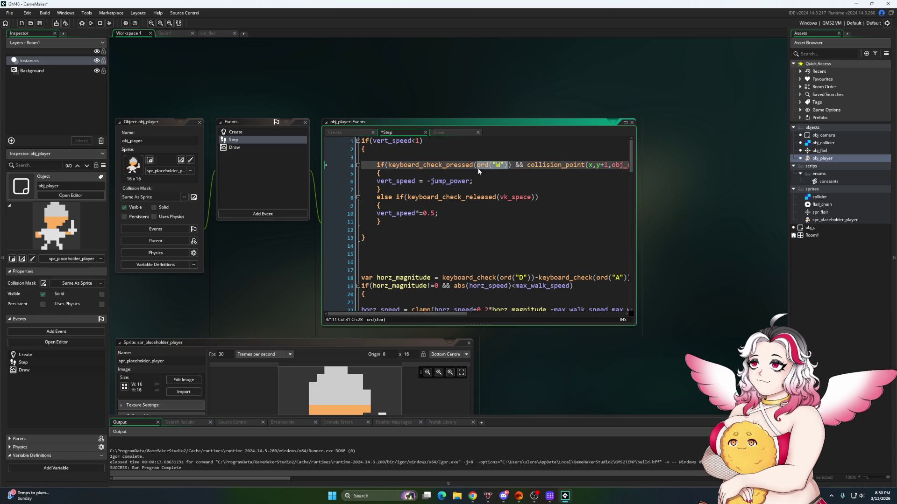
{"action": "left_click", "coordinate": [501, 199]}
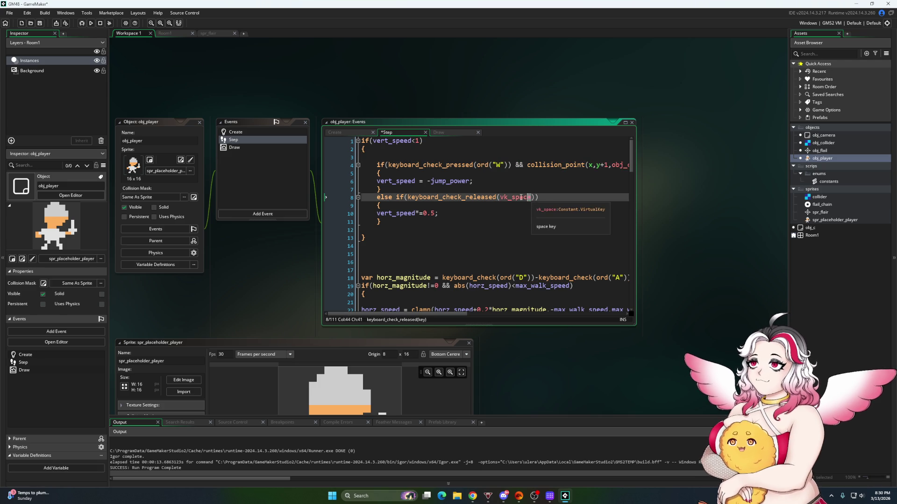
{"action": "double_click", "coordinate": [503, 199]}
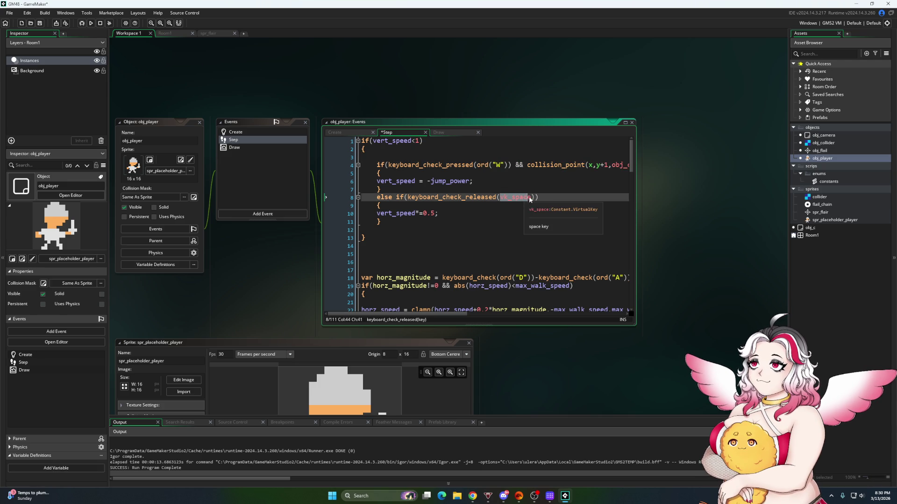
{"action": "type", "text": "ord(\"W\")"}
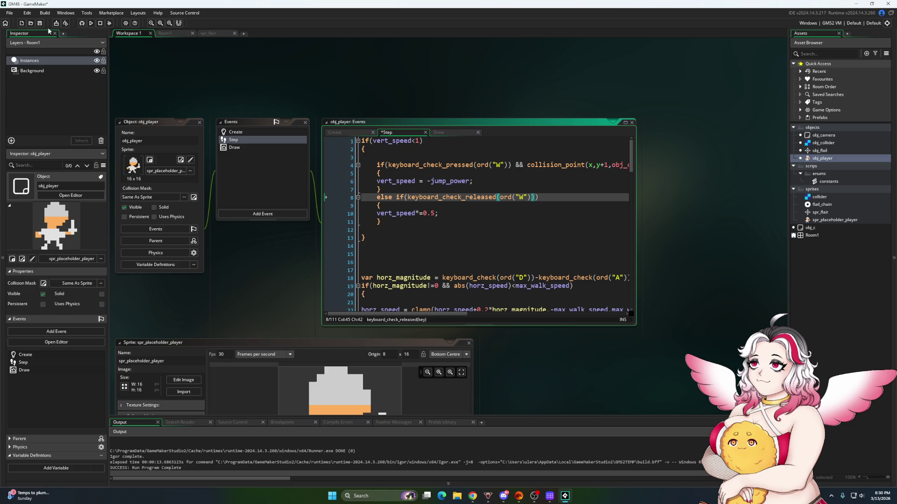
{"action": "left_click", "coordinate": [40, 23]}
{"action": "left_click", "coordinate": [91, 23]}
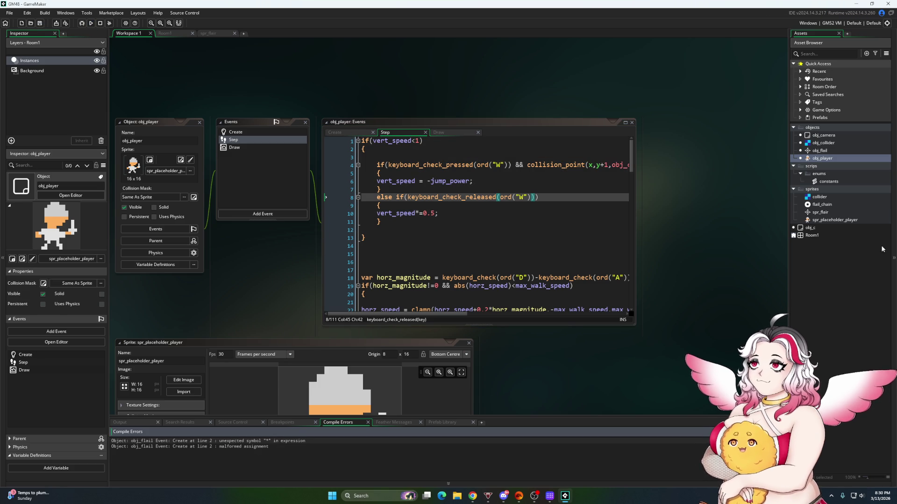
Inspect obj_flail's Create code lines 1 and 2 for the reported compile errors
{"action": "double_click", "coordinate": [815, 151]}
{"action": "left_click", "coordinate": [435, 160]}
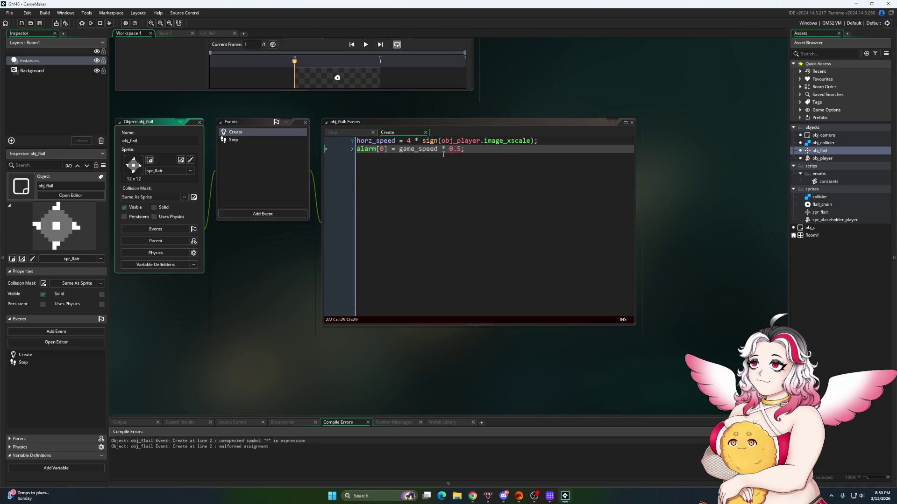
{"action": "left_click", "coordinate": [444, 157]}
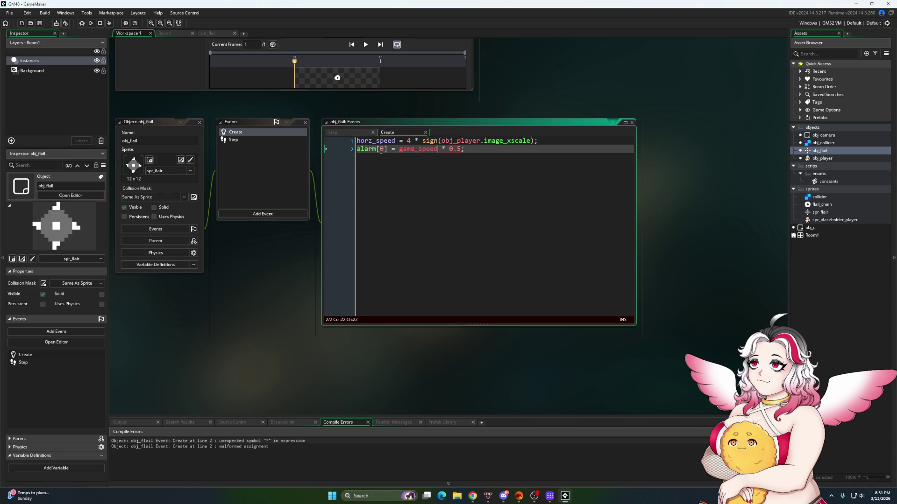
{"action": "left_click", "coordinate": [423, 140]}
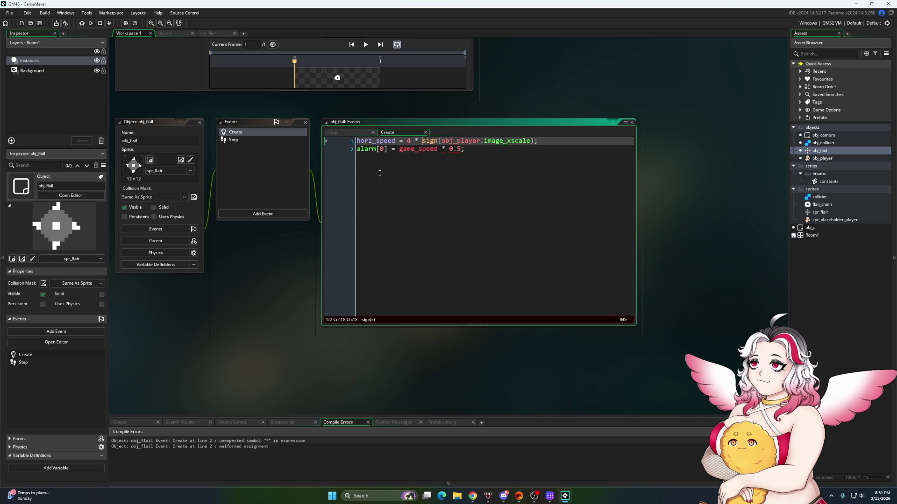
{"action": "left_click", "coordinate": [388, 149]}
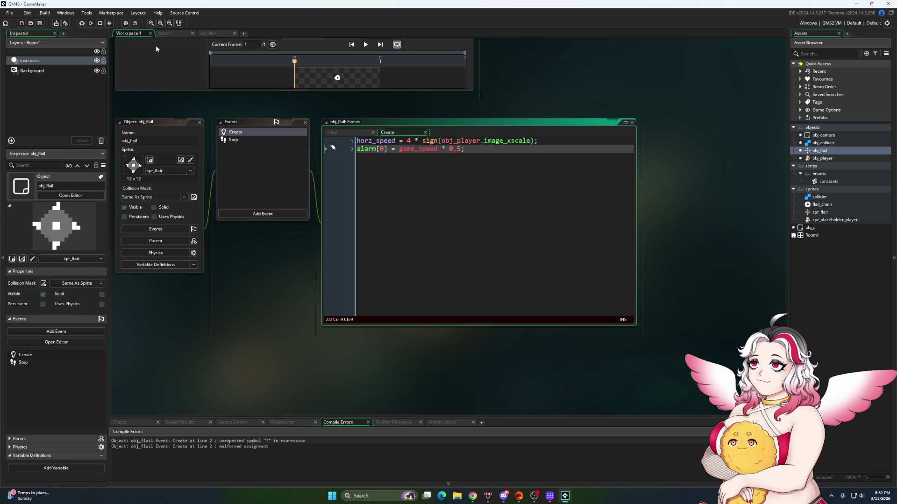
Rebuild the game, recheck the alarm multiplication, and bring up the constants script
{"action": "left_click", "coordinate": [93, 23]}
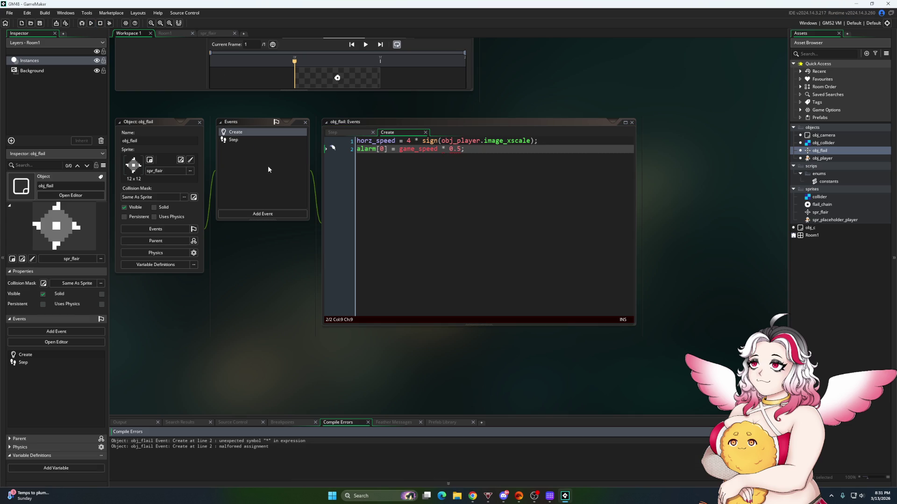
{"action": "left_click", "coordinate": [445, 150]}
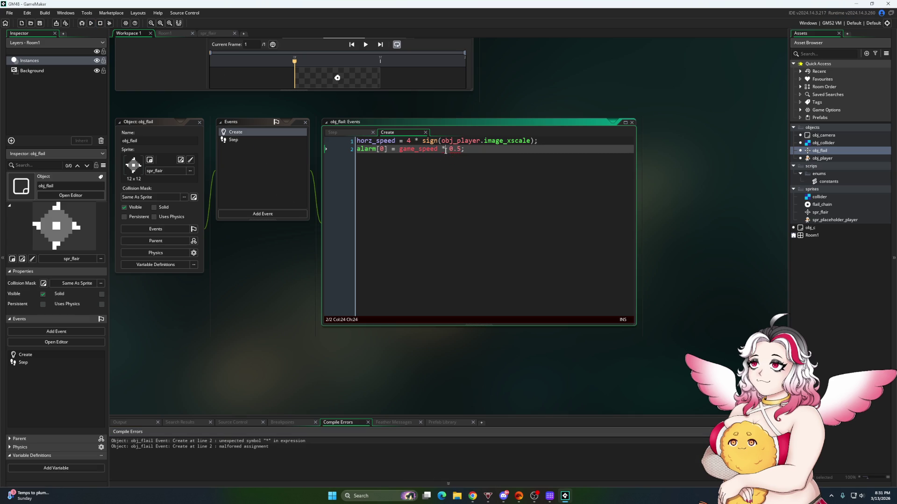
{"action": "double_click", "coordinate": [823, 182]}
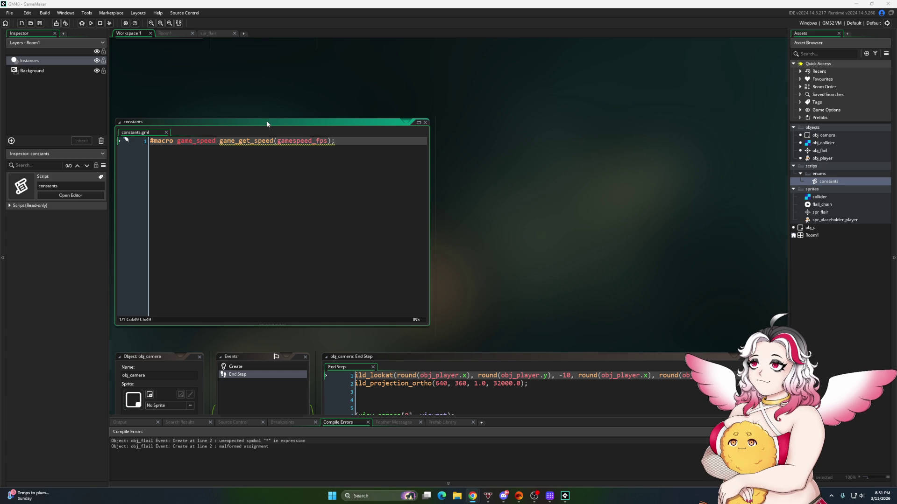
Delete the trailing semicolon from the game_speed macro and run the game
{"action": "mouse_move", "coordinate": [227, 141]}
{"action": "key", "text": "BackSpace"}
{"action": "key", "text": "F5"}
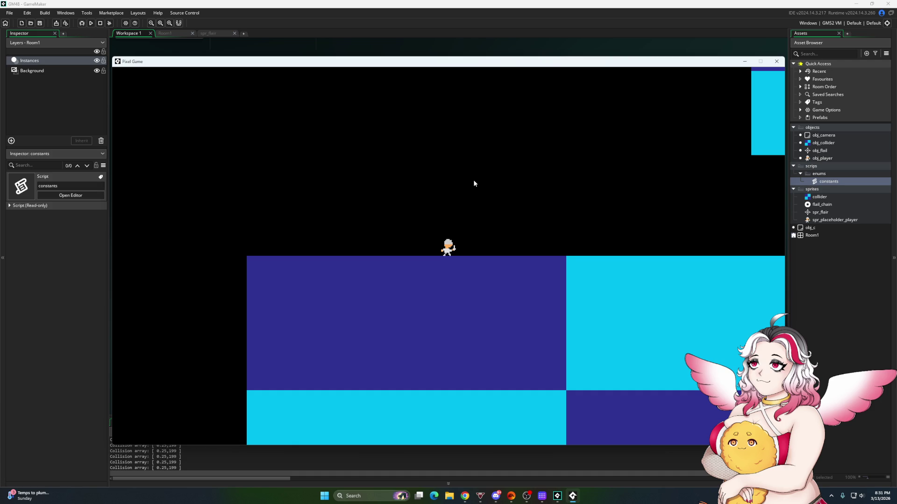
Test walking right and left plus jumping in the running game, then close it
{"action": "key", "text": "d"}
{"action": "key", "text": "space"}
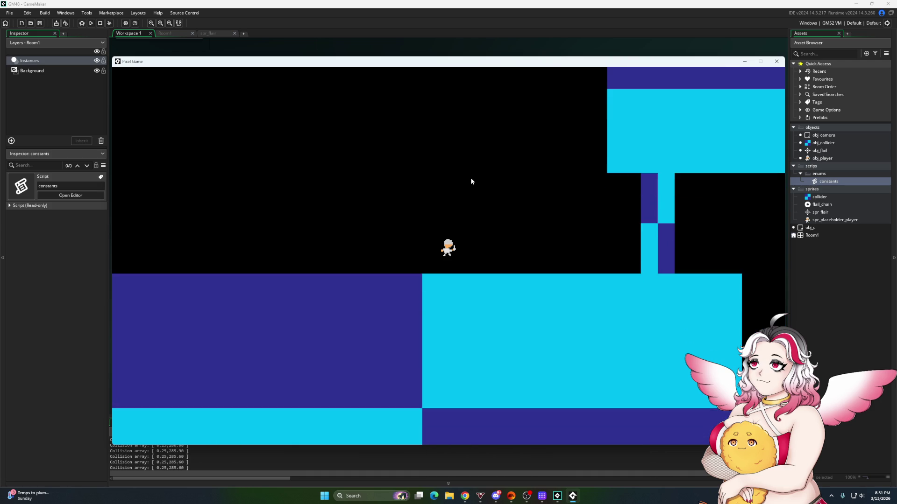
{"action": "key", "text": "a"}
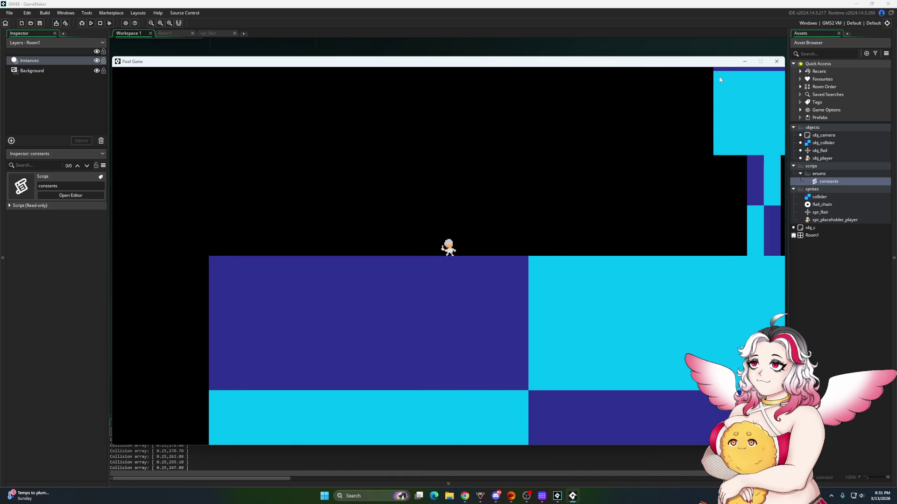
{"action": "left_click_drag", "start_coordinate": [773, 62], "coordinate": [639, 85]}
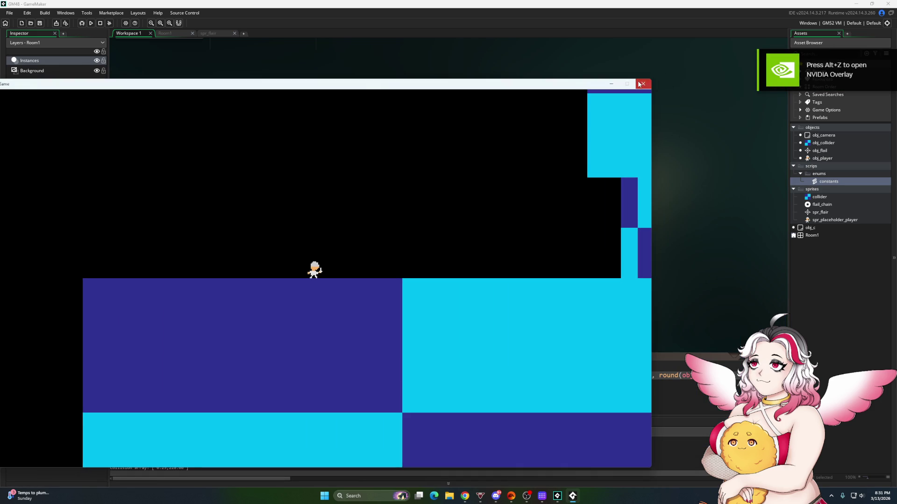
{"action": "left_click", "coordinate": [638, 84]}
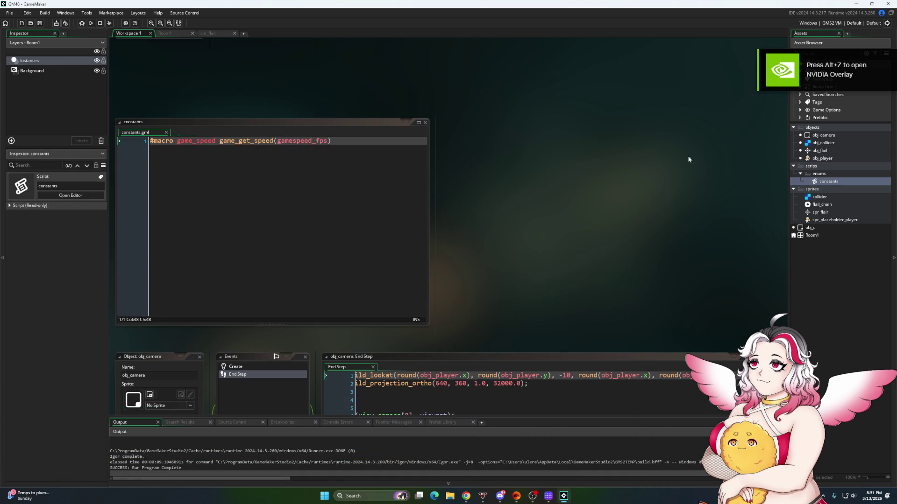
Add an if(keyboard_check(vk_space)) block with braces at the end of obj_player's Step code
{"action": "double_click", "coordinate": [818, 159]}
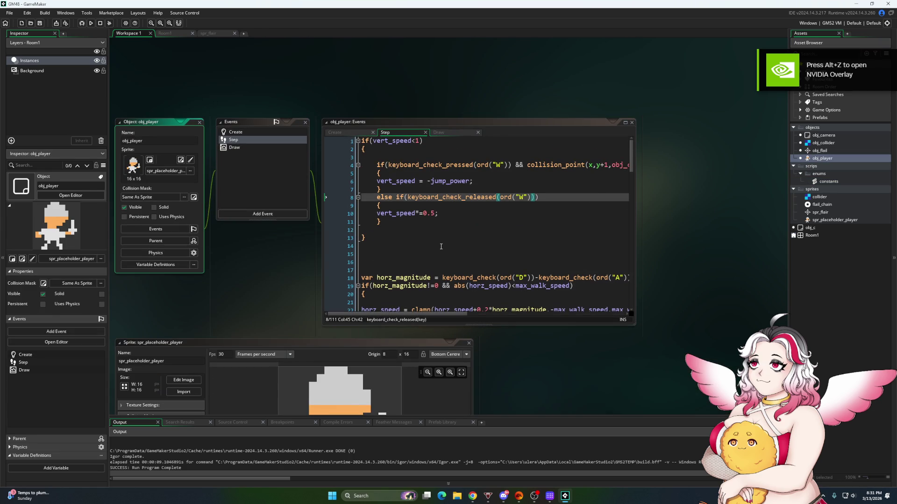
{"action": "scroll", "coordinate": [441, 246], "scroll_direction": "down", "scroll_amount": 11}
{"action": "scroll", "coordinate": [437, 240], "scroll_direction": "down", "scroll_amount": 15}
{"action": "scroll", "coordinate": [439, 239], "scroll_direction": "down", "scroll_amount": 5}
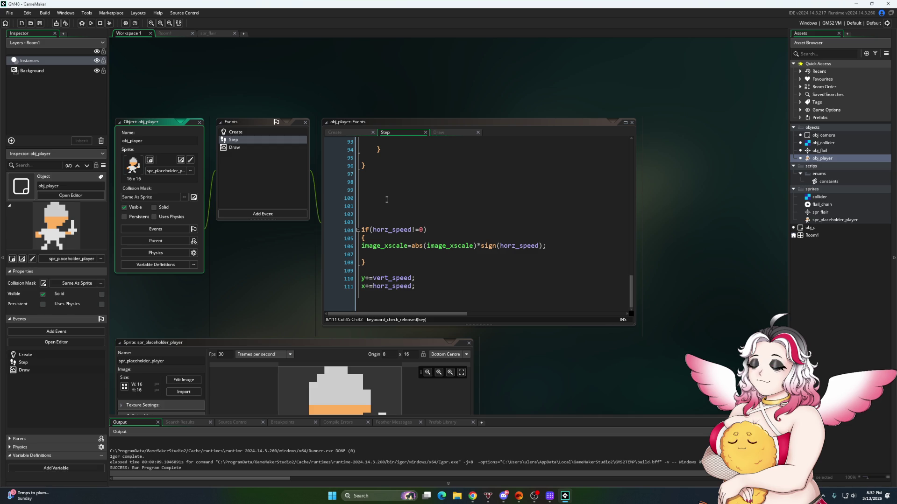
{"action": "left_click", "coordinate": [480, 299]}
{"action": "key", "text": "Return"}
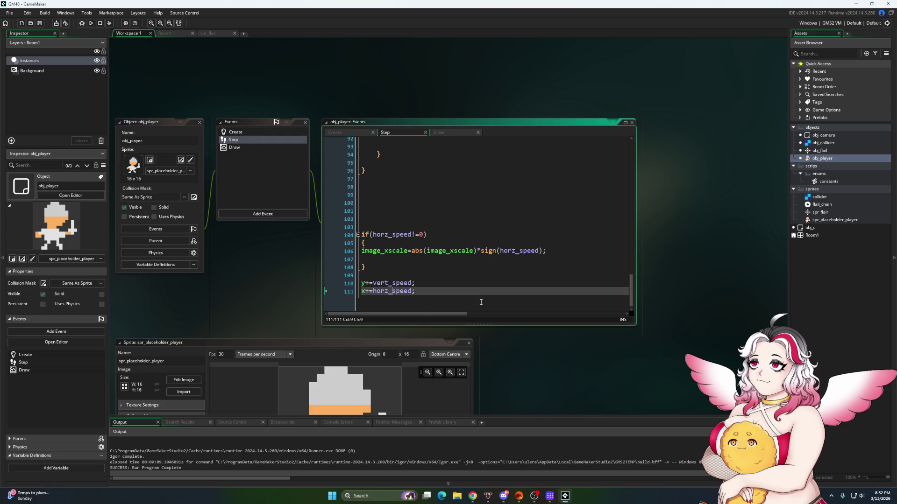
{"action": "key", "text": "Return"}
{"action": "key", "text": "Return"}
{"action": "type", "text": "if("}
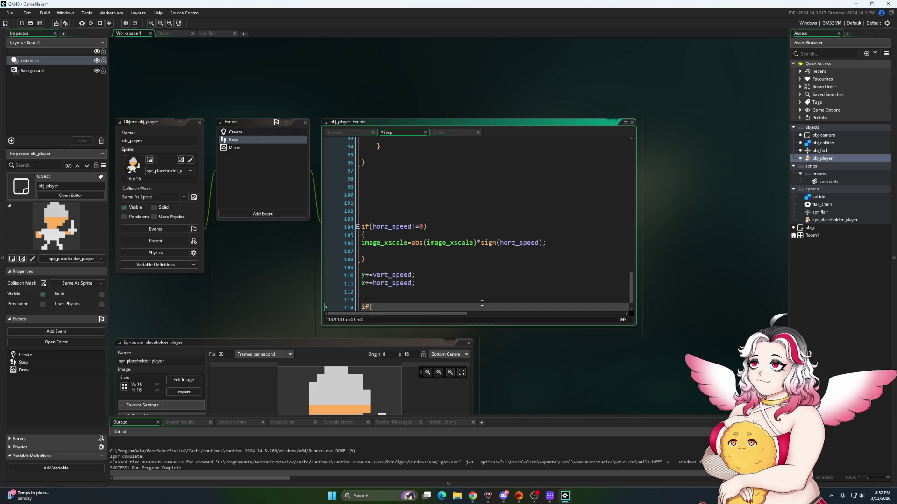
{"action": "type", "text": "keyboar"}
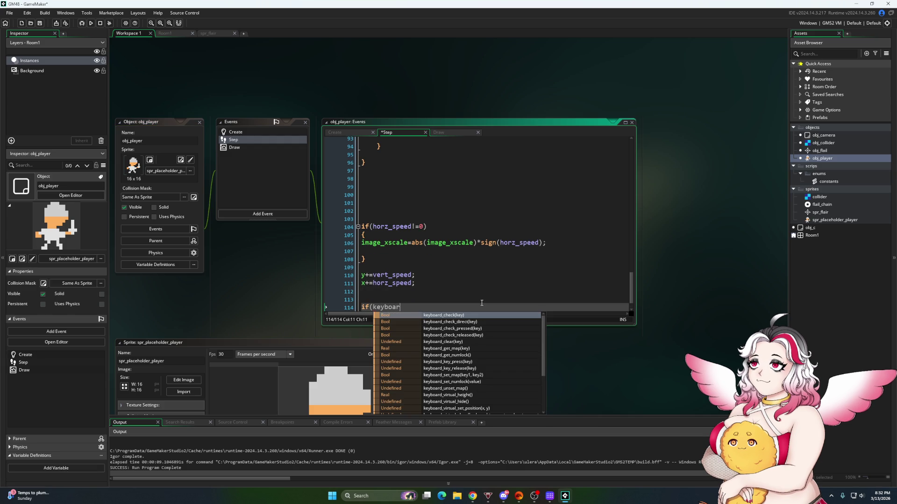
{"action": "type", "text": "d_check"}
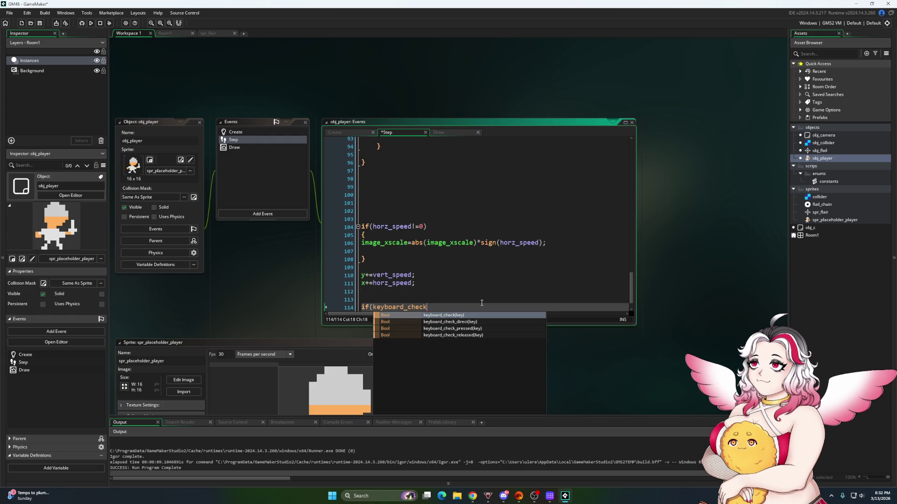
{"action": "type", "text": "(vk_"}
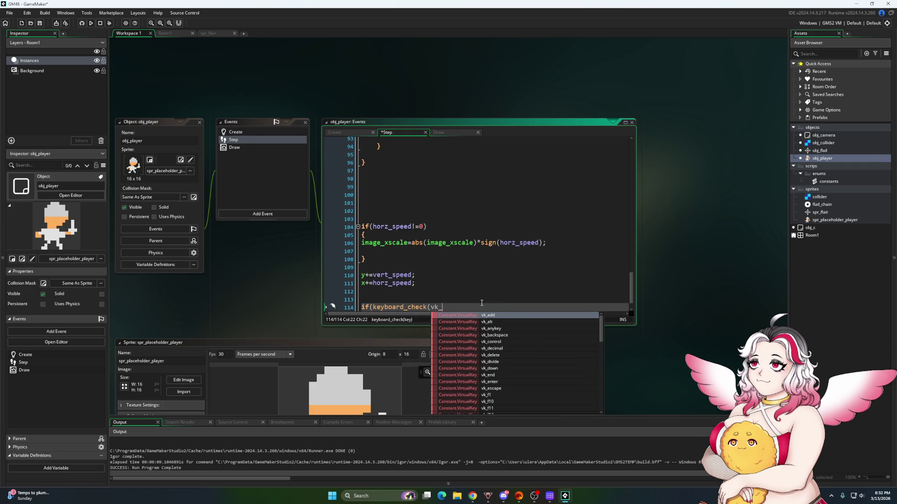
{"action": "type", "text": "space"}
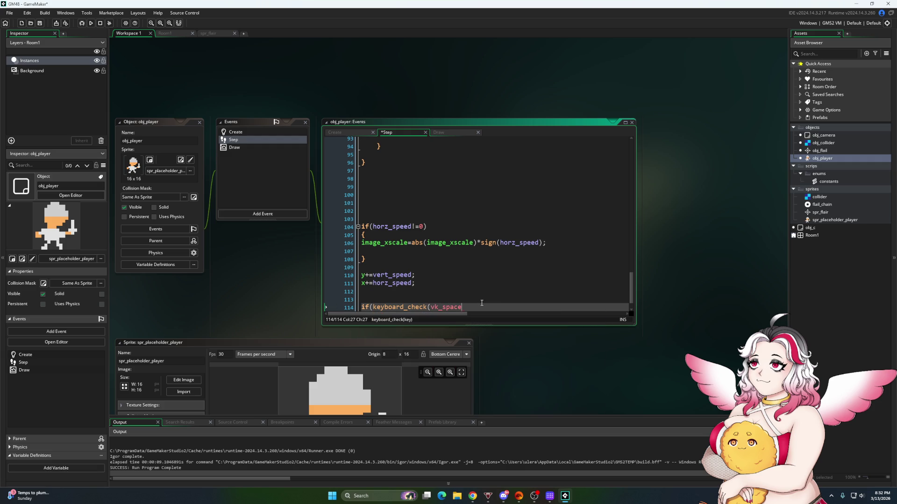
{"action": "type", "text": "))"}
{"action": "key", "text": "Return"}
{"action": "type", "text": "{"}
{"action": "key", "text": "Return"}
{"action": "key", "text": "Return"}
{"action": "key", "text": "Return"}
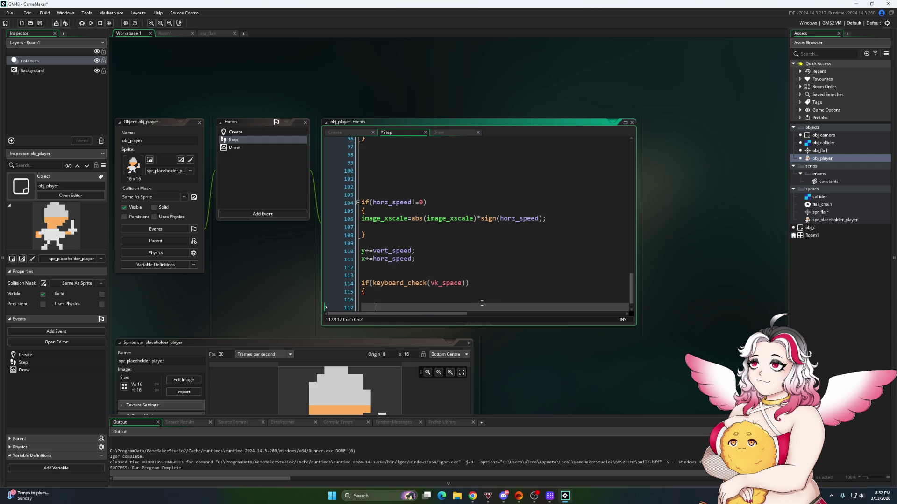
{"action": "type", "text": "}"}
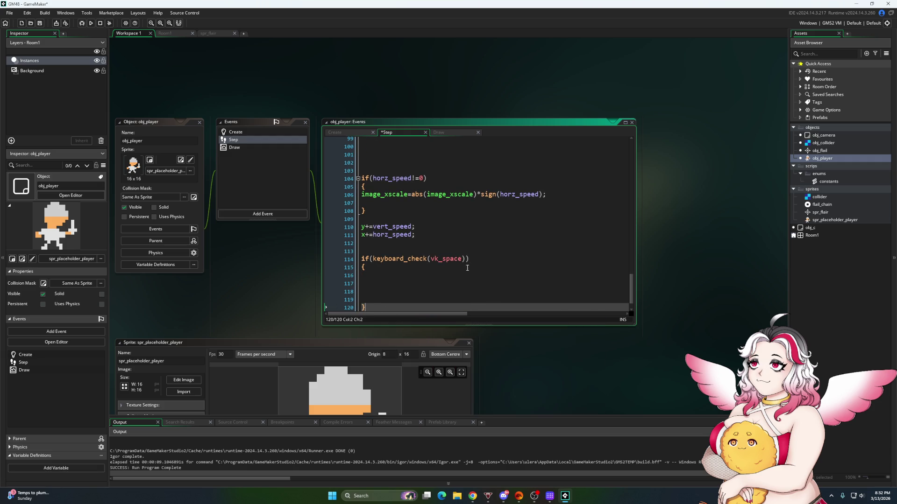
Extend the condition with && instance_number(obj_flail)==0
{"action": "left_click", "coordinate": [467, 260]}
{"action": "type", "text": "&&"}
{"action": "key", "text": "BackSpace"}
{"action": "key", "text": "BackSpace"}
{"action": "key", "text": "BackSpace"}
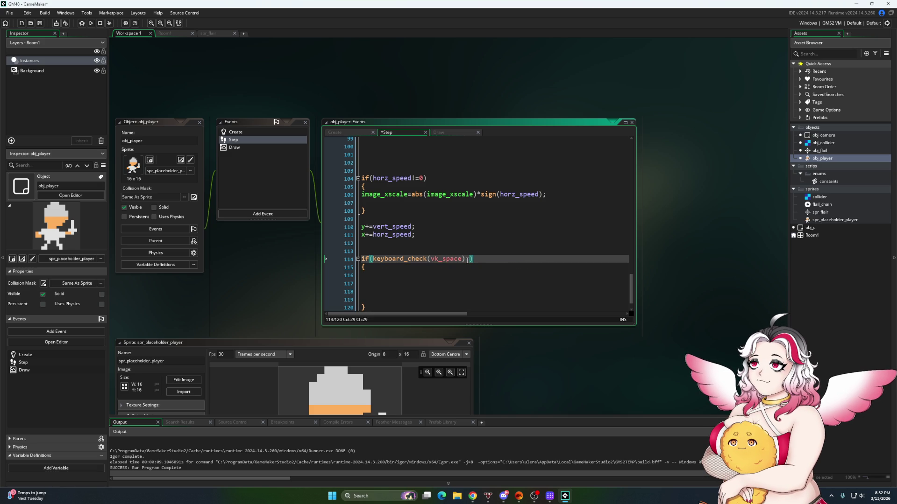
{"action": "type", "text": "&& instance"}
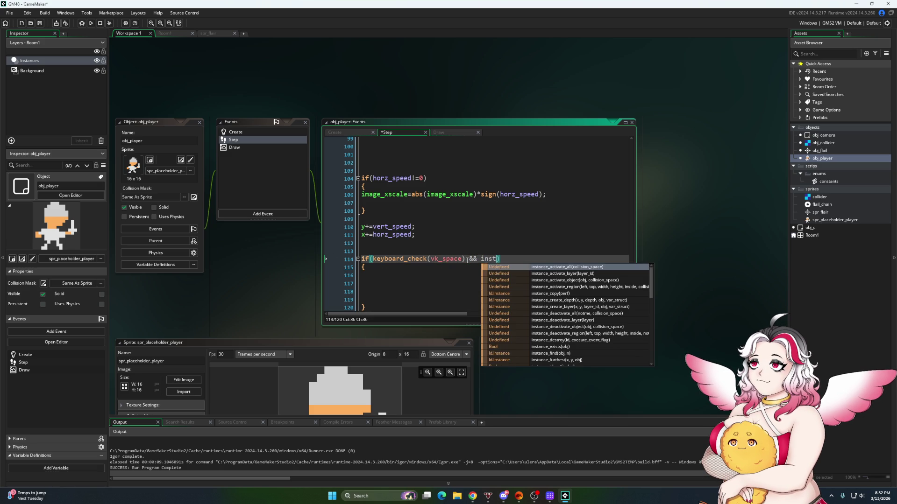
{"action": "type", "text": "_num"}
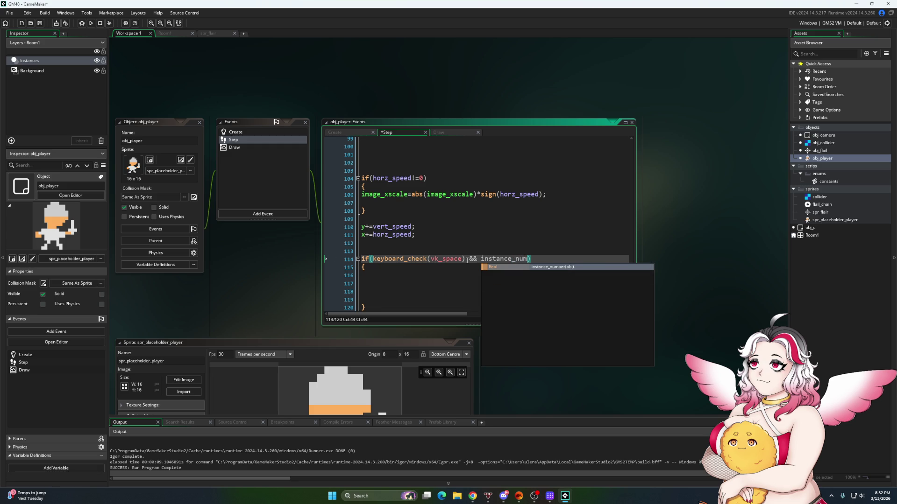
{"action": "left_click", "coordinate": [561, 269]}
{"action": "type", "text": "obj_flar"}
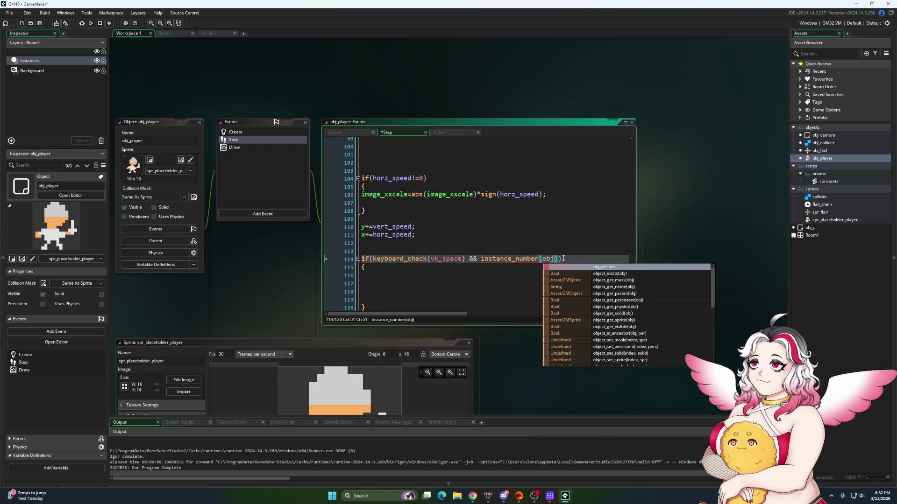
{"action": "key", "text": "BackSpace"}
{"action": "type", "text": "lail"}
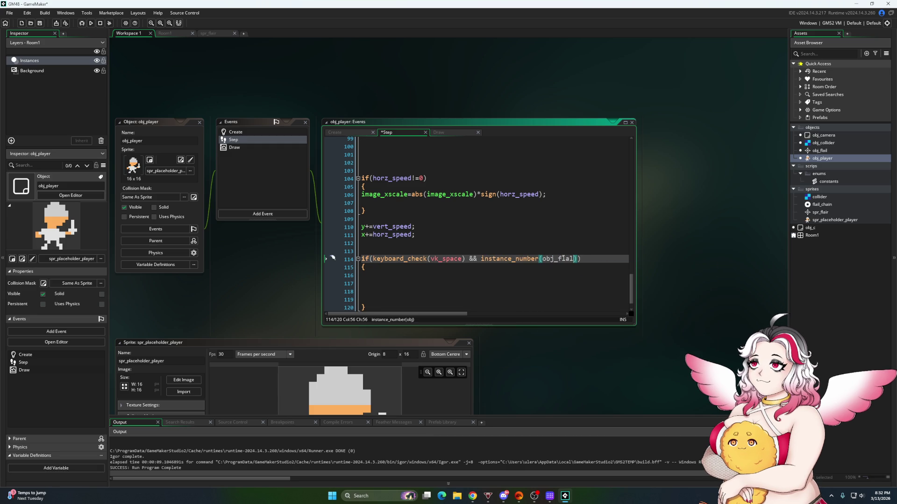
{"action": "key", "text": "Left"}
{"action": "type", "text": "i"}
{"action": "key", "text": "Right"}
{"action": "key", "text": "Right"}
{"action": "type", "text": "==0"}
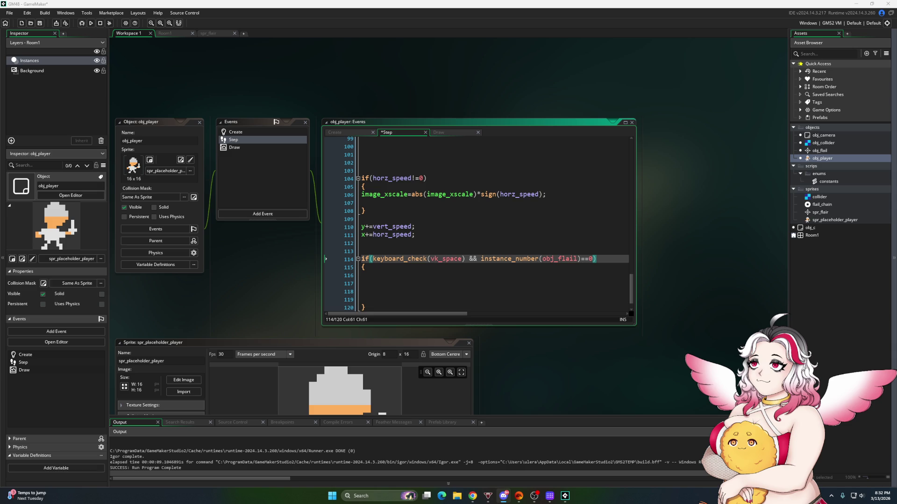
Inside the block, add instance_create_depth(x,y,depth,obj_flail);
{"action": "left_click", "coordinate": [389, 275]}
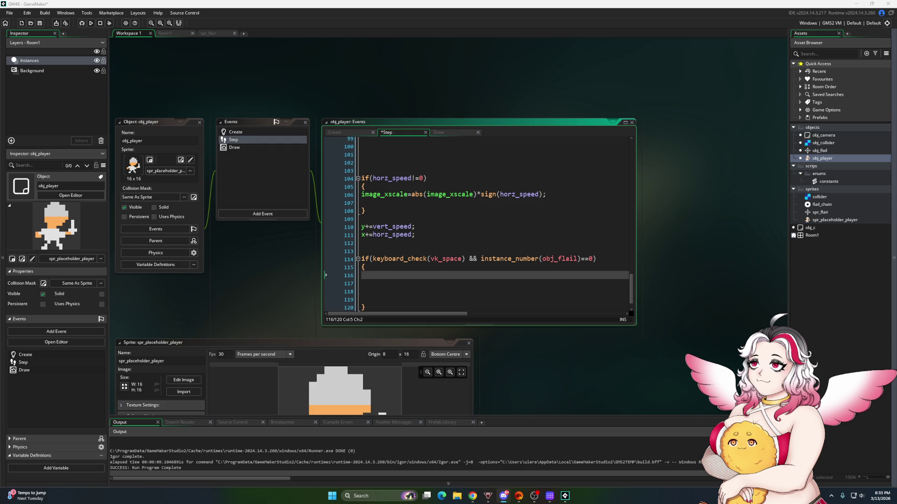
{"action": "left_click", "coordinate": [364, 277]}
{"action": "type", "text": "inst"}
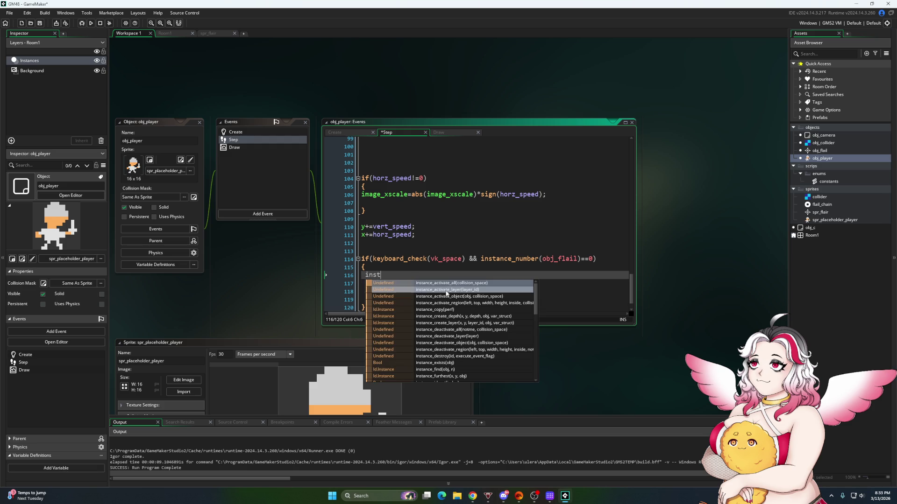
{"action": "type", "text": "ance_create"}
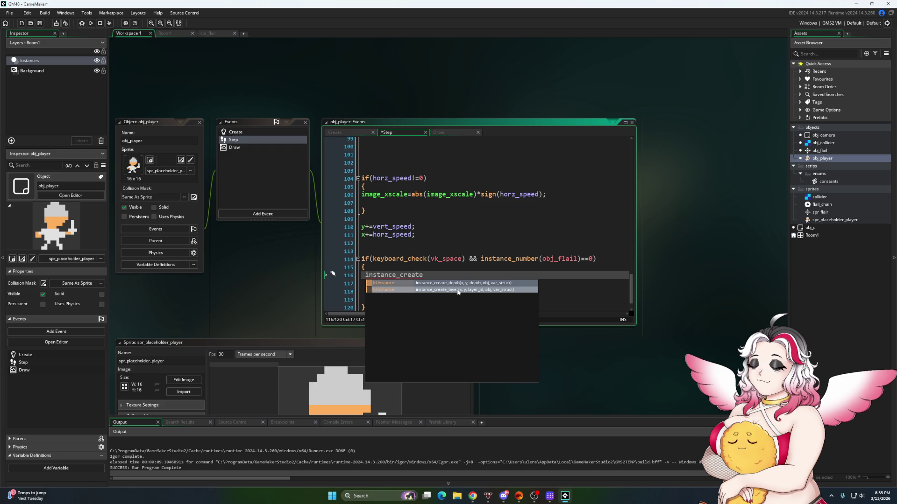
{"action": "left_click", "coordinate": [472, 284]}
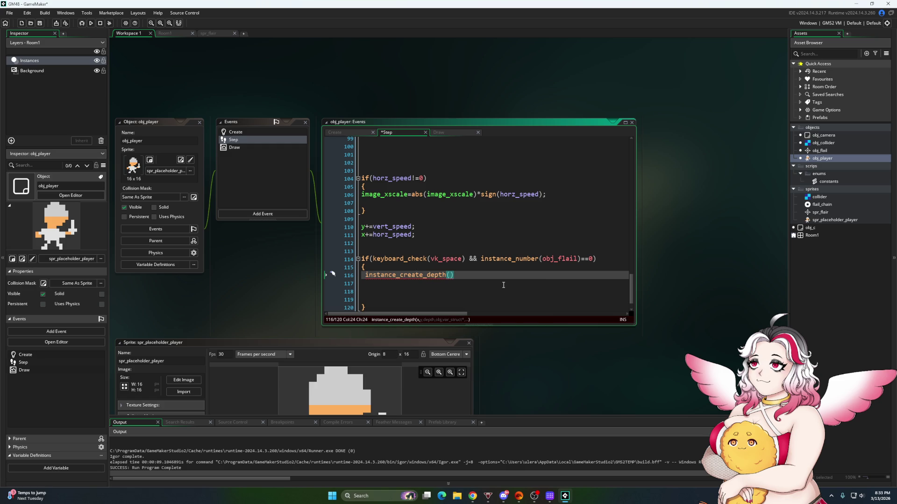
{"action": "type", "text": "obj_flai"}
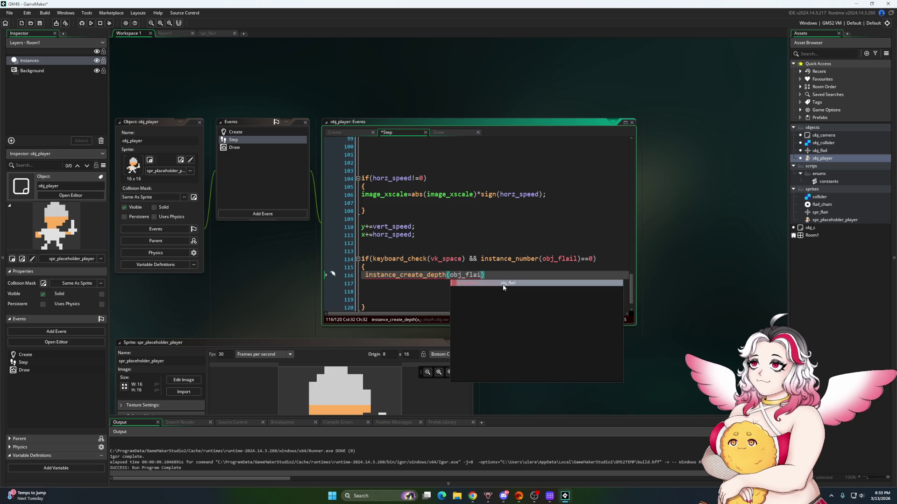
{"action": "left_click", "coordinate": [503, 285]}
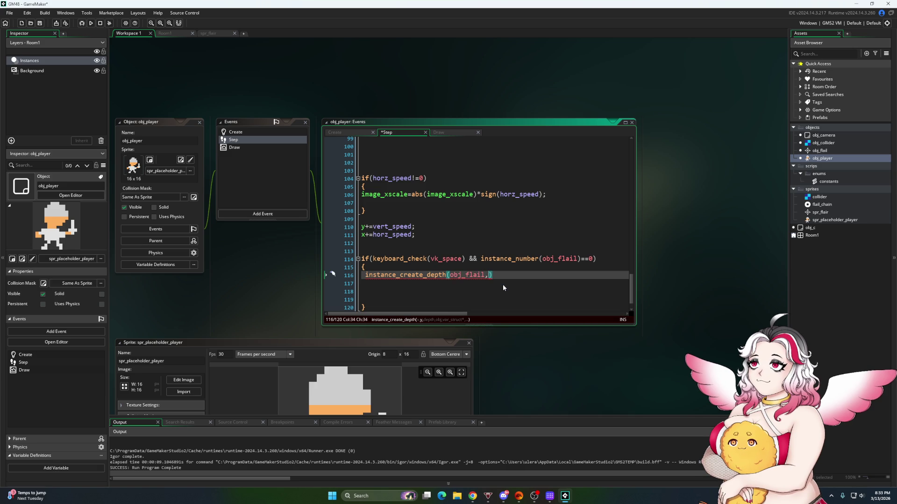
{"action": "type", "text": "x,y,"}
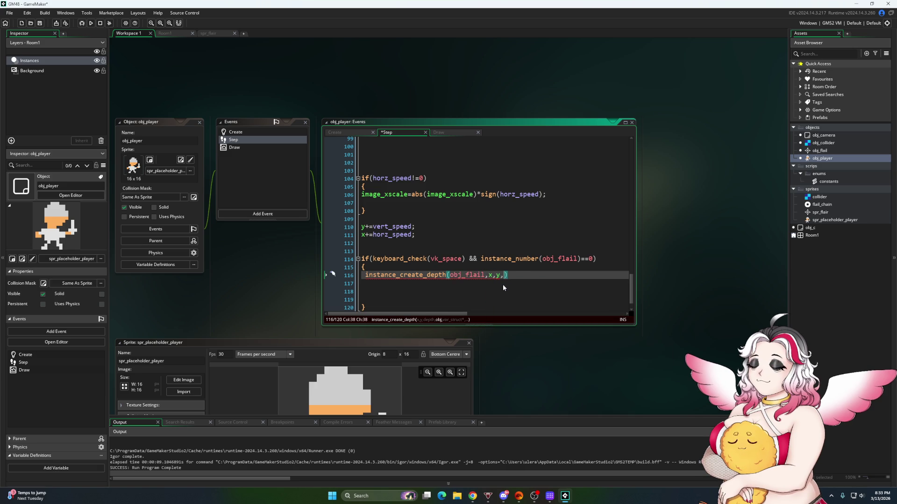
{"action": "key", "text": "Left"}
{"action": "key", "text": "Left"}
{"action": "key", "text": "Left"}
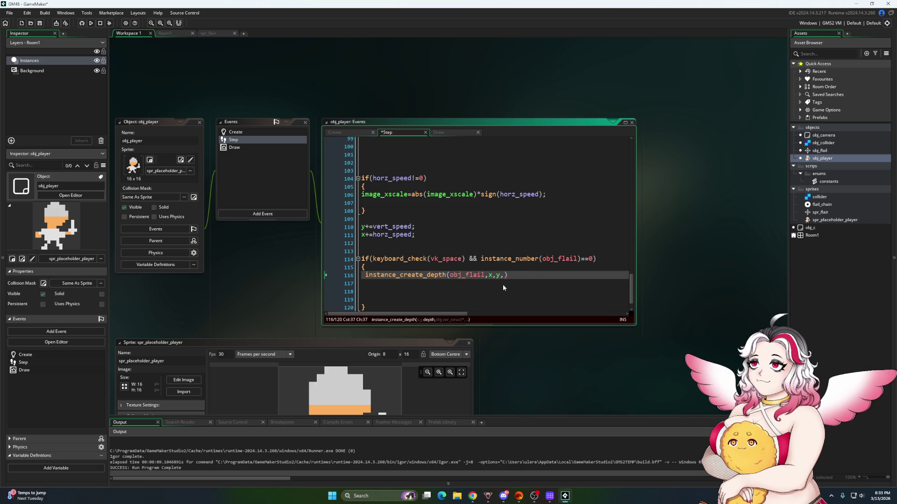
{"action": "key", "text": "Left"}
{"action": "key", "text": "BackSpace"}
{"action": "key", "text": "BackSpace"}
{"action": "key", "text": "BackSpace"}
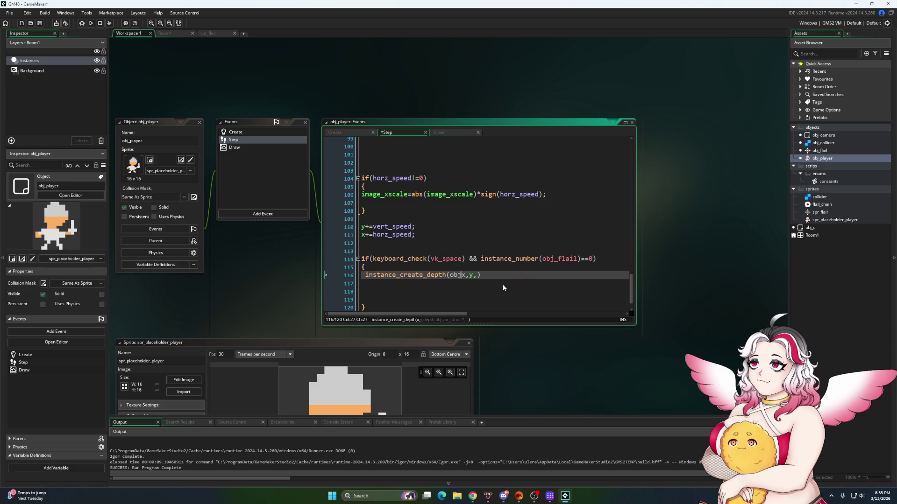
{"action": "key", "text": "Right"}
{"action": "key", "text": "Right"}
{"action": "key", "text": "Right"}
{"action": "type", "text": "dept"}
{"action": "key", "text": "BackSpace"}
{"action": "type", "text": ","}
{"action": "type", "text": "obj_fla"}
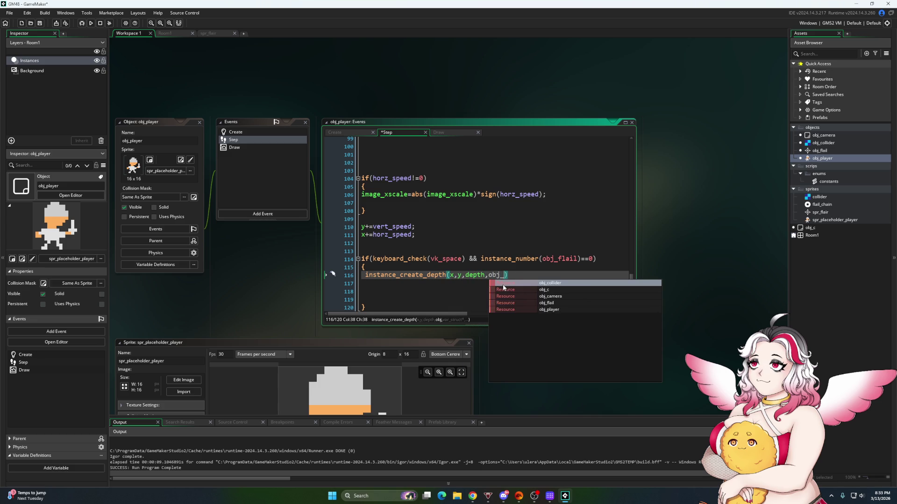
{"action": "type", "text": "il"}
{"action": "key", "text": "Escape"}
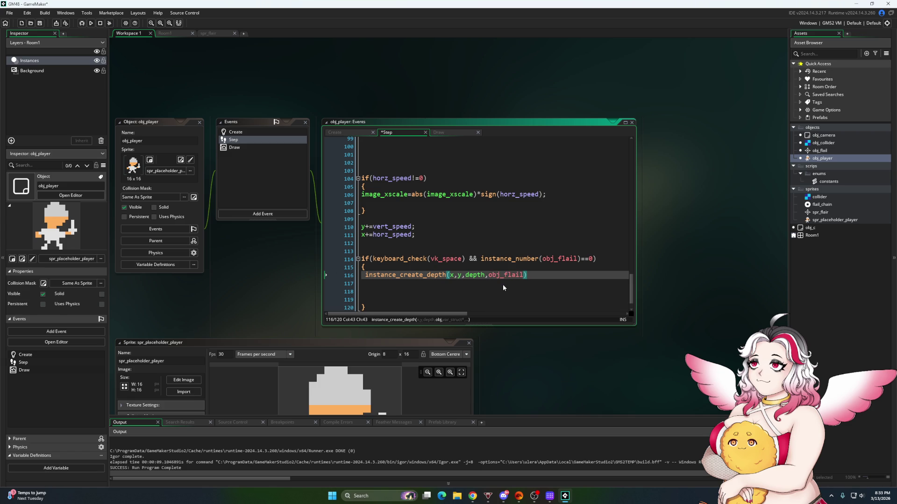
{"action": "type", "text": ");"}
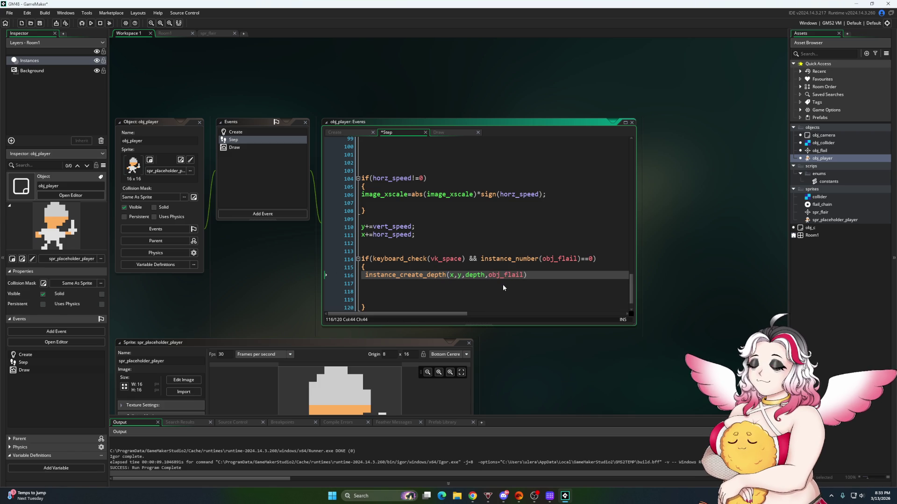
Add an Alarm 0 event to obj_flail
{"action": "double_click", "coordinate": [822, 151]}
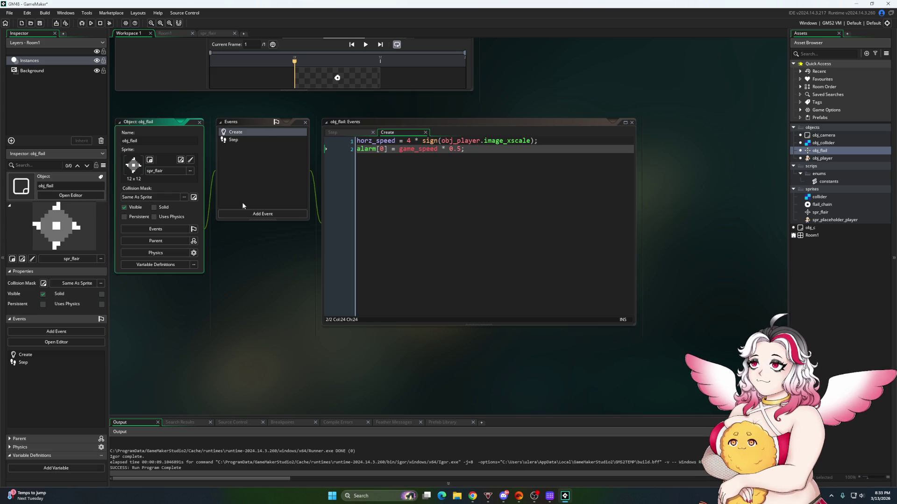
{"action": "left_click", "coordinate": [254, 214]}
{"action": "mouse_move", "coordinate": [254, 251]}
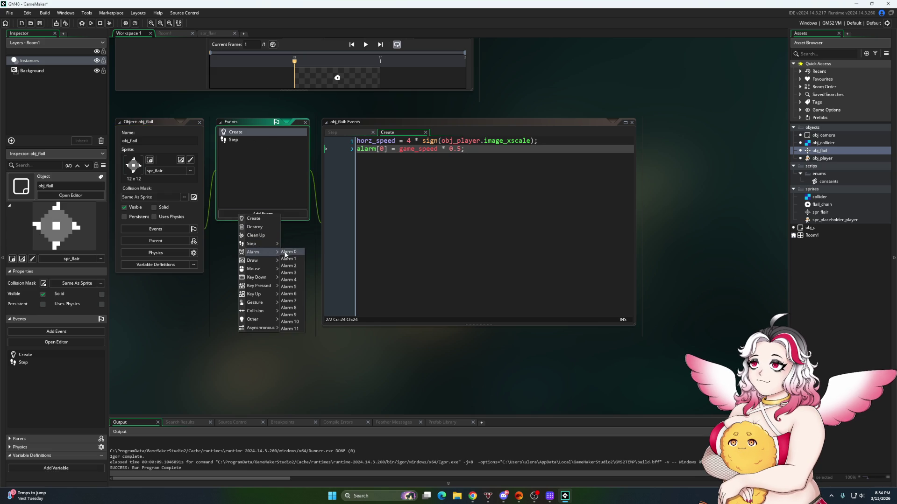
{"action": "left_click", "coordinate": [287, 253]}
Add the line returning = 0 to obj_flail's Create code
{"action": "left_click", "coordinate": [388, 132]}
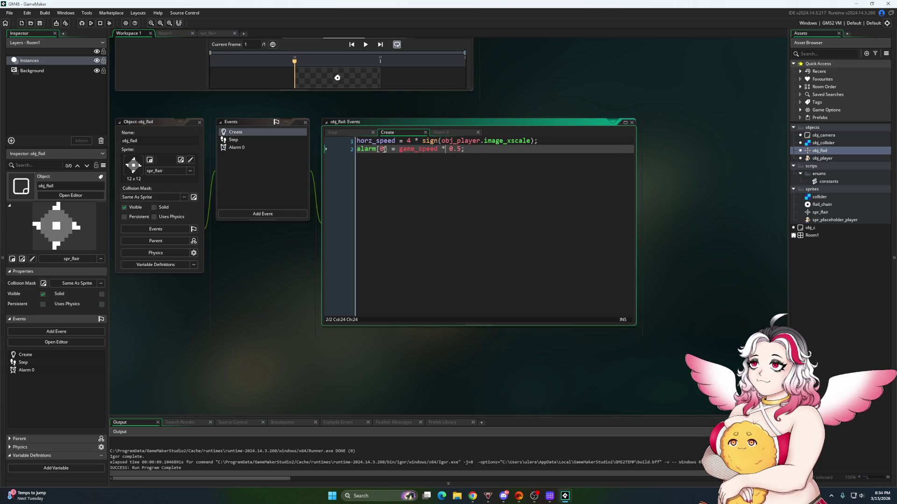
{"action": "key", "text": "Return"}
{"action": "type", "text": "ret"}
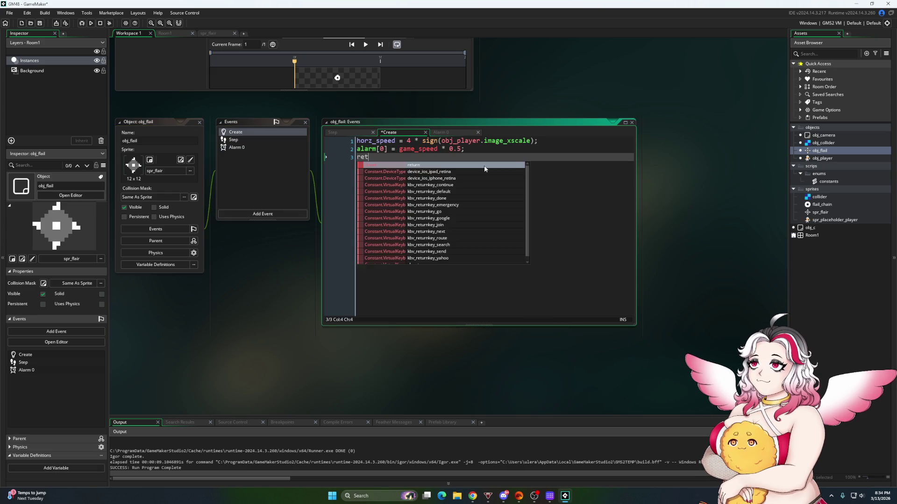
{"action": "type", "text": "urning = 0;"}
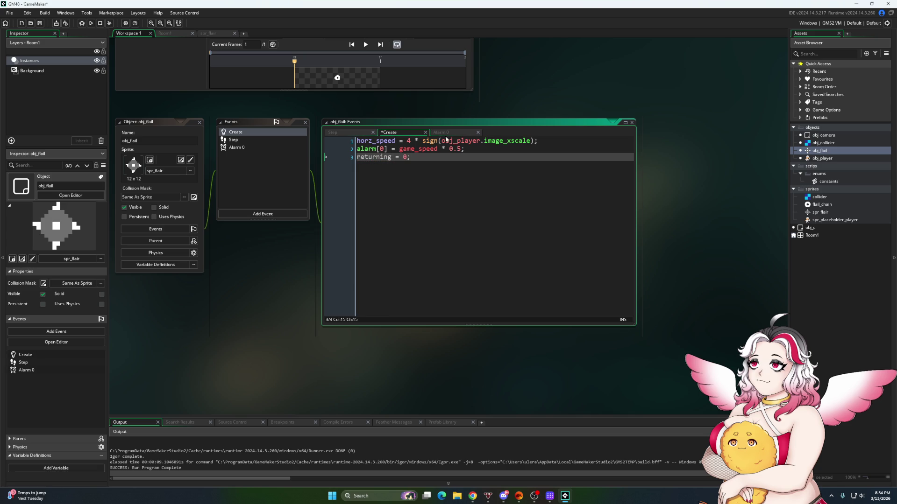
{"action": "left_click", "coordinate": [346, 132]}
Wrap the existing spin-and-move code in an if(returning==0) block
{"action": "left_click", "coordinate": [356, 150]}
{"action": "key", "text": "Up"}
{"action": "key", "text": "Return"}
{"action": "key", "text": "Up"}
{"action": "type", "text": "if(returning"}
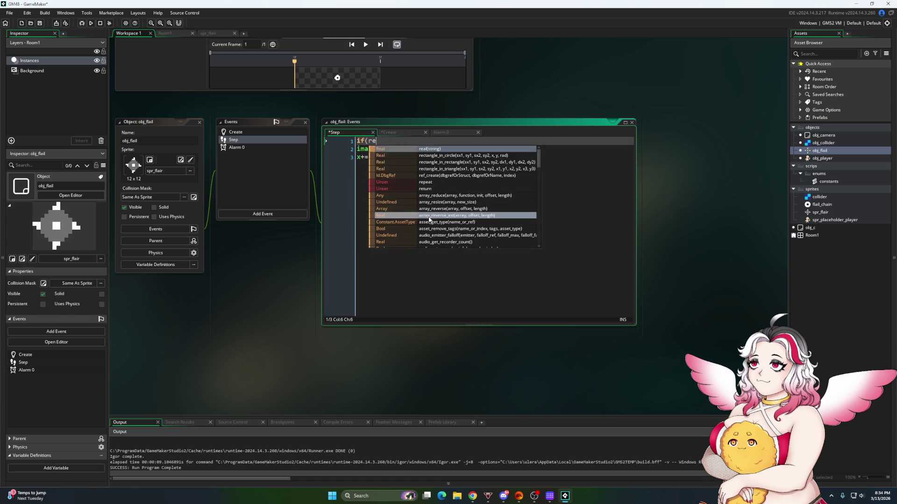
{"action": "type", "text": "==0)"}
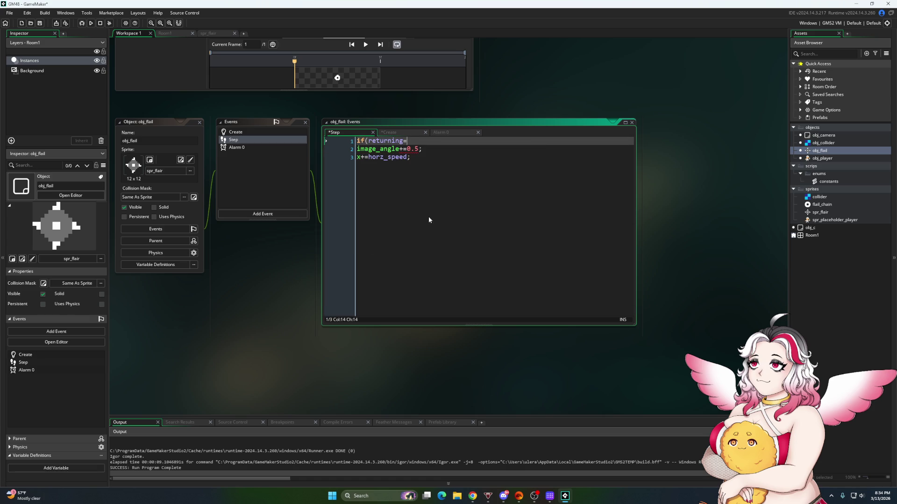
{"action": "key", "text": "Return"}
{"action": "type", "text": "{"}
{"action": "key", "text": "Down"}
{"action": "key", "text": "Down"}
{"action": "key", "text": "End"}
{"action": "key", "text": "Return"}
{"action": "type", "text": "}"}
Add an empty else block after the if(returning==0) block
{"action": "key", "text": "Return"}
{"action": "type", "text": "else"}
{"action": "key", "text": "Return"}
{"action": "type", "text": "{"}
{"action": "key", "text": "Return"}
{"action": "key", "text": "Return"}
{"action": "key", "text": "Return"}
{"action": "type", "text": "}"}
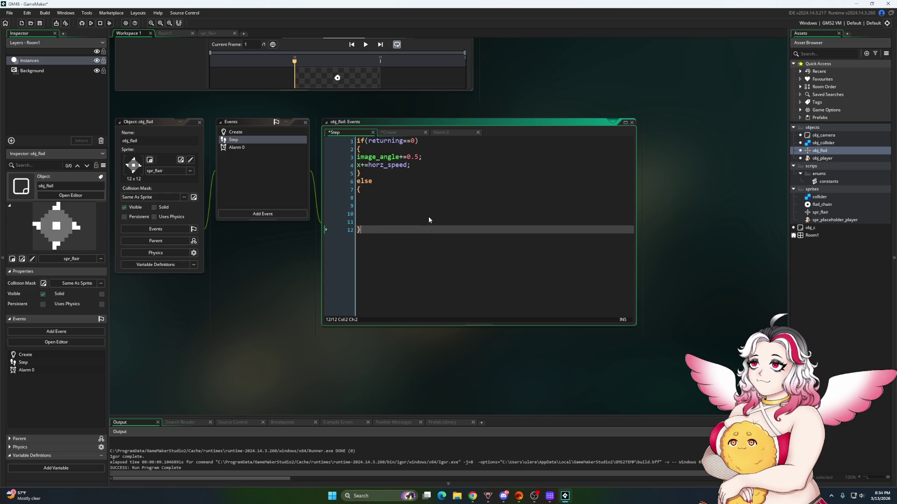
Paste the movement lines into the else branch and reverse its spin sign to minus
{"action": "left_click", "coordinate": [430, 157]}
{"action": "key", "text": "Down"}
{"action": "key", "text": "Down"}
{"action": "key", "text": "Down"}
{"action": "type", "text": "image_angle+=0.5; var dis = point_distance(x,y,obj_player.x,obj_player.y); var dir = point_direction(x,y,obj_player.x,obj_player.y); x+=lengthdir_x(min(2,dis),dir);"}
{"action": "type", "text": "y+=le"}
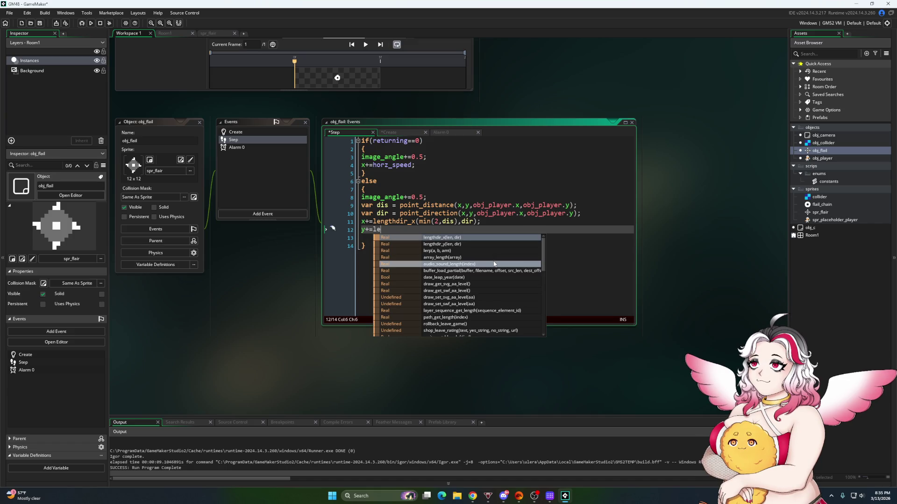
{"action": "left_click", "coordinate": [406, 198]}
{"action": "key", "text": "Delete"}
{"action": "type", "text": "-"}
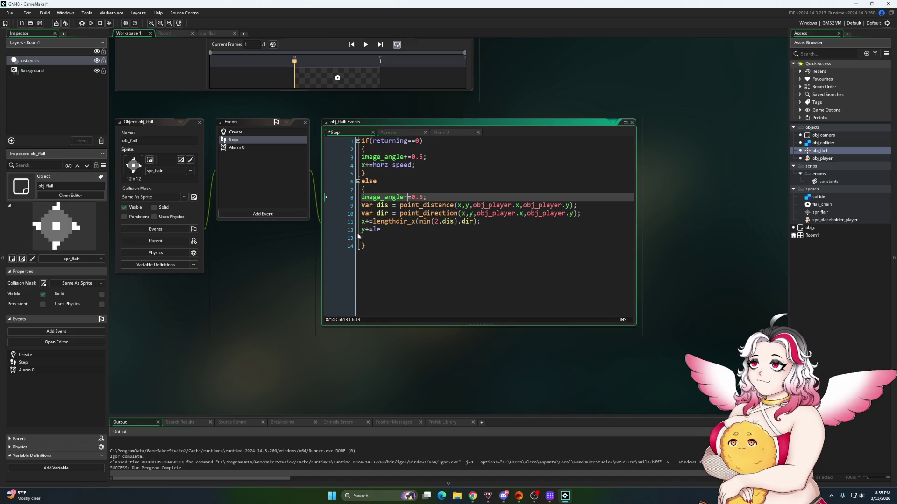
Finish the homing line as y+=lengthdir_y(min(2,dis),dir)
{"action": "left_click", "coordinate": [388, 230]}
{"action": "type", "text": "ngthdir"}
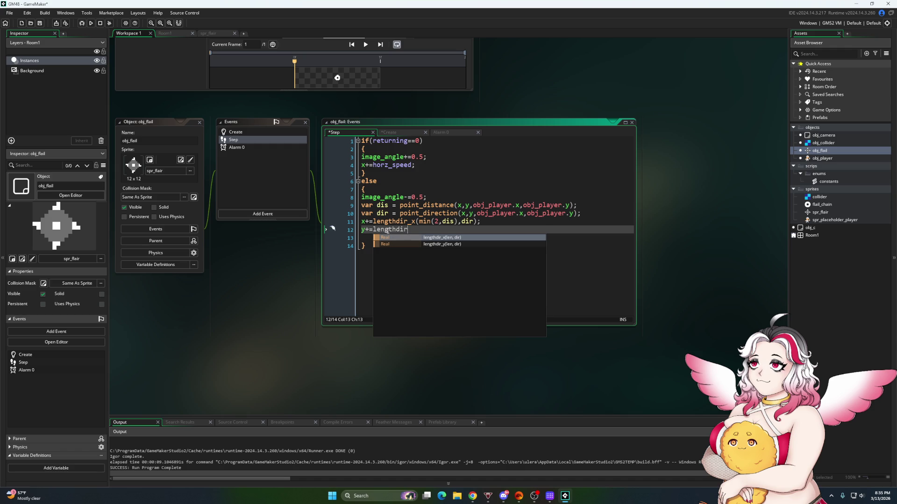
{"action": "key", "text": "Down"}
{"action": "key", "text": "Return"}
{"action": "type", "text": "(min(2m"}
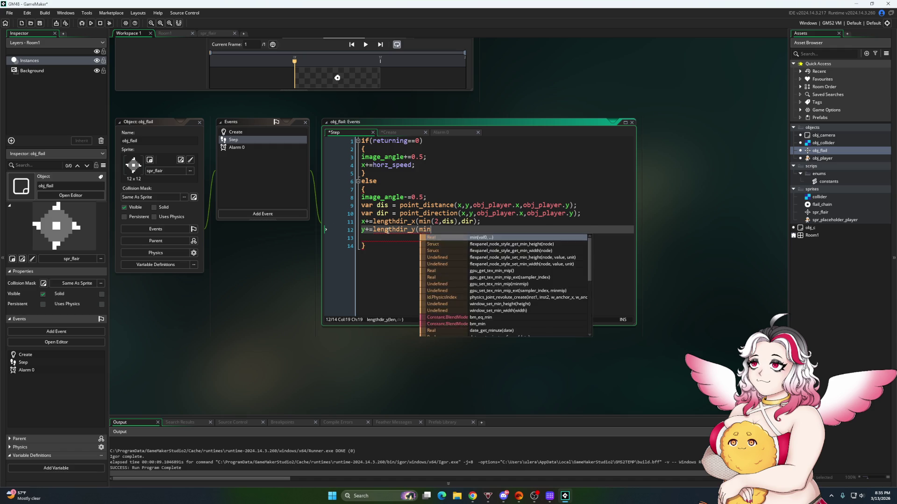
{"action": "key", "text": "BackSpace"}
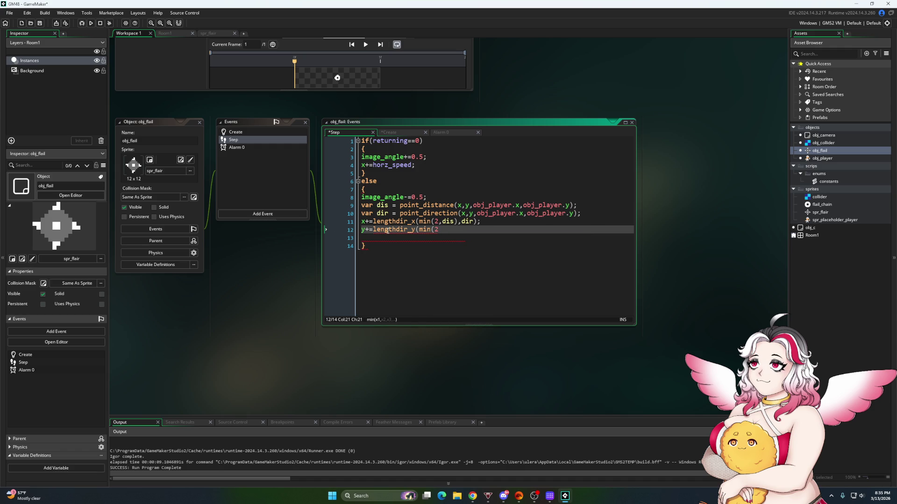
{"action": "type", "text": ",dir"}
{"action": "key", "text": "BackSpace"}
{"action": "type", "text": "s),di"}
{"action": "type", "text": "r);"}
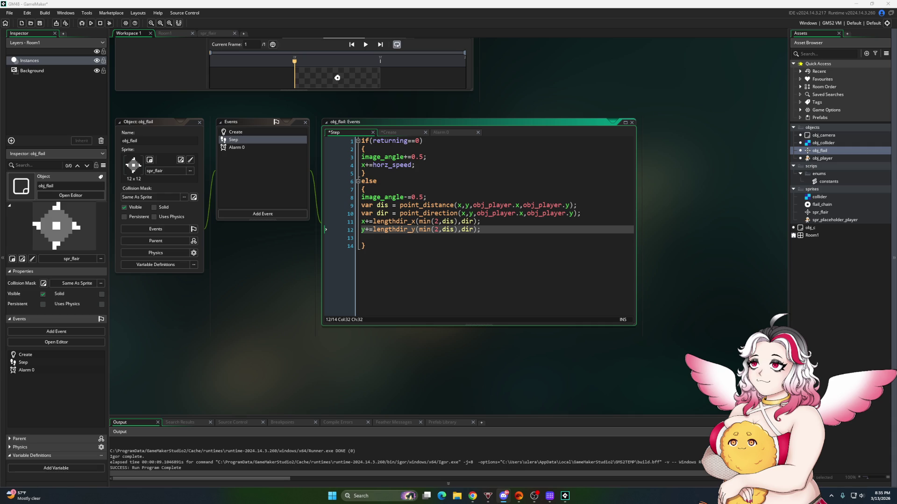
Add an if(dis<=2) check with an empty braced block after the homing movement
{"action": "left_click", "coordinate": [384, 235]}
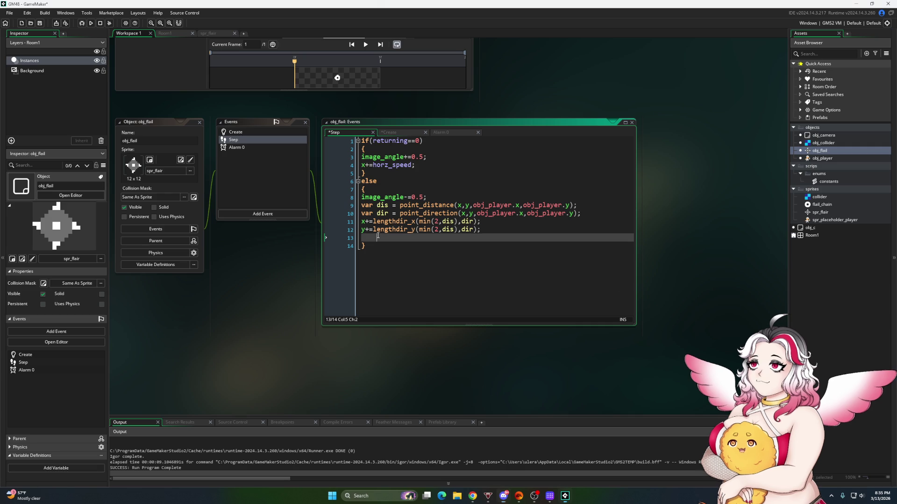
{"action": "key", "text": "Return"}
{"action": "key", "text": "Return"}
{"action": "key", "text": "Up"}
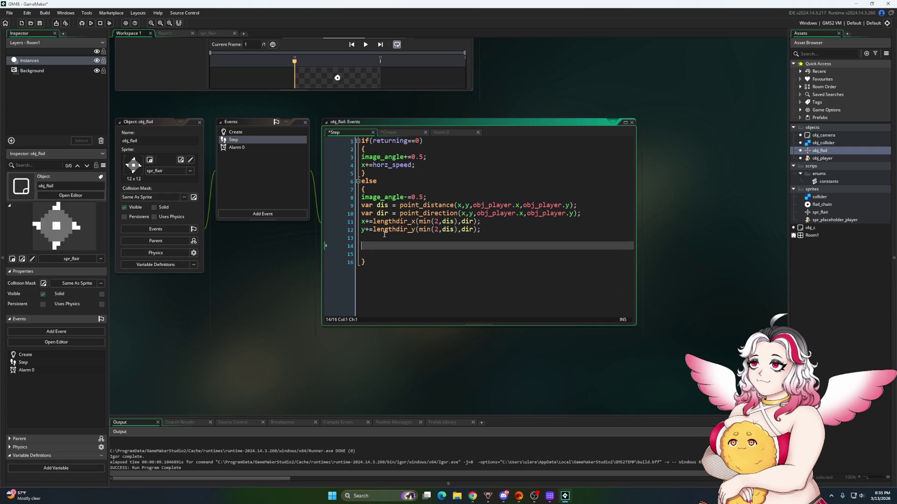
{"action": "type", "text": "if("}
{"action": "key", "text": "BackSpace"}
{"action": "key", "text": "BackSpace"}
{"action": "key", "text": "BackSpace"}
{"action": "type", "text": "if"}
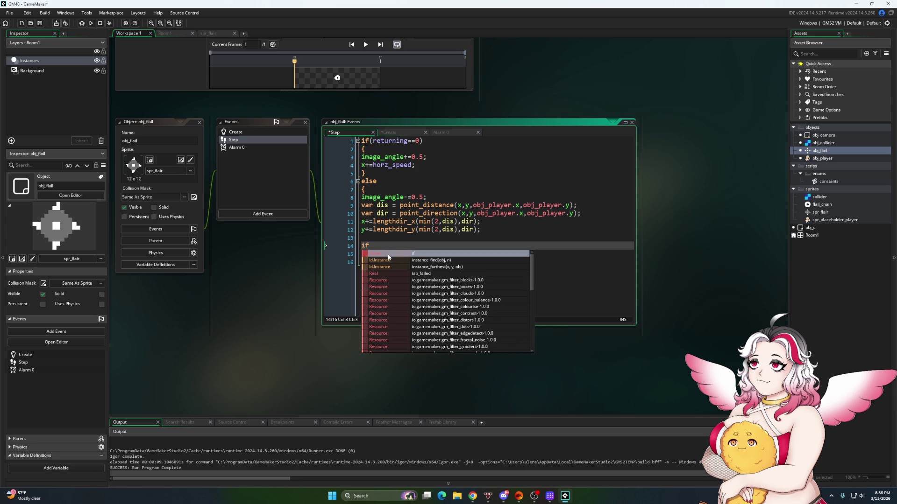
{"action": "type", "text": "(dis<"}
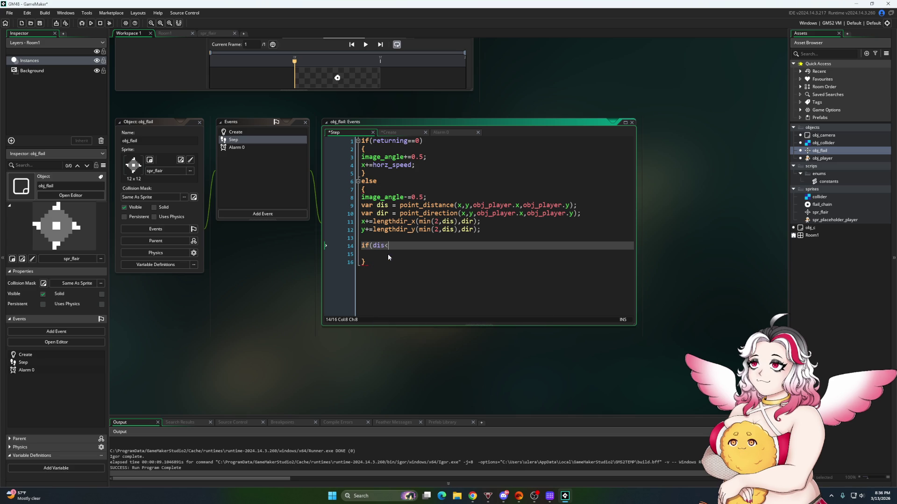
{"action": "type", "text": "0"}
{"action": "type", "text": ")"}
{"action": "key", "text": "Return"}
{"action": "type", "text": "{"}
{"action": "key", "text": "Return"}
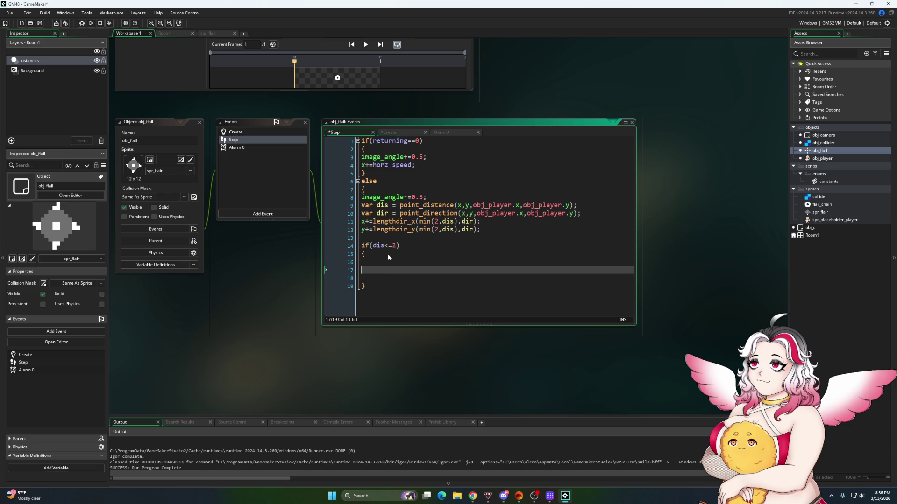
Call instance_destroy(self,1) inside the block, using autocomplete
{"action": "type", "text": "instance_d"}
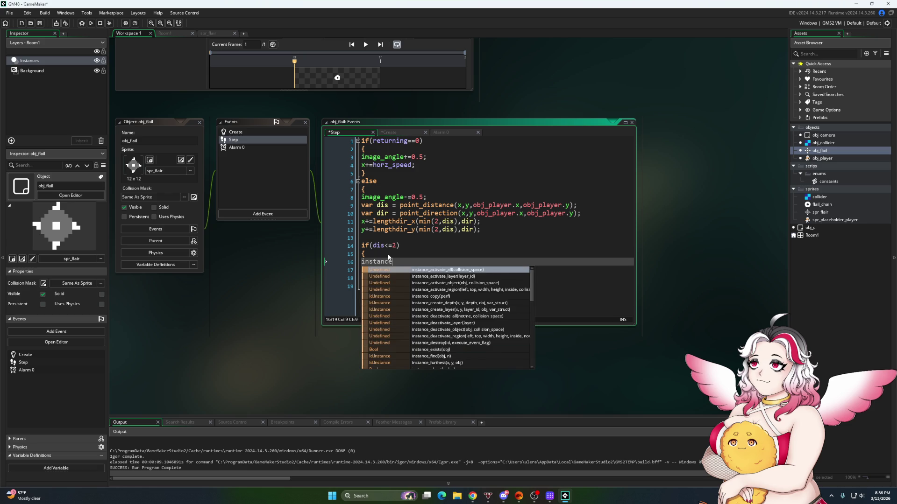
{"action": "key", "text": "Down"}
{"action": "key", "text": "Down"}
{"action": "key", "text": "Down"}
{"action": "key", "text": "Return"}
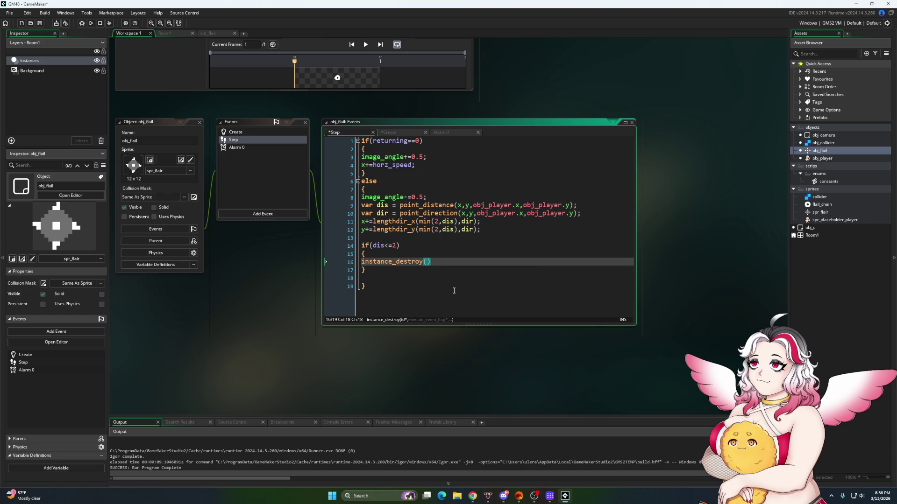
{"action": "type", "text": "self,1"}
{"action": "type", "text": ");"}
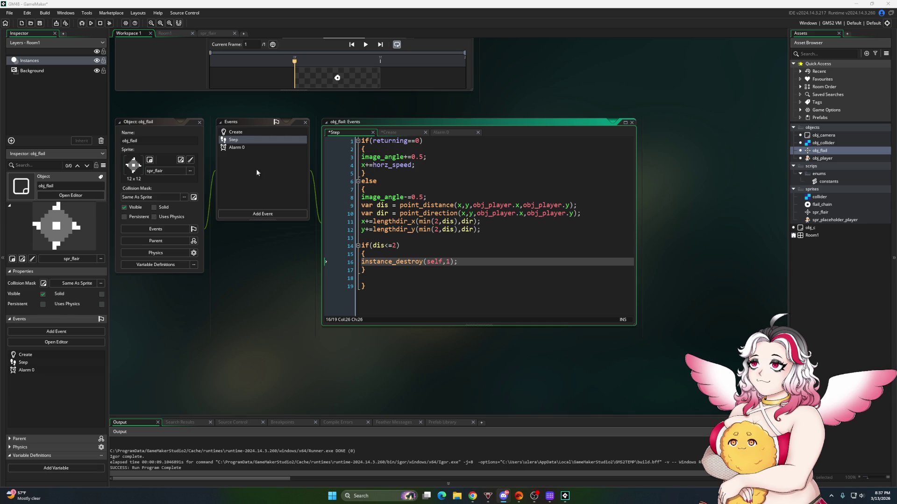
Save and test-run the game with F5, close the game, and reopen obj_player
{"action": "key", "text": "F5"}
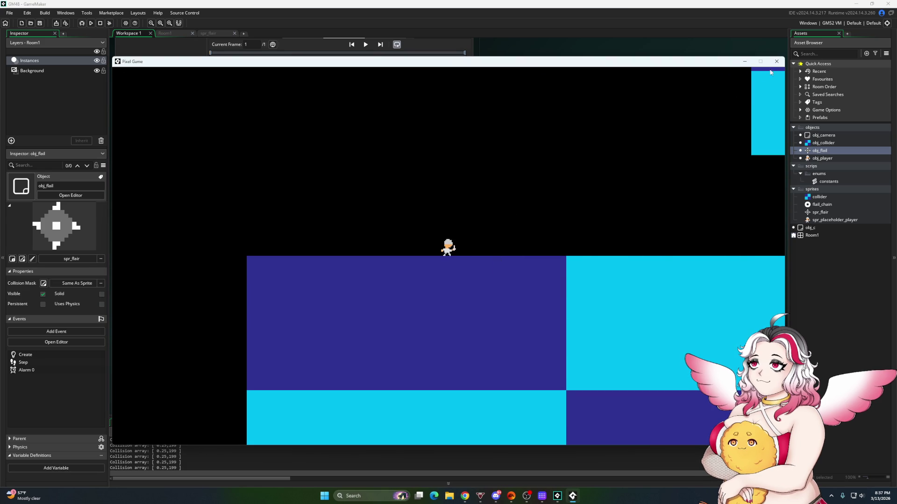
{"action": "left_click", "coordinate": [776, 61]}
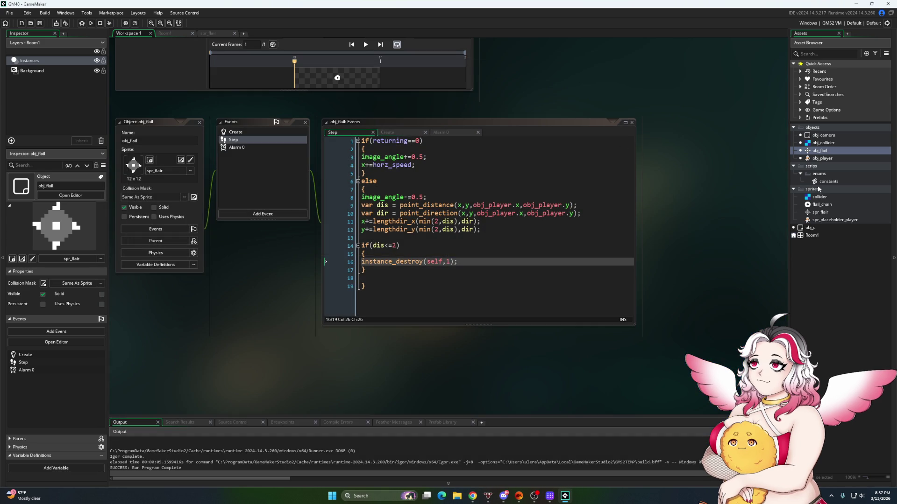
{"action": "double_click", "coordinate": [822, 158]}
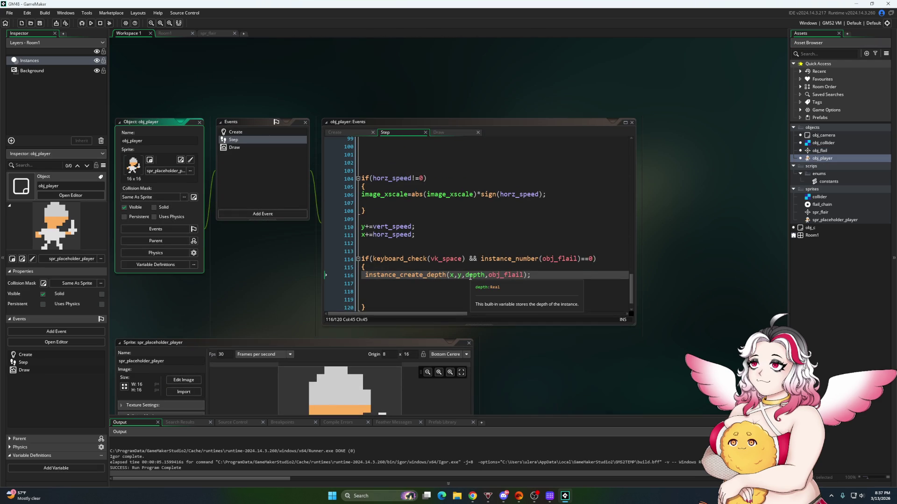
Change the flail's spawn y in instance_create_depth to mean(bbox_bottom,bbox_top)
{"action": "left_click", "coordinate": [463, 275]}
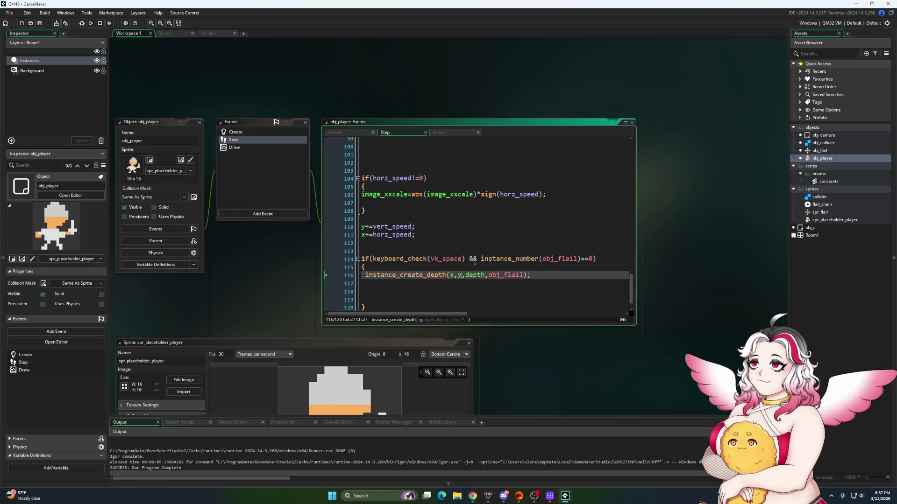
{"action": "type", "text": "-mean("}
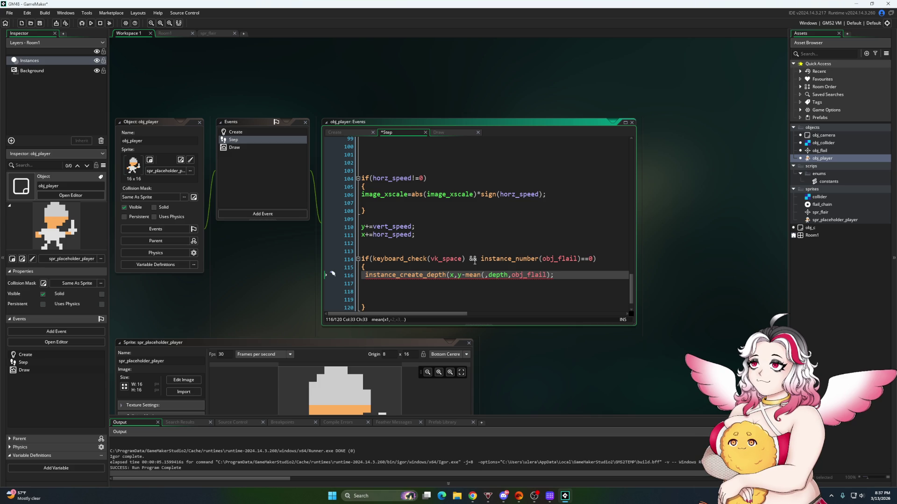
{"action": "type", "text": "bbox_bot"}
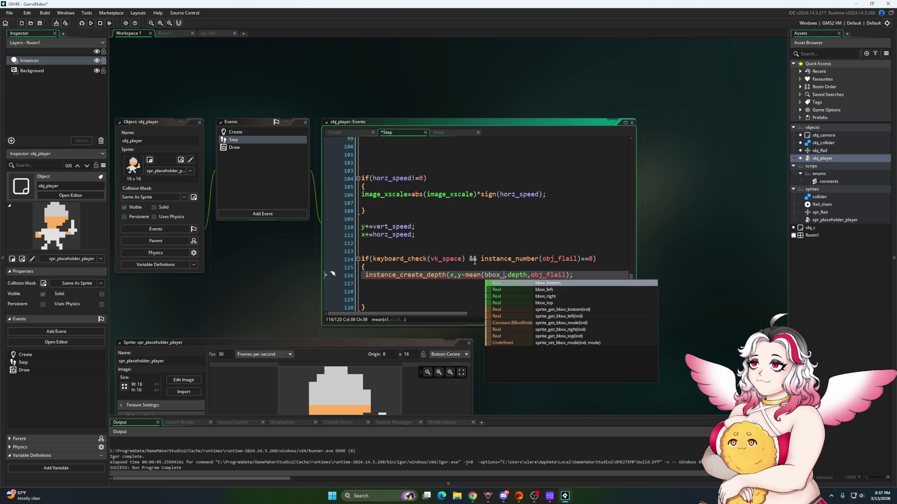
{"action": "type", "text": "tom,bbo"}
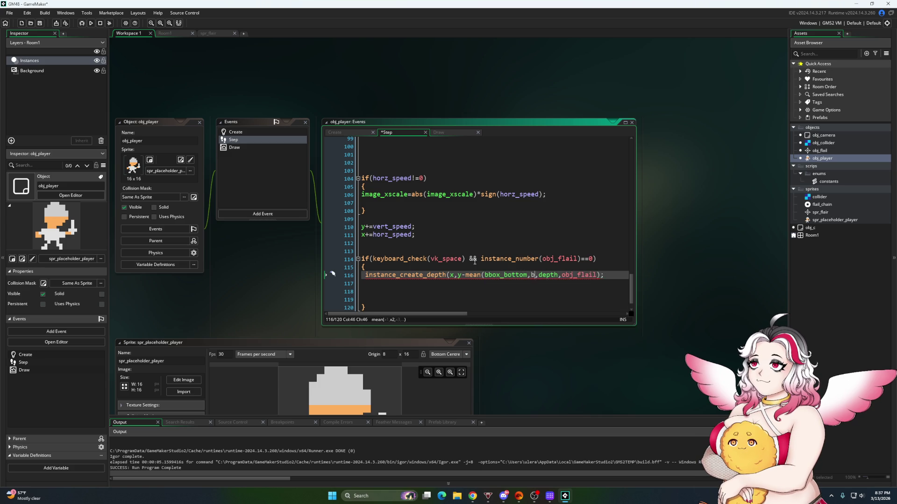
{"action": "type", "text": "x_top)"}
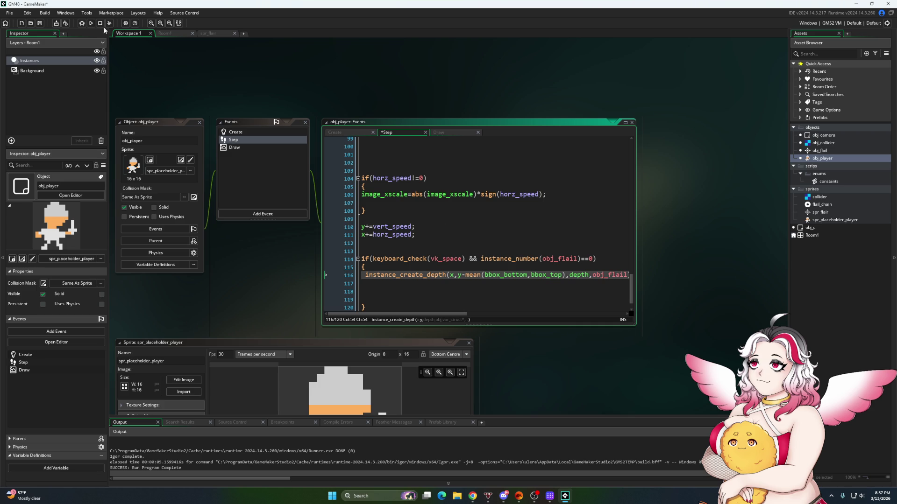
{"action": "left_click", "coordinate": [465, 276]}
{"action": "key", "text": "BackSpace"}
{"action": "key", "text": "BackSpace"}
Test-run the game, throw a flail with space, then open the spr_flair sprite editor
{"action": "key", "text": "F5"}
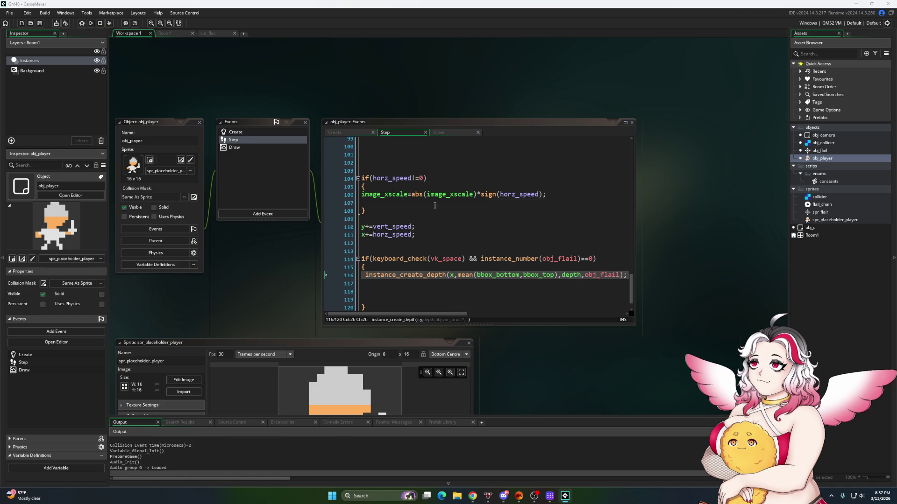
{"action": "key", "text": "space"}
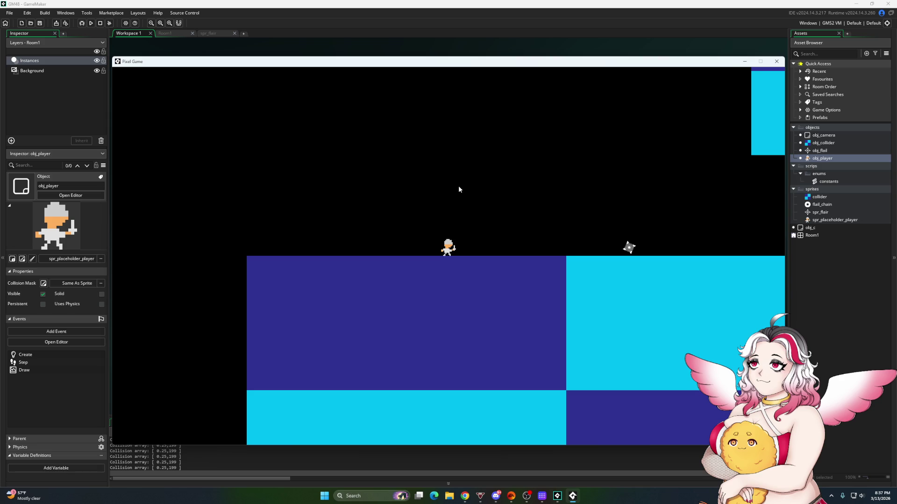
{"action": "left_click", "coordinate": [776, 61]}
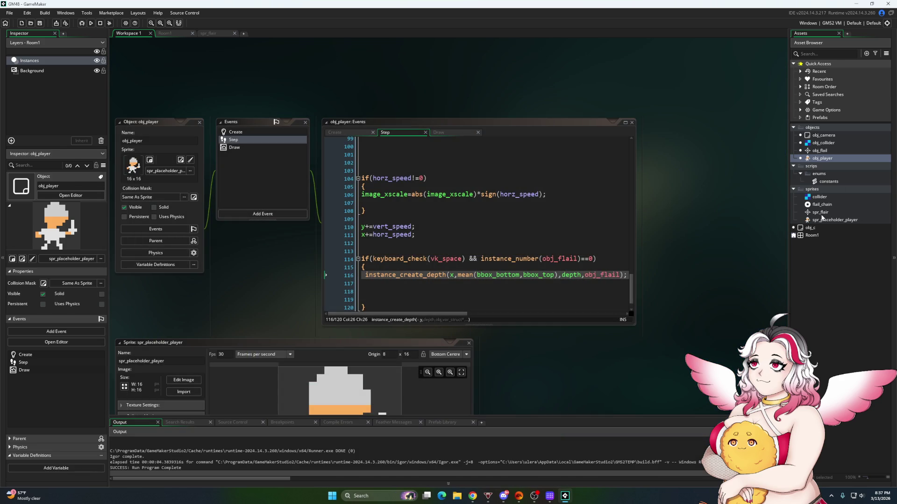
{"action": "double_click", "coordinate": [822, 219]}
{"action": "double_click", "coordinate": [820, 212]}
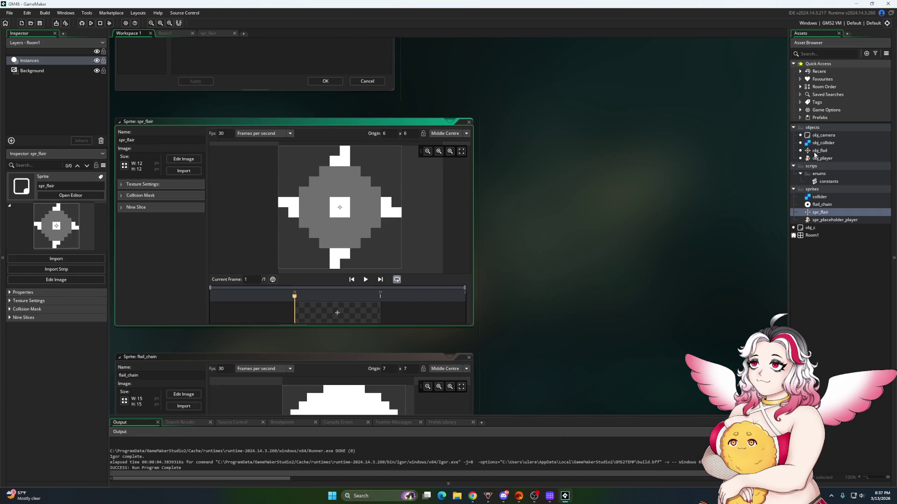
In obj_flail's Step code, spin with image_angle-=2 outgoing and image_angle+=2 returning
{"action": "double_click", "coordinate": [819, 151]}
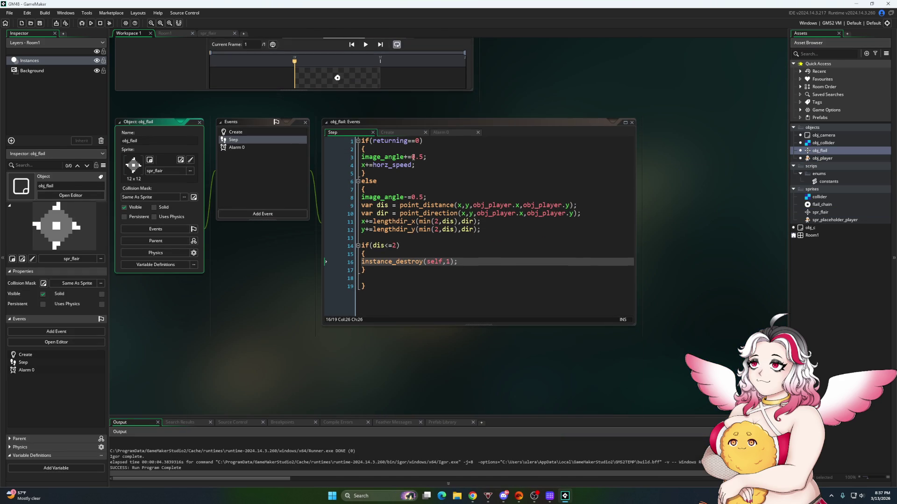
{"action": "left_click", "coordinate": [408, 158]}
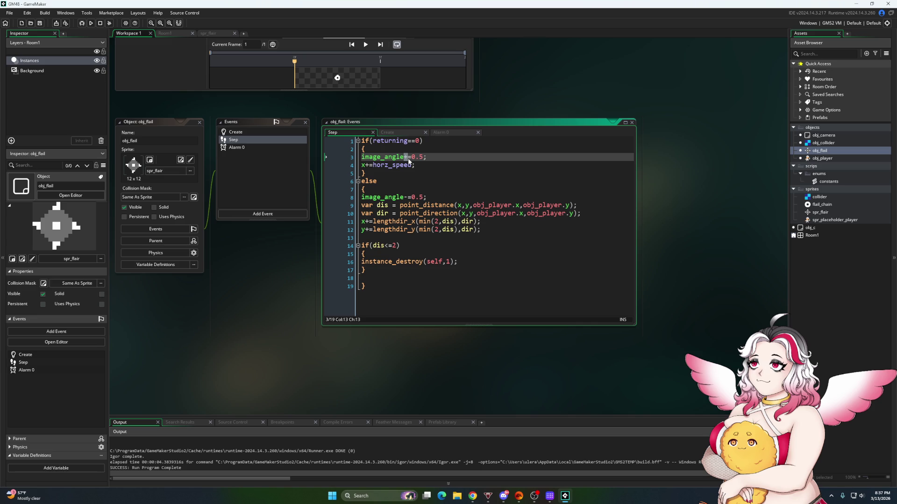
{"action": "type", "text": "-"}
{"action": "left_click_drag", "start_coordinate": [421, 157], "coordinate": [411, 157]}
{"action": "type", "text": "2"}
{"action": "left_click_drag", "start_coordinate": [423, 197], "coordinate": [415, 197]}
{"action": "key", "text": "BackSpace"}
{"action": "key", "text": "BackSpace"}
{"action": "key", "text": "BackSpace"}
{"action": "type", "text": "+=2"}
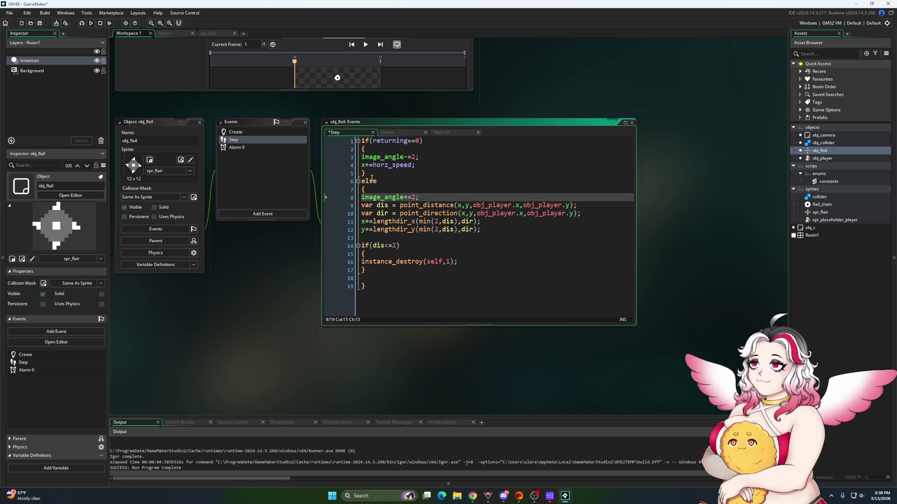
Set returning = 1; in the Alarm 0 event, then return to the Step code
{"action": "left_click", "coordinate": [469, 134]}
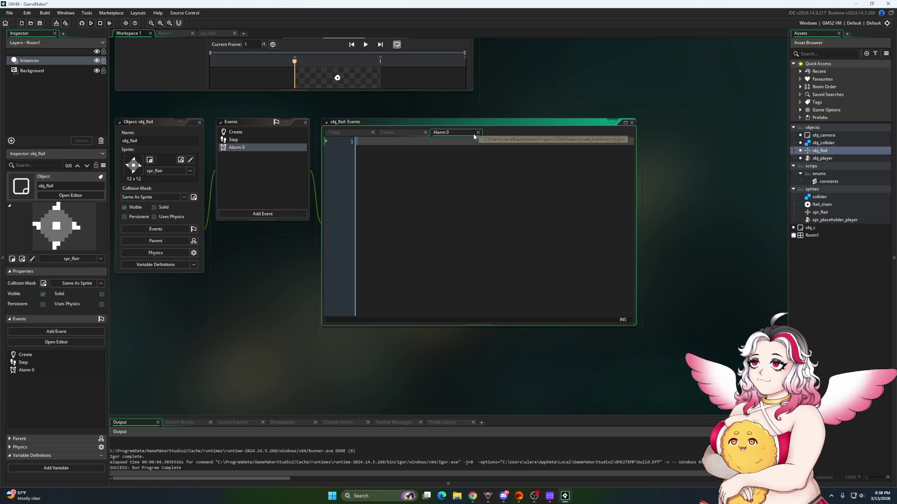
{"action": "type", "text": "retur"}
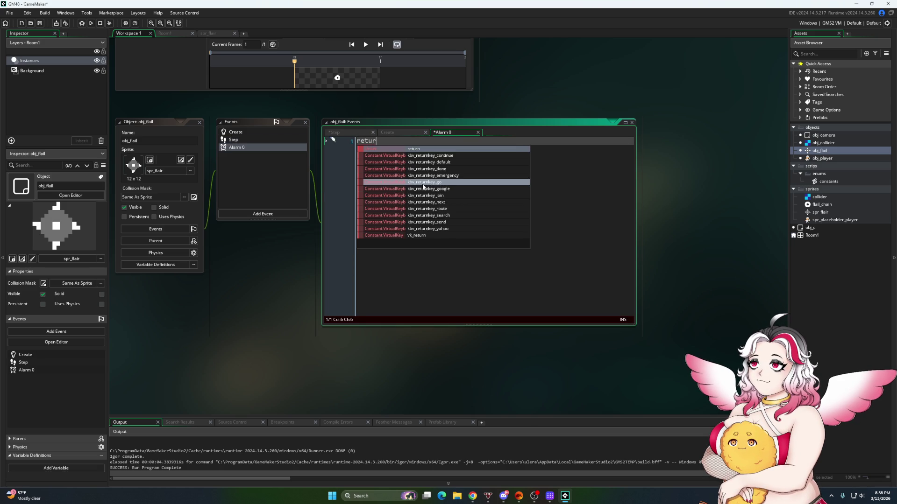
{"action": "type", "text": "ning = 1;"}
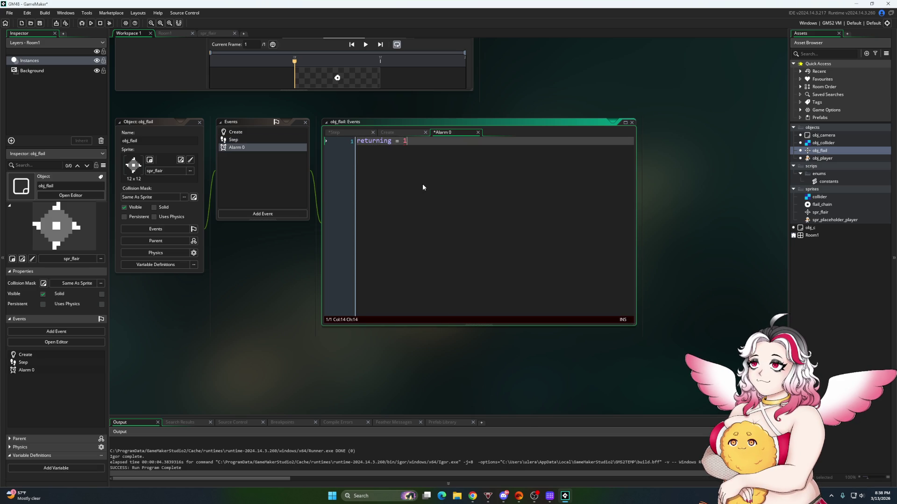
{"action": "left_click", "coordinate": [350, 132]}
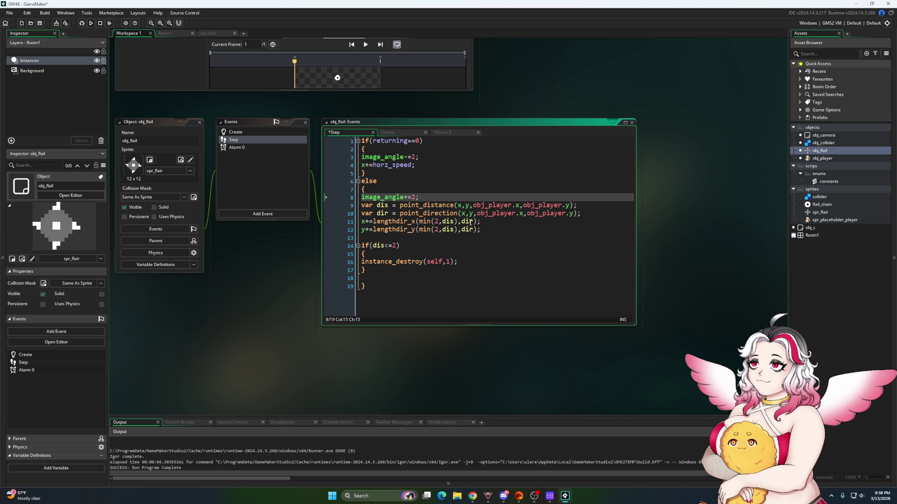
Strip var from the dis and dir lines and paste the distance/direction lines onto line 12
{"action": "left_click_drag", "start_coordinate": [585, 207], "coordinate": [377, 209]}
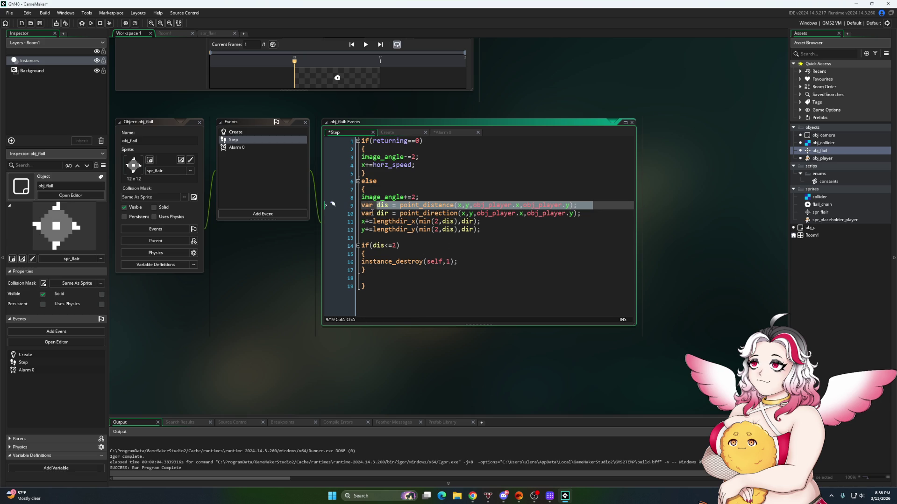
{"action": "double_click", "coordinate": [369, 213]}
{"action": "key", "text": "Delete"}
{"action": "key", "text": "Delete"}
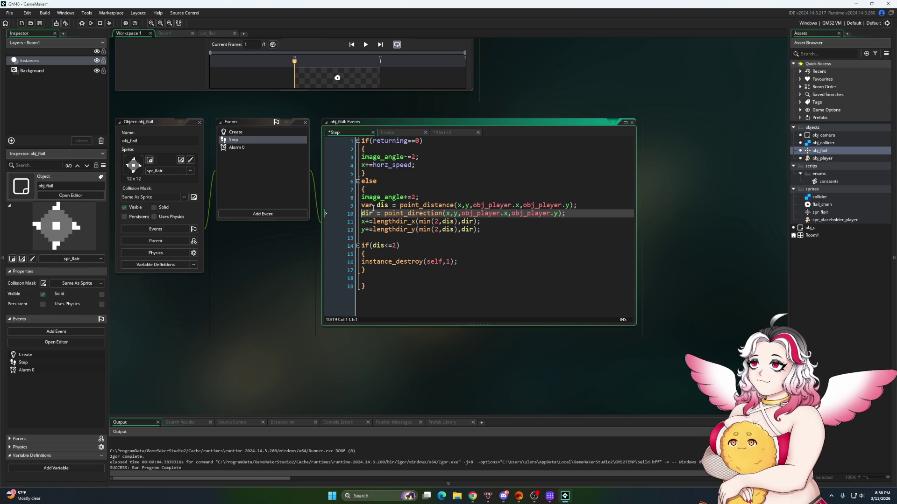
{"action": "double_click", "coordinate": [366, 205]}
{"action": "key", "text": "Delete"}
{"action": "key", "text": "Delete"}
{"action": "mouse_move", "coordinate": [567, 213]}
{"action": "left_mouse_down"}
{"action": "mouse_move", "coordinate": [401, 221]}
{"action": "mouse_move", "coordinate": [361, 206]}
{"action": "left_mouse_up"}
{"action": "key", "text": "ctrl+c"}
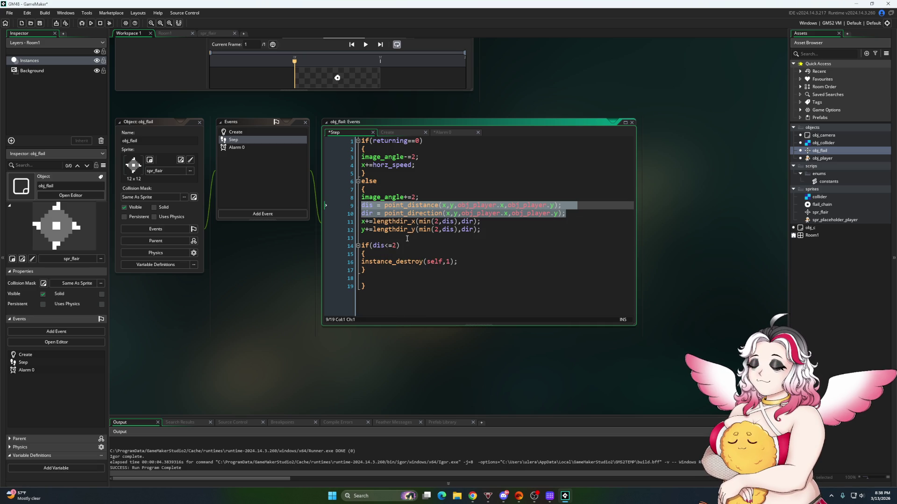
{"action": "key", "text": "Delete"}
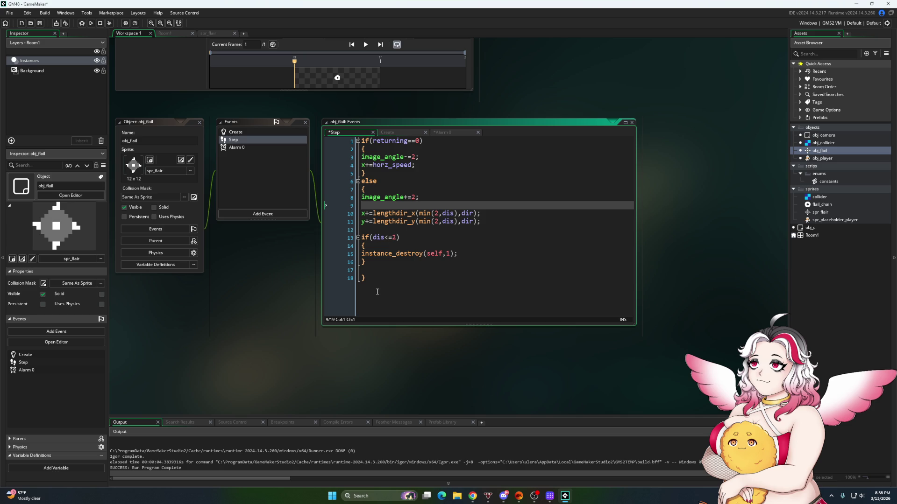
{"action": "left_click", "coordinate": [380, 288]}
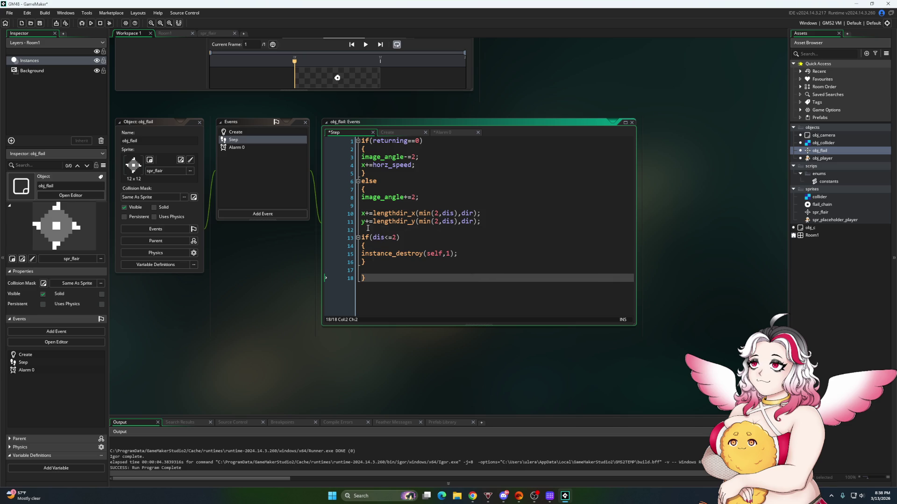
{"action": "left_click", "coordinate": [368, 229]}
{"action": "key", "text": "ctrl+v"}
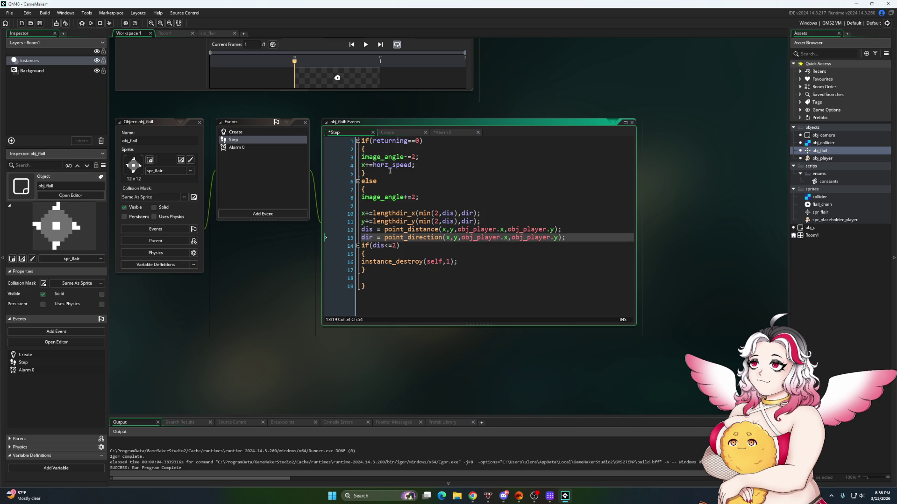
Paste the dis and dir lines into the flail's Create code and save the project
{"action": "left_click", "coordinate": [398, 133]}
{"action": "left_click", "coordinate": [428, 173]}
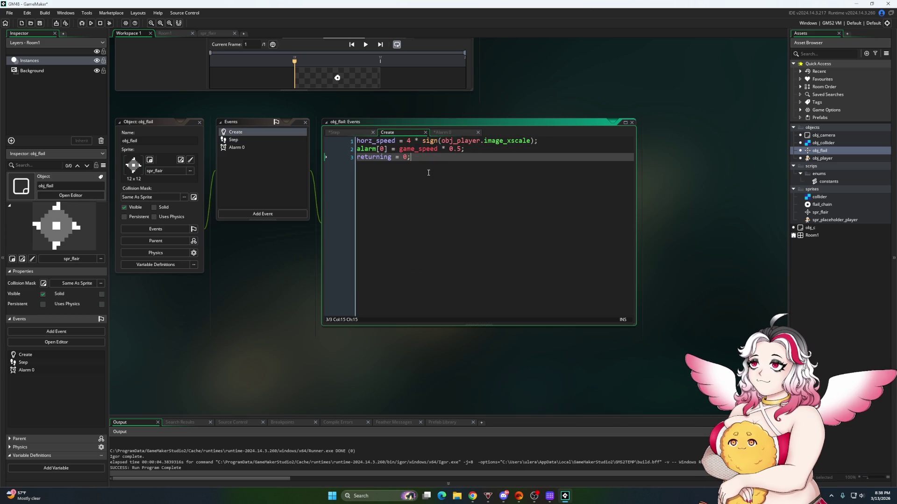
{"action": "key", "text": "Return"}
{"action": "key", "text": "ctrl+v"}
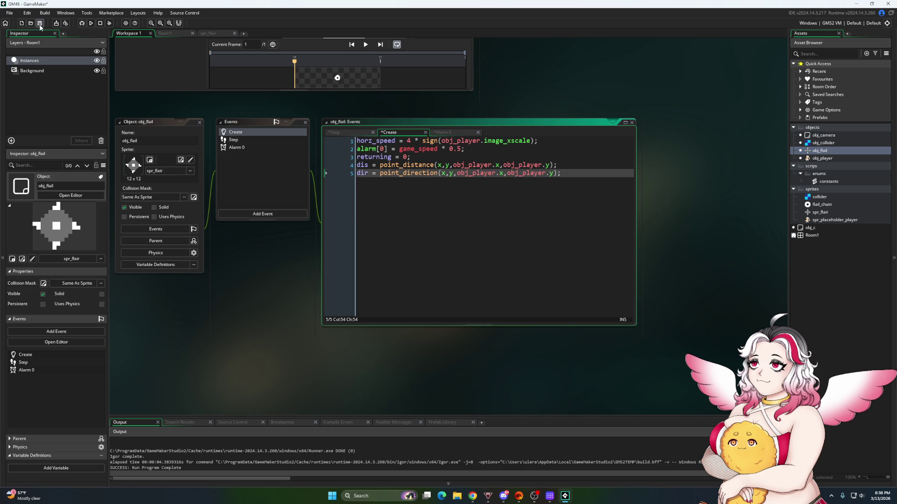
{"action": "left_click", "coordinate": [40, 26]}
Move the dis and dir lines in the Step code up to line 9
{"action": "left_click", "coordinate": [375, 133]}
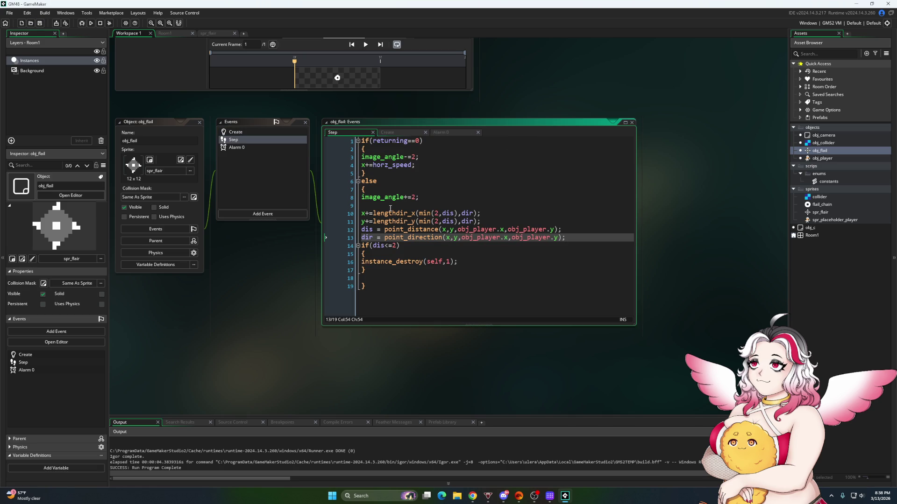
{"action": "left_click_drag", "start_coordinate": [567, 238], "coordinate": [361, 230]}
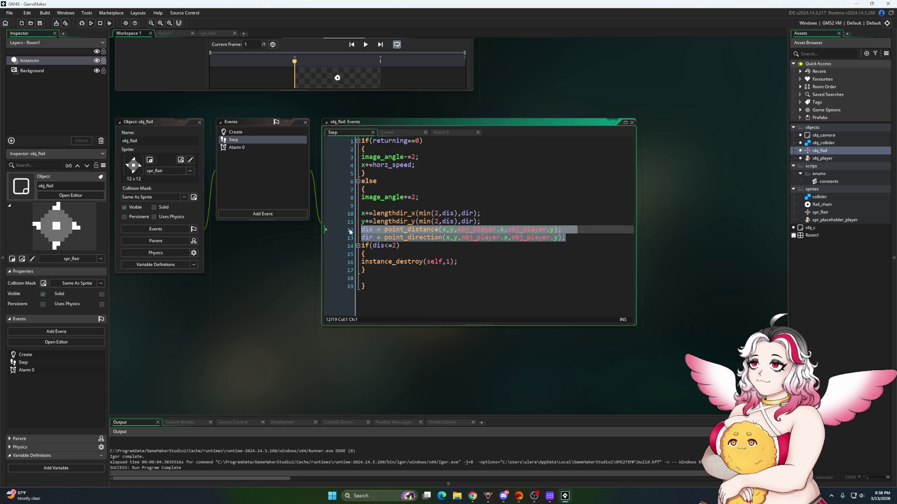
{"action": "key", "text": "BackSpace"}
{"action": "left_click", "coordinate": [362, 208]}
{"action": "key", "text": "ctrl+v"}
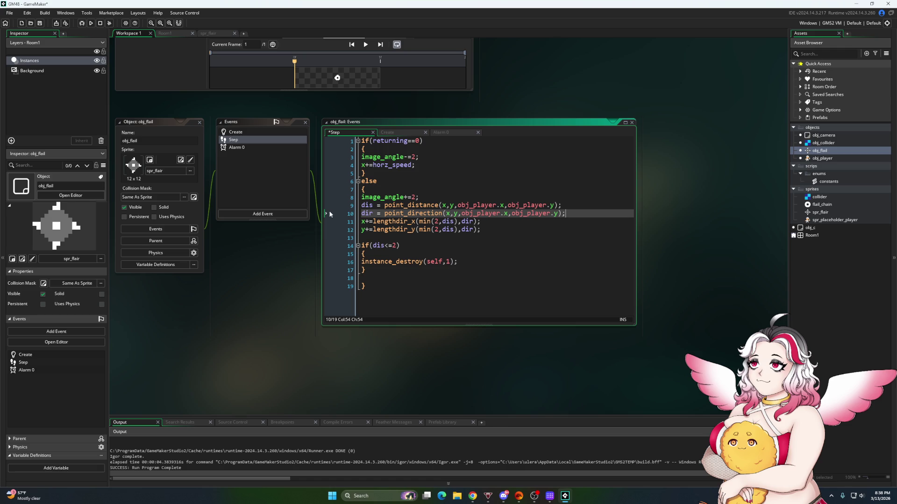
Move the dis and dir lines to the top of the Step code, save, and run the game
{"action": "left_click", "coordinate": [447, 232]}
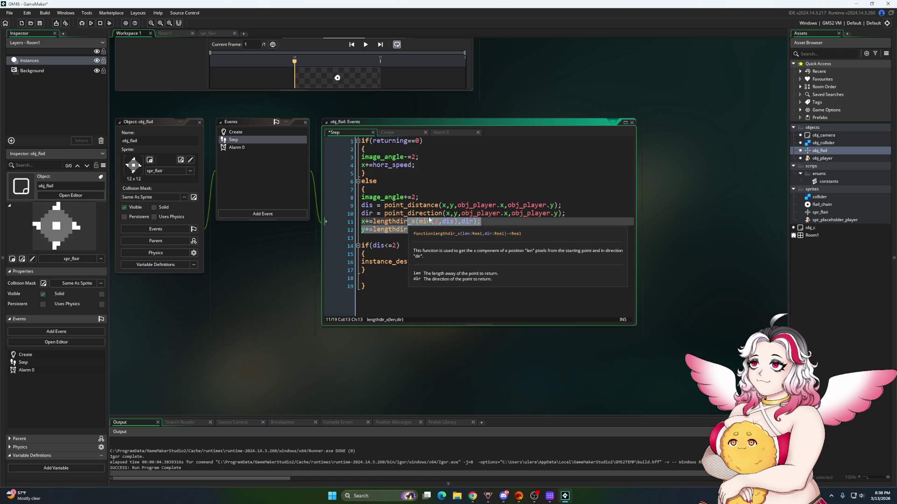
{"action": "left_click_drag", "start_coordinate": [565, 213], "coordinate": [550, 213]}
{"action": "left_click", "coordinate": [347, 208], "text": "shift"}
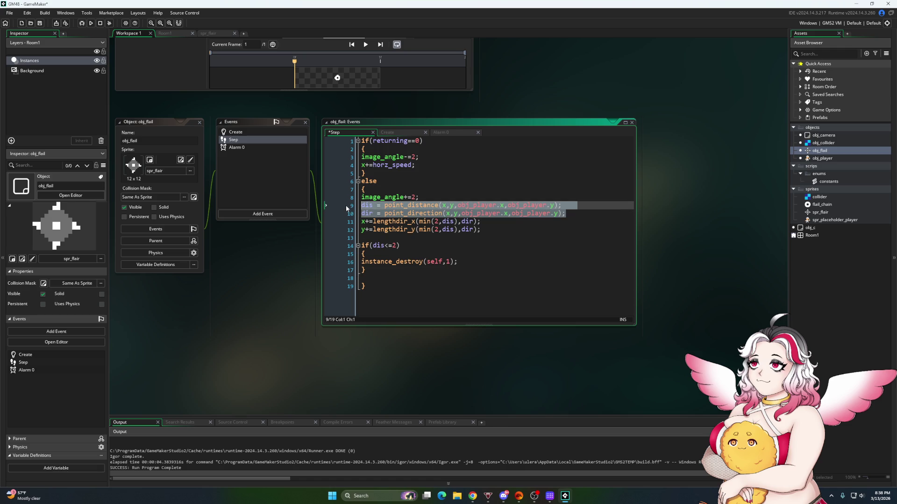
{"action": "key", "text": "ctrl+x"}
{"action": "key", "text": "ctrl+Home"}
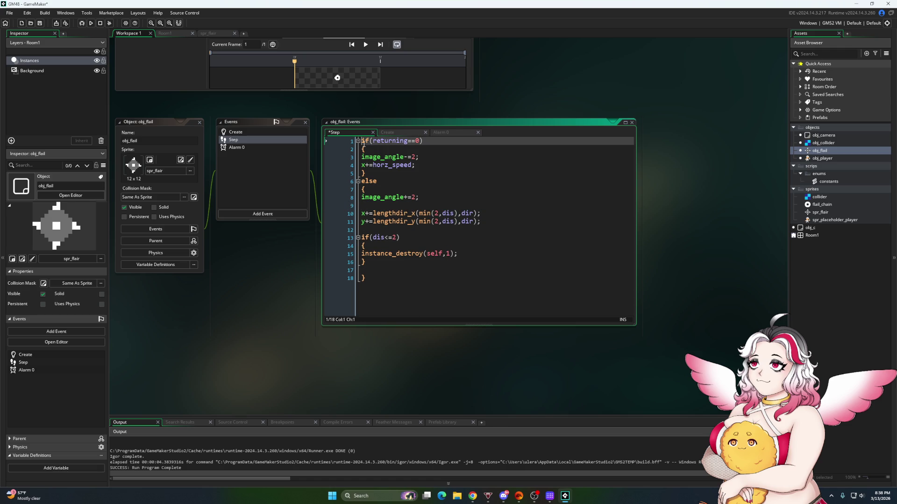
{"action": "key", "text": "Return"}
{"action": "key", "text": "Return"}
{"action": "key", "text": "Up"}
{"action": "key", "text": "Up"}
{"action": "key", "text": "ctrl+v"}
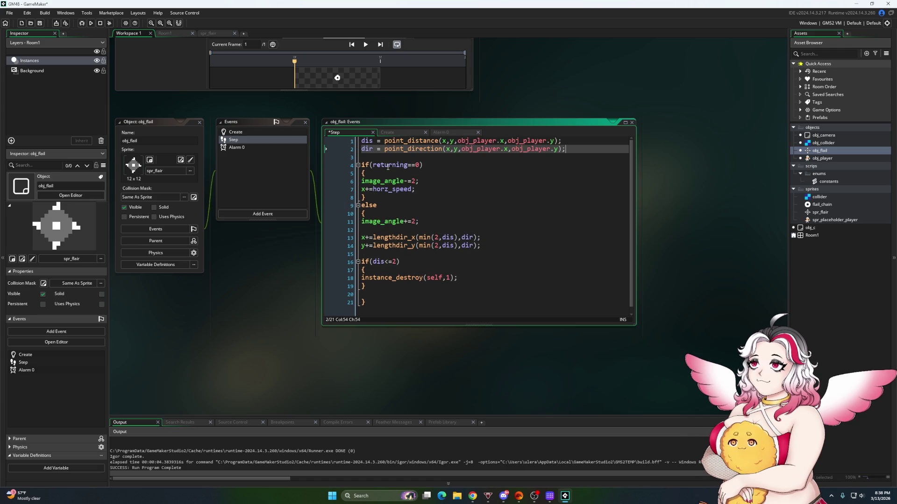
{"action": "left_click", "coordinate": [44, 24]}
{"action": "left_click", "coordinate": [91, 23]}
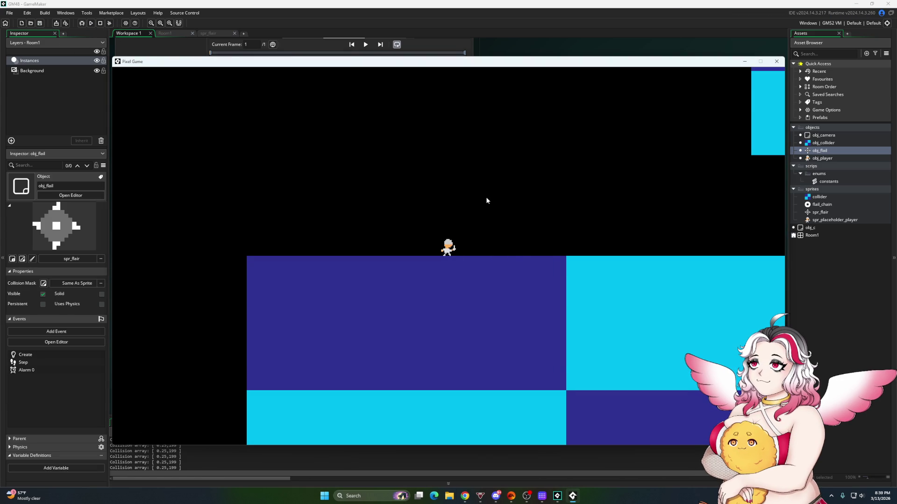
Close the game and raise the homing step from min(2,dis) to min(4,dis)
{"action": "left_click", "coordinate": [776, 61]}
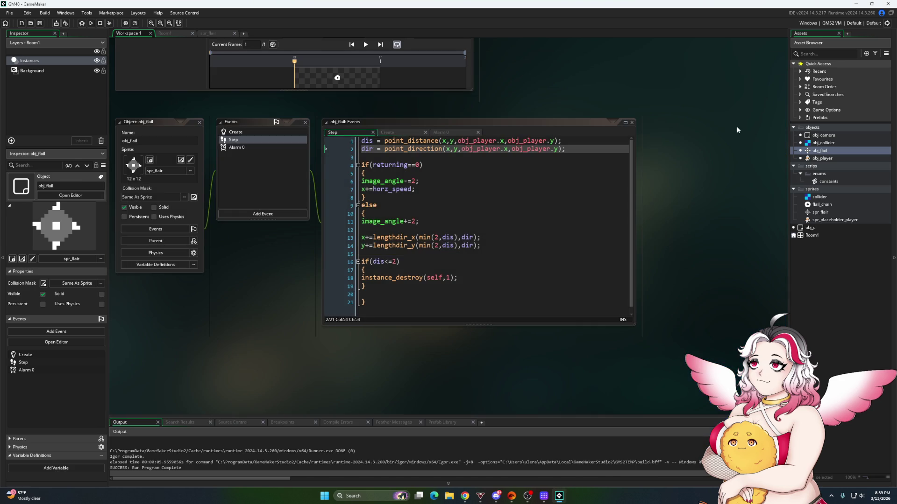
{"action": "left_click", "coordinate": [437, 237]}
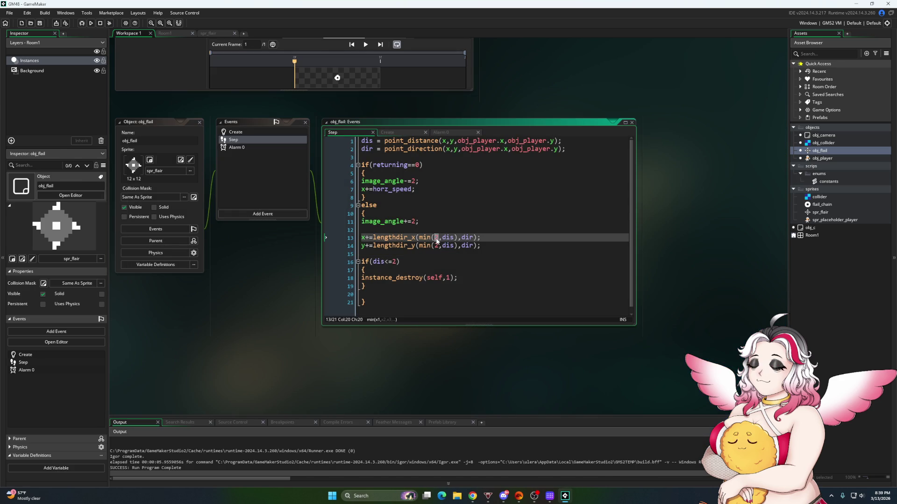
{"action": "type", "text": "4"}
{"action": "left_click", "coordinate": [437, 245]}
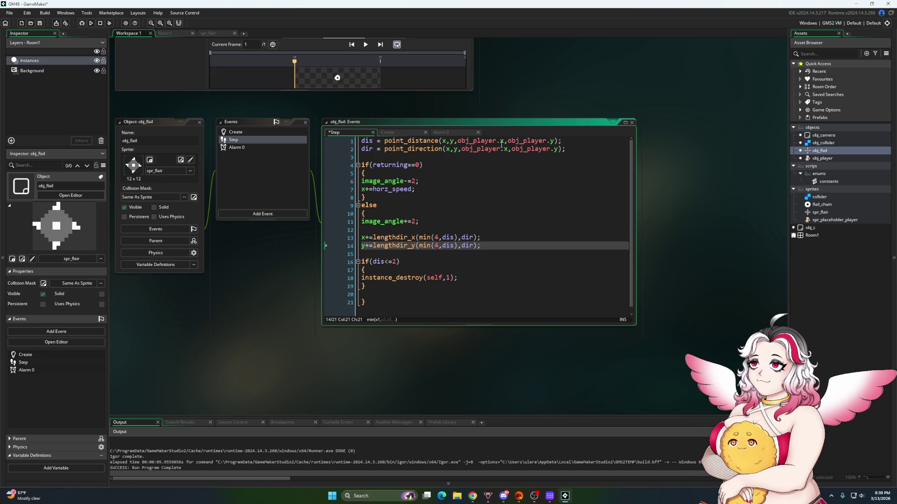
Append -obj_player.sprite_height*0.5 to the y target in the dis line
{"action": "left_click", "coordinate": [504, 141]}
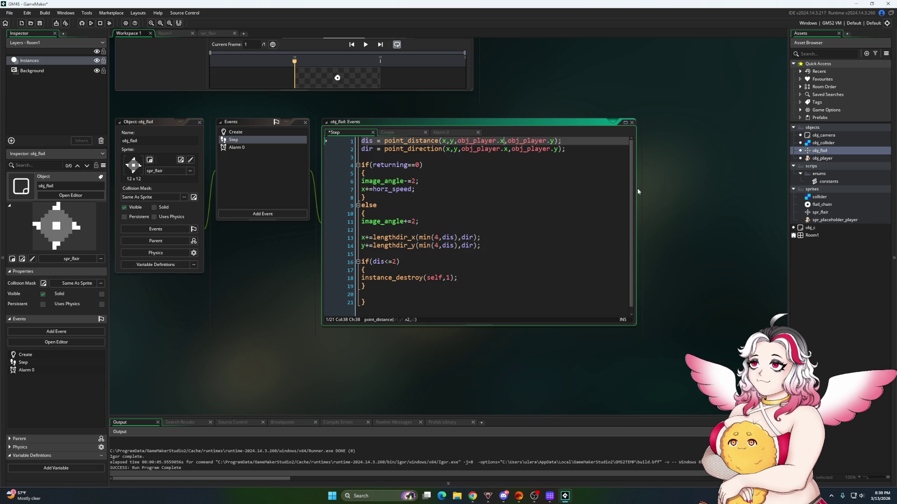
{"action": "mouse_move", "coordinate": [523, 144]}
{"action": "type", "text": "-s"}
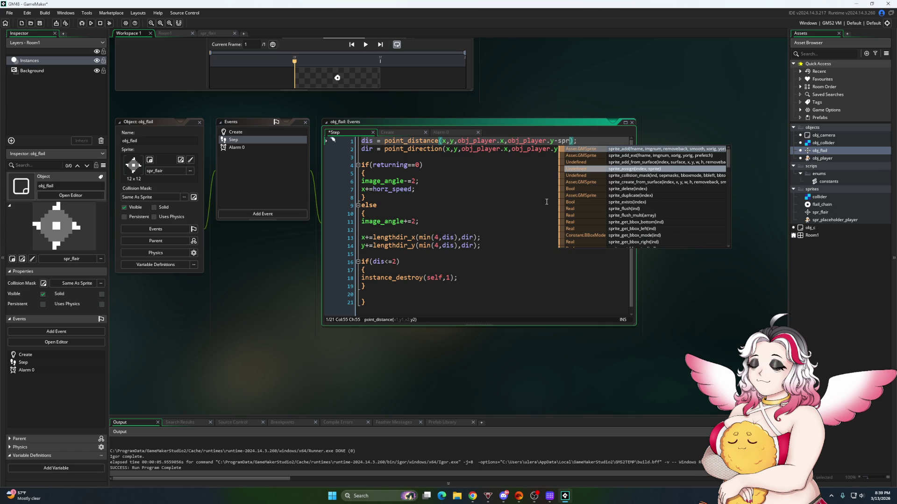
{"action": "key", "text": "BackSpace"}
{"action": "type", "text": "obj_play"}
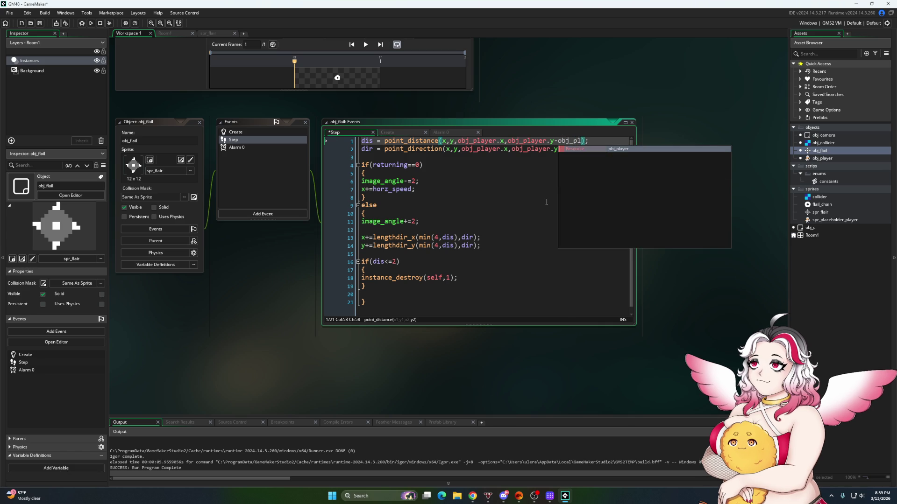
{"action": "key", "text": "Return"}
{"action": "type", "text": "."}
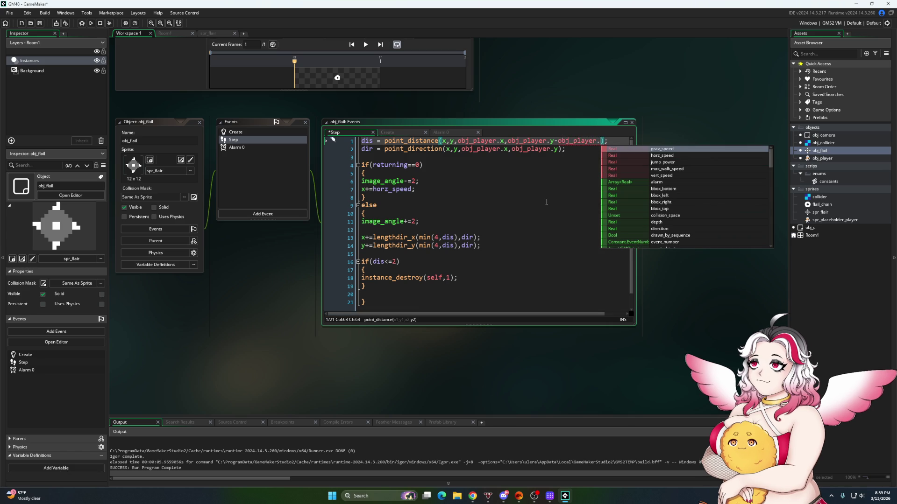
{"action": "type", "text": "sp"}
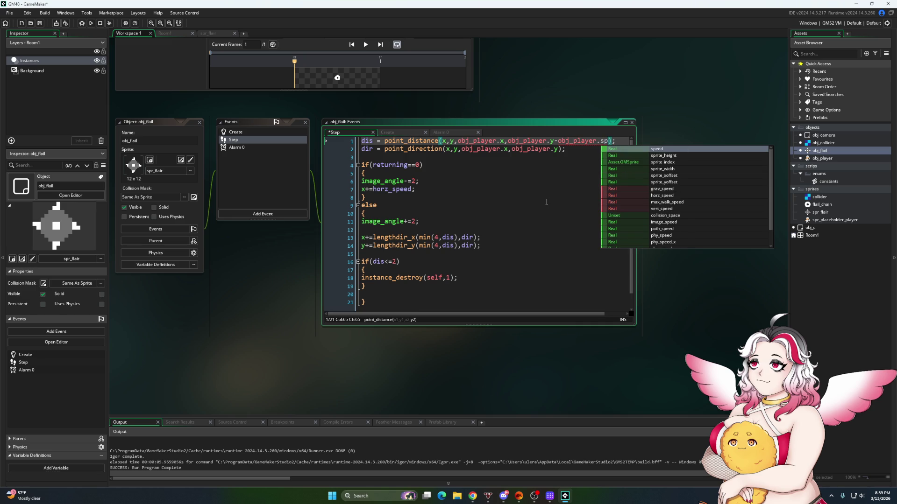
{"action": "type", "text": "rite"}
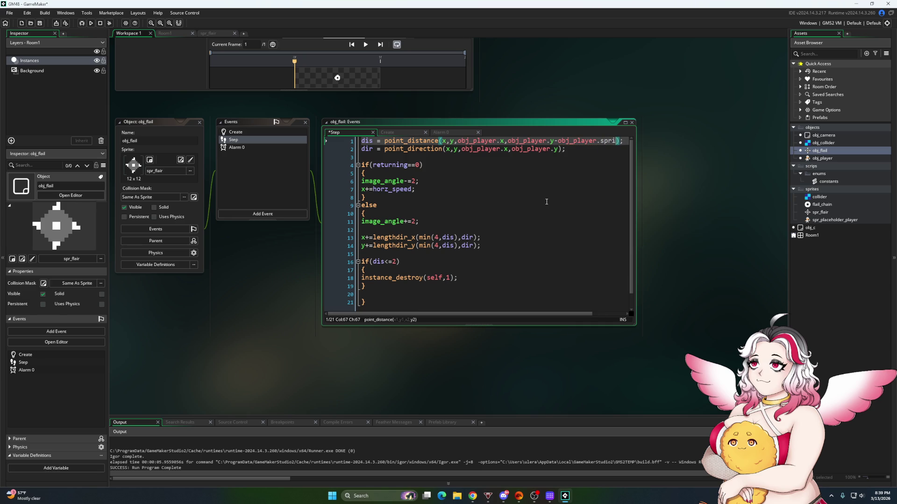
{"action": "type", "text": "_height*0.5"}
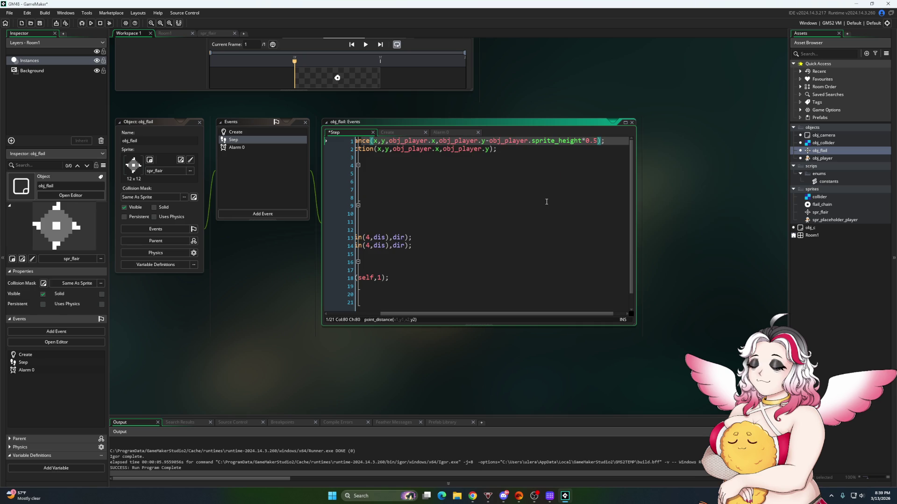
Copy the same half-height offset into the dir line's y target
{"action": "left_click_drag", "start_coordinate": [486, 141], "coordinate": [600, 141]}
{"action": "key", "text": "ctrl+c"}
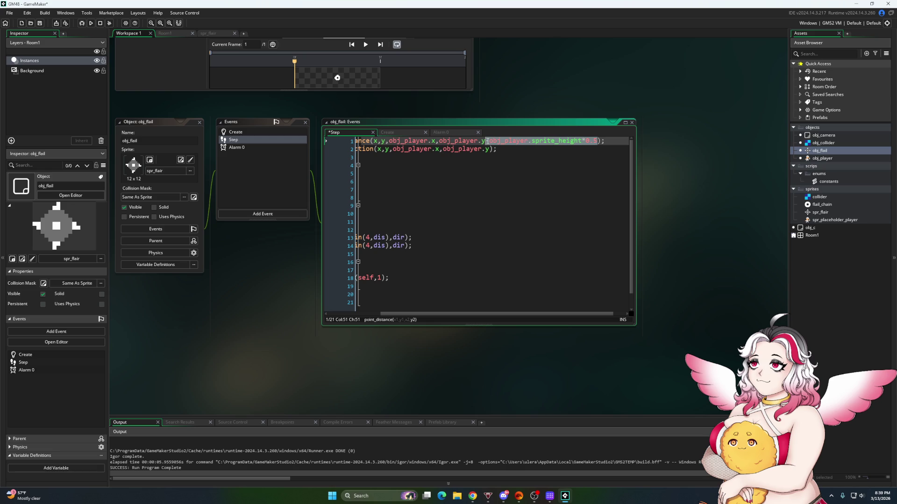
{"action": "left_click", "coordinate": [488, 149]}
{"action": "key", "text": "ctrl+v"}
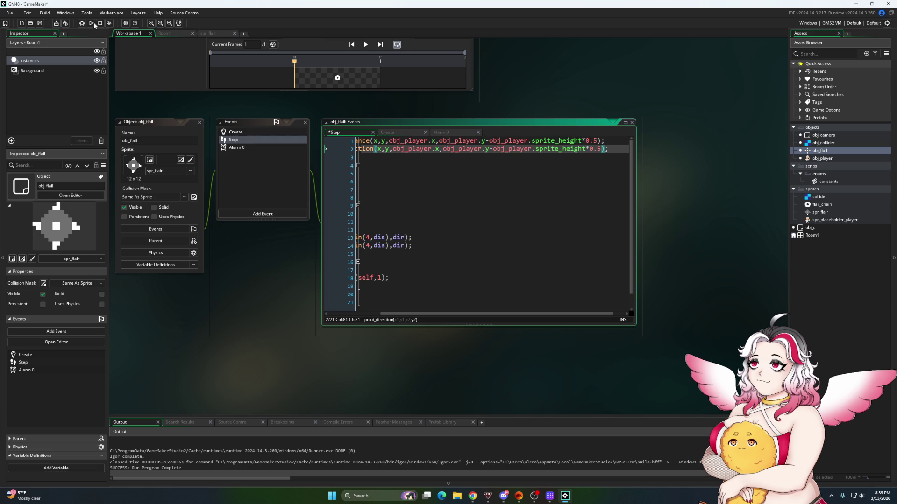
{"action": "left_click", "coordinate": [91, 23]}
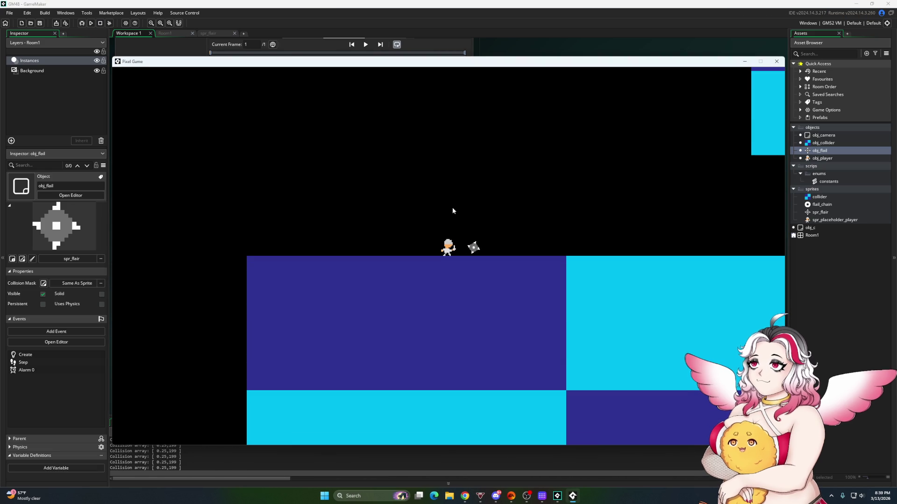
{"action": "key", "text": "Left"}
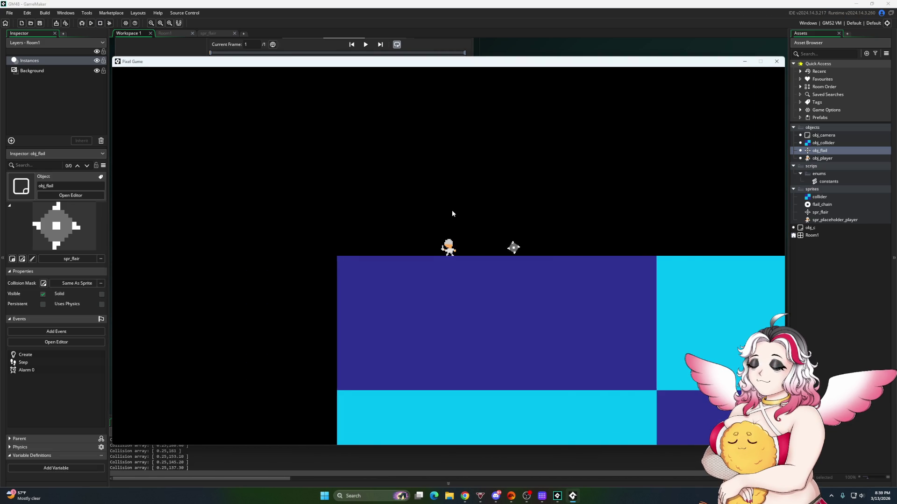
{"action": "key", "text": "Right"}
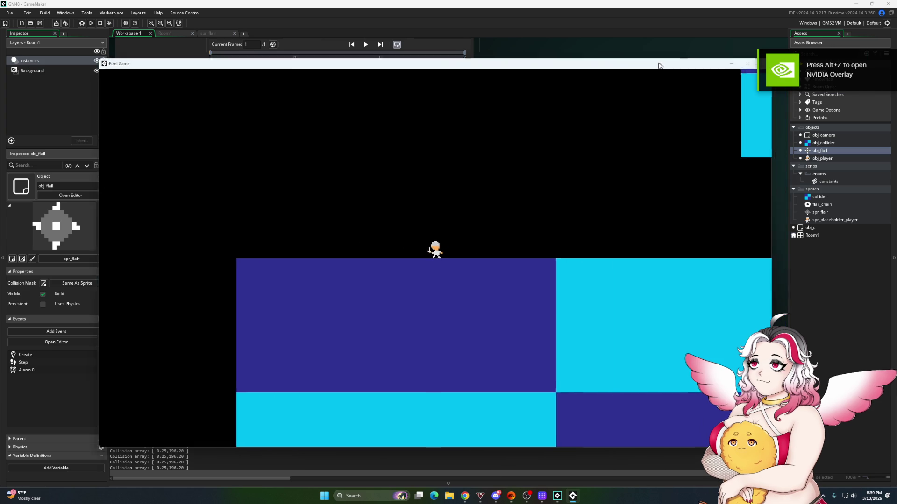
{"action": "left_click_drag", "start_coordinate": [677, 62], "coordinate": [605, 85]}
{"action": "left_click", "coordinate": [703, 85]}
{"action": "left_click_drag", "start_coordinate": [400, 316], "coordinate": [340, 312]}
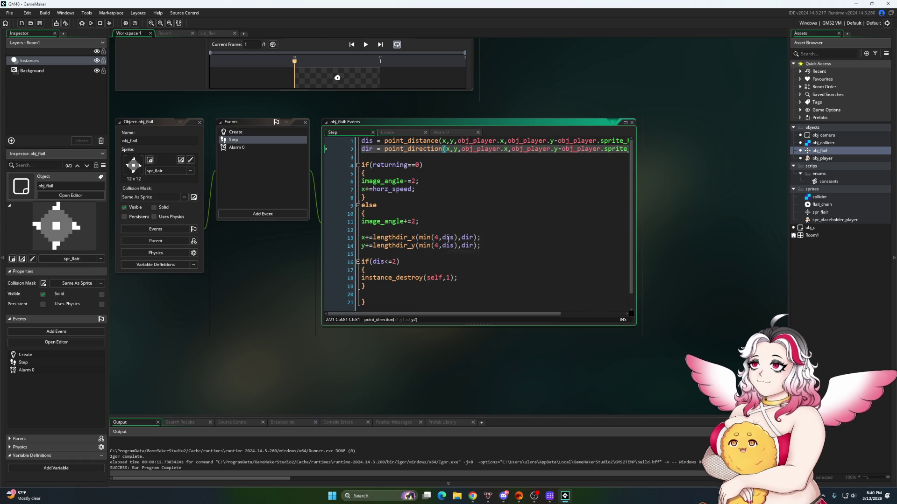
{"action": "mouse_move", "coordinate": [425, 278]}
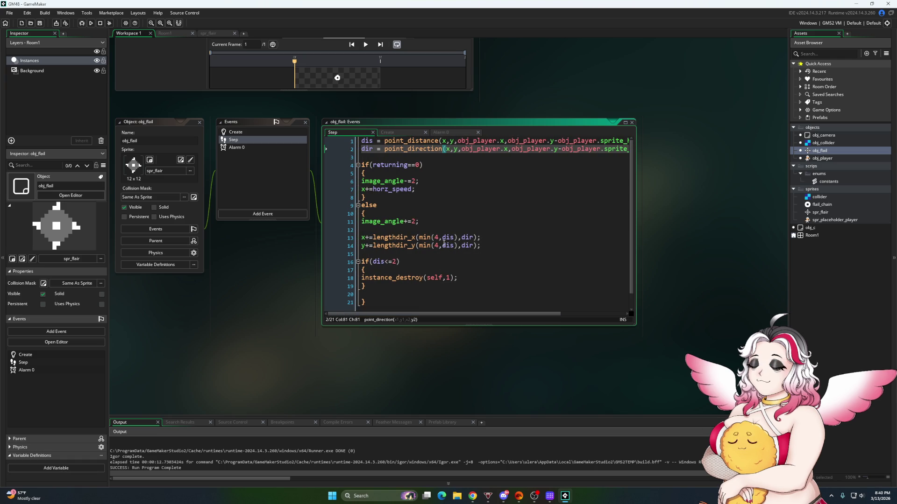
{"action": "left_click", "coordinate": [435, 238]}
{"action": "key", "text": "Right"}
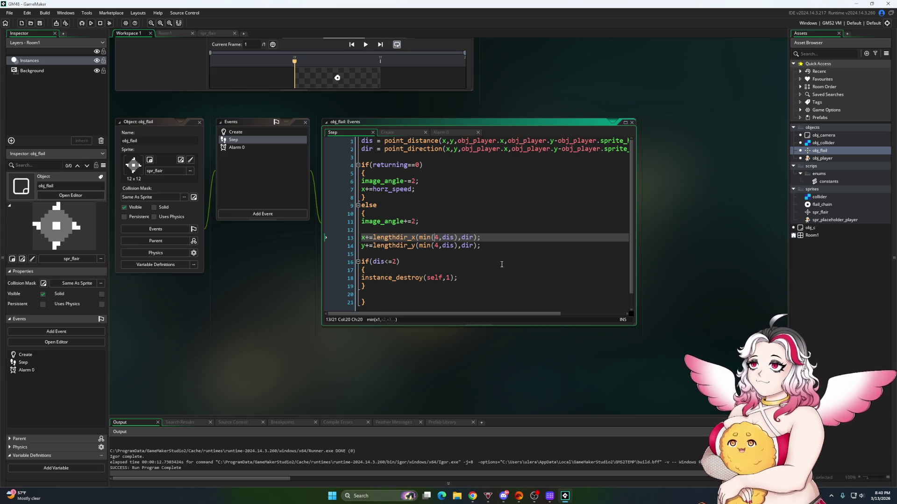
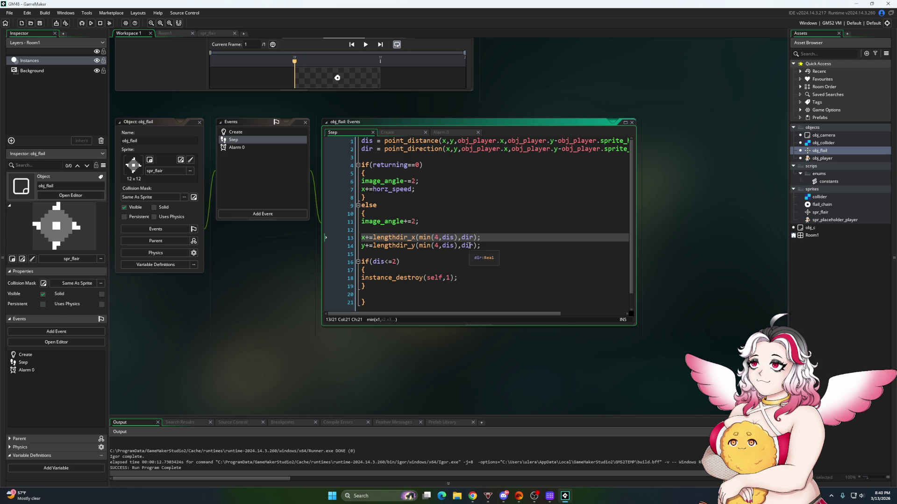
Add +obj_player.horz_speed to the flail's x line and +obj_player.vert_speed to its y line, then run
{"action": "left_click", "coordinate": [474, 238]}
{"action": "type", "text": "bj_playe"}
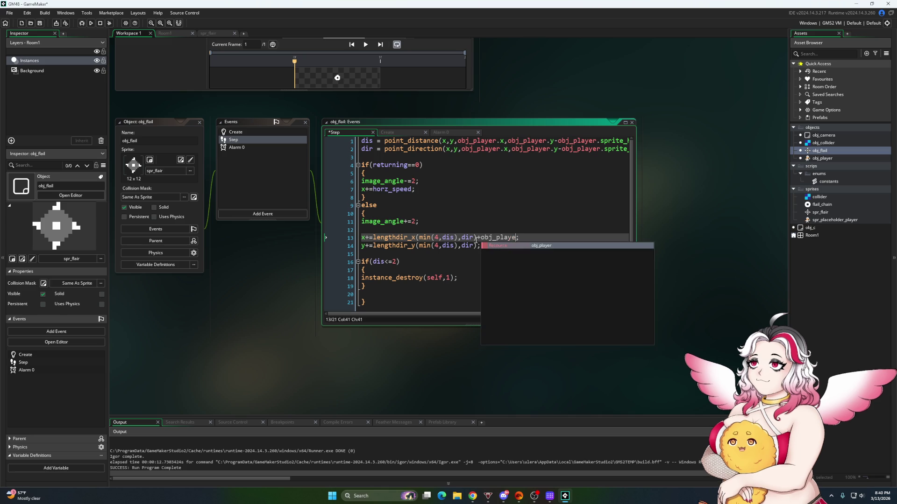
{"action": "type", "text": "r.horz_sp"}
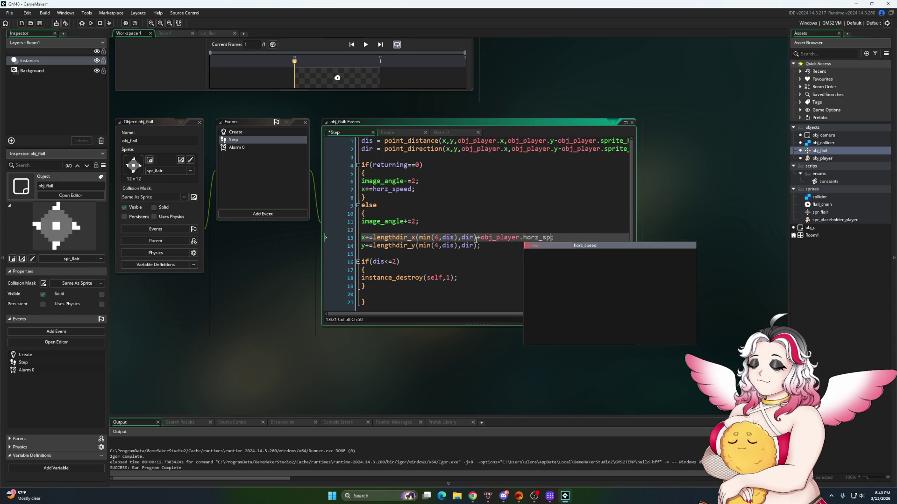
{"action": "type", "text": "eed"}
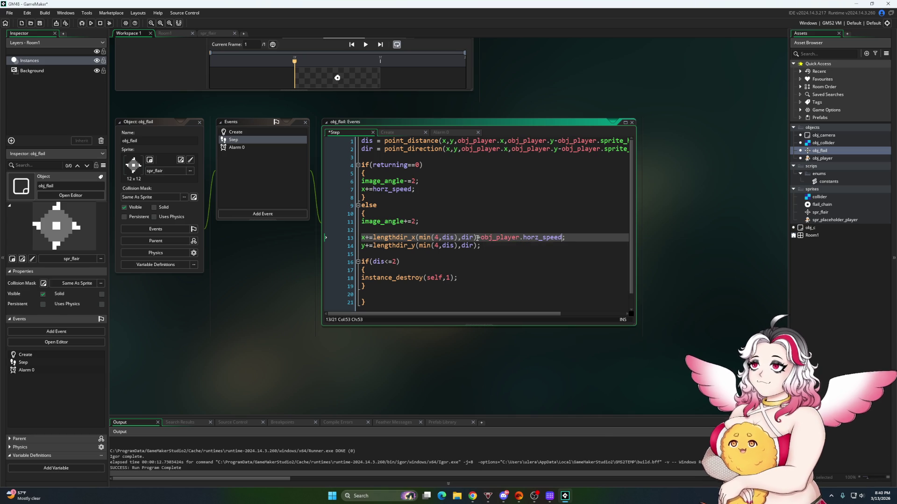
{"action": "left_click", "coordinate": [477, 247]}
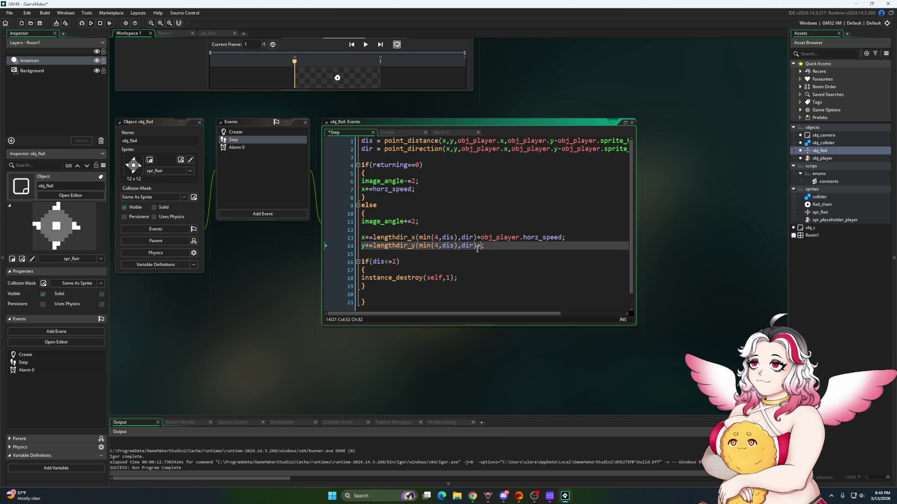
{"action": "type", "text": "obj_player.vert_speed"}
{"action": "left_click", "coordinate": [90, 23]}
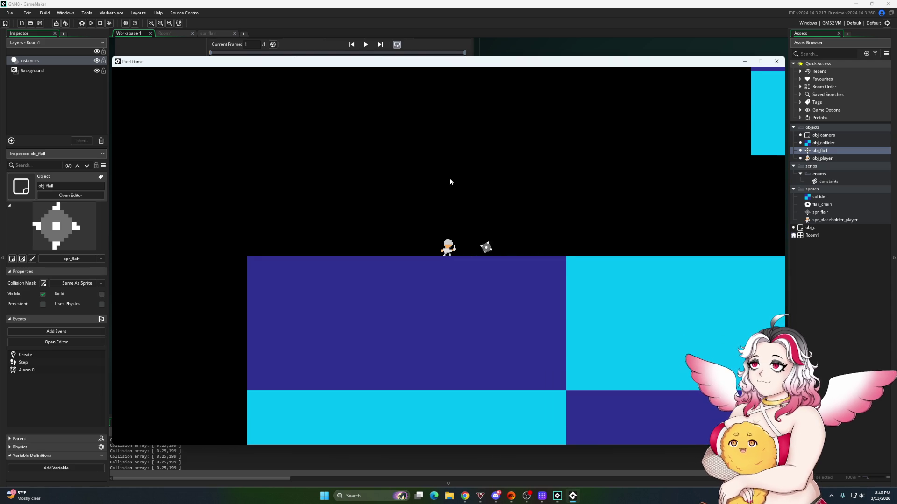
Walk the player right and left several times to watch the flail trail, then close the game
{"action": "key", "text": "Right"}
{"action": "key", "text": "Left"}
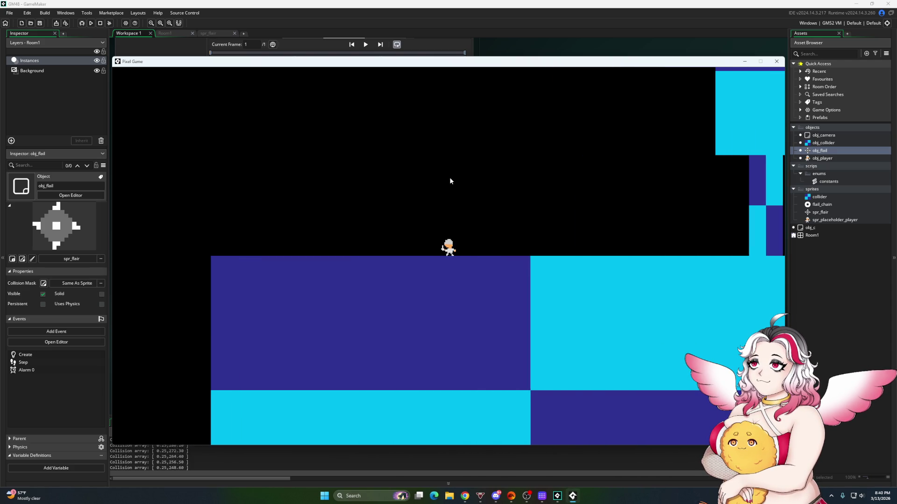
{"action": "key", "text": "Right"}
{"action": "key", "text": "Left"}
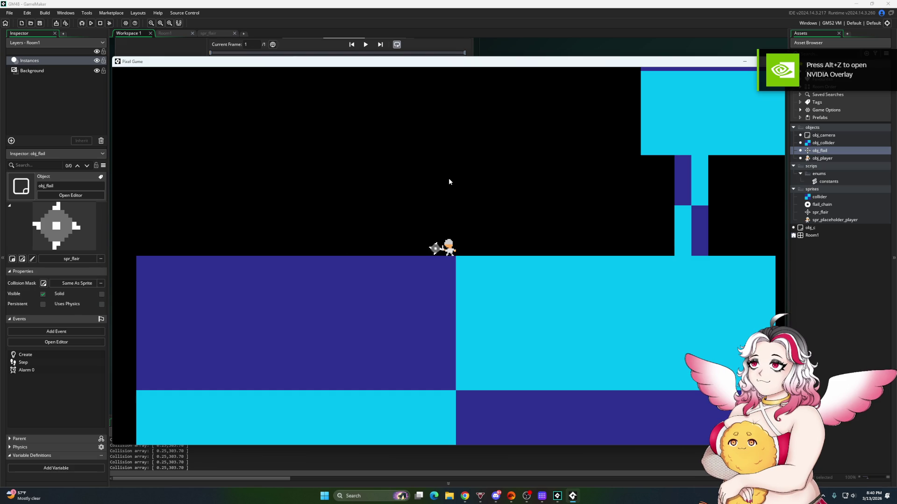
{"action": "key", "text": "Right"}
{"action": "key", "text": "Left"}
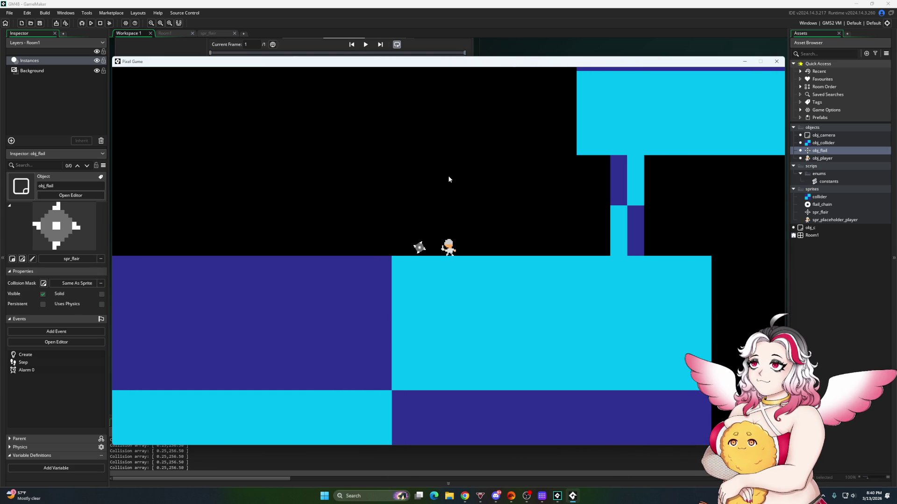
{"action": "left_click", "coordinate": [776, 62]}
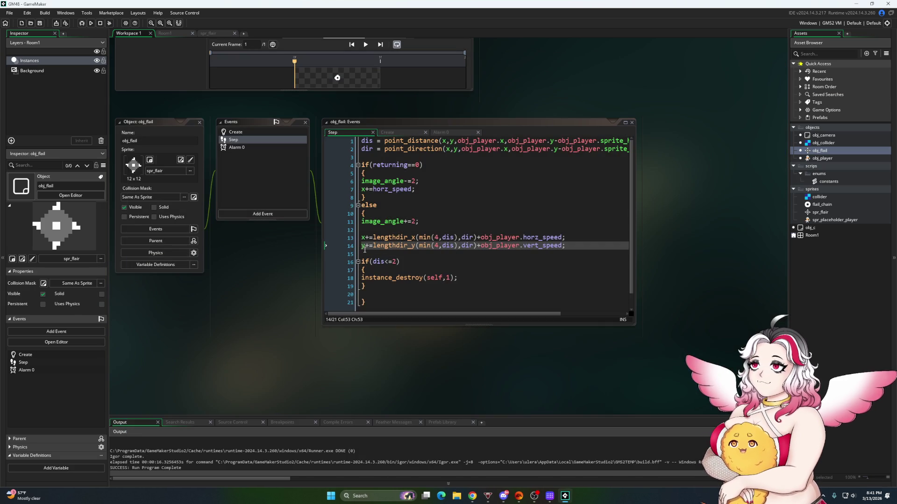
Set both image_angle spin amounts to 8 and delete the player-speed terms from lines 13 and 14
{"action": "left_click", "coordinate": [413, 221]}
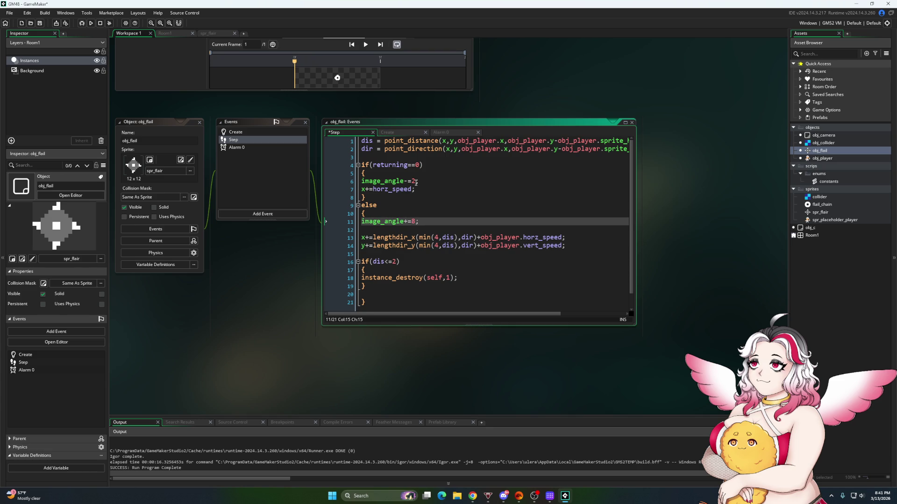
{"action": "double_click", "coordinate": [413, 182]}
{"action": "type", "text": "8"}
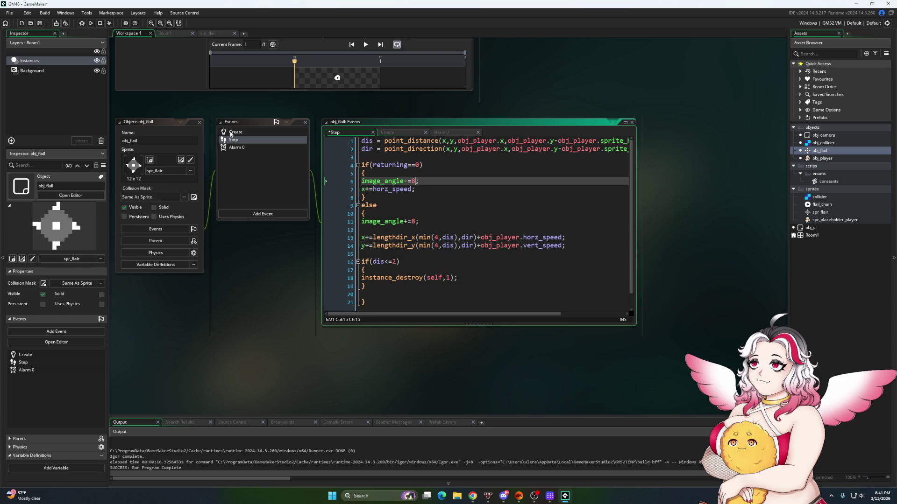
{"action": "left_click_drag", "start_coordinate": [566, 249], "coordinate": [475, 248]}
{"action": "key", "text": "BackSpace"}
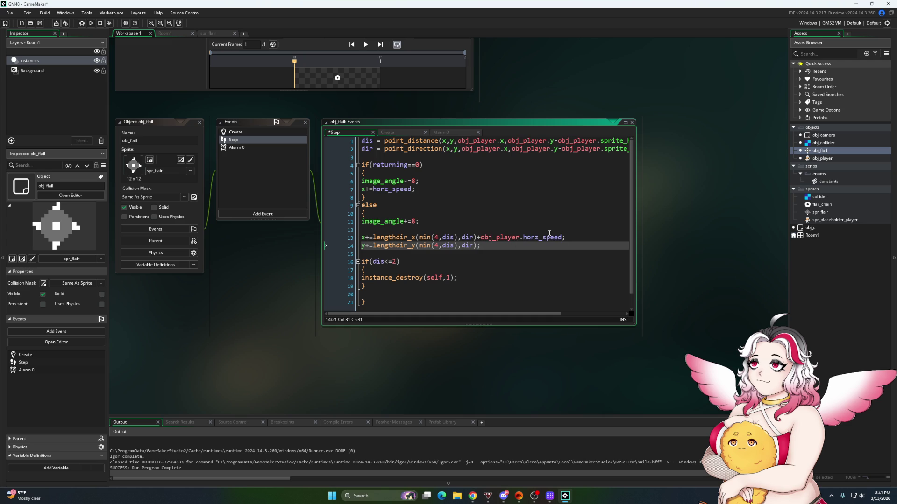
{"action": "left_click_drag", "start_coordinate": [563, 239], "coordinate": [480, 240]}
{"action": "key", "text": "BackSpace"}
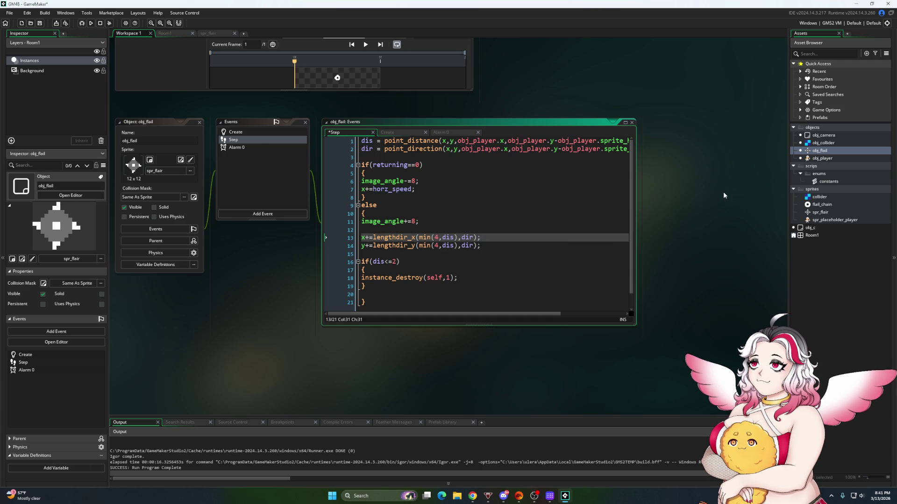
{"action": "double_click", "coordinate": [822, 158]}
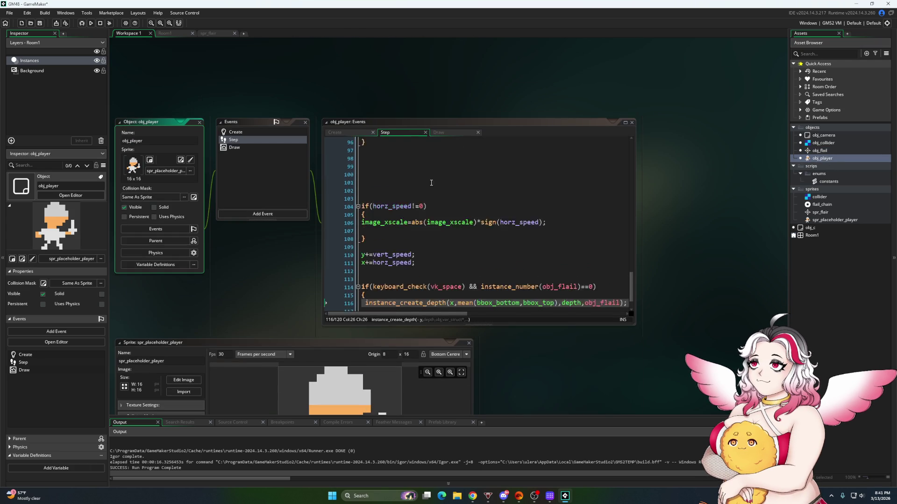
Run the game, walk the player left to watch the 8-per-step flail spin, then close it
{"action": "scroll", "coordinate": [416, 180], "scroll_direction": "up", "scroll_amount": 15}
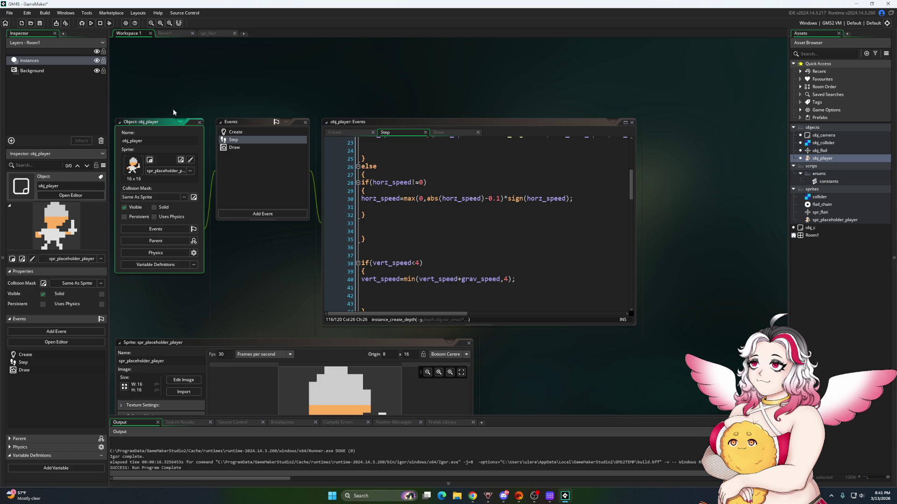
{"action": "left_click", "coordinate": [91, 23]}
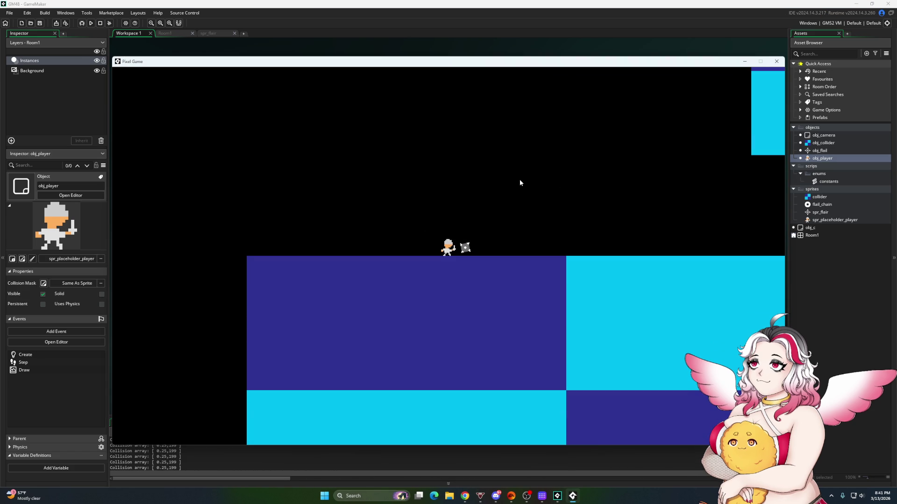
{"action": "key", "text": "Left"}
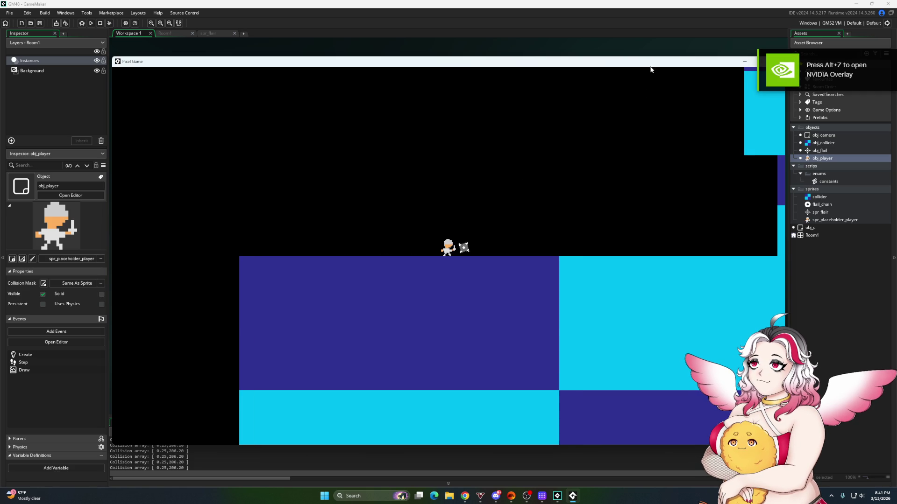
{"action": "left_click_drag", "start_coordinate": [649, 67], "coordinate": [565, 75]}
{"action": "left_click", "coordinate": [692, 69]}
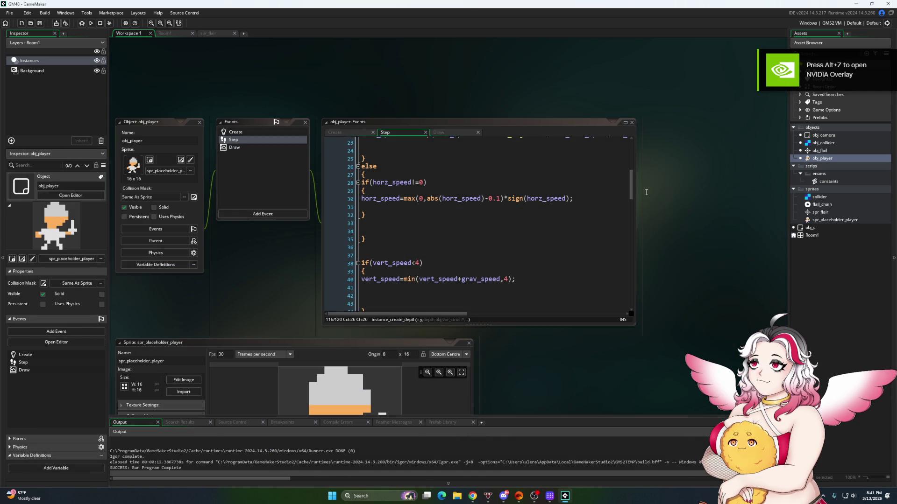
Add image_xscale = sign(obj_player.image_xscale) on line 3 of obj_flail's Step code and run the game
{"action": "left_click", "coordinate": [821, 213]}
{"action": "double_click", "coordinate": [820, 213]}
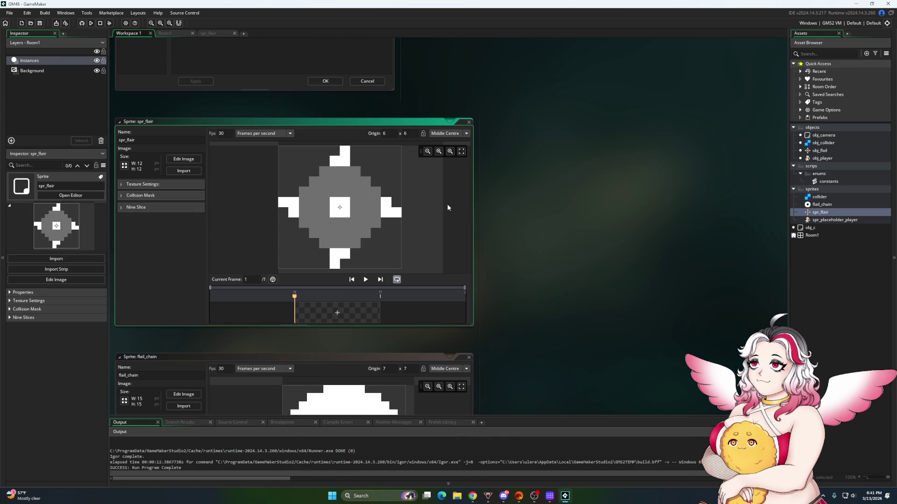
{"action": "double_click", "coordinate": [818, 151]}
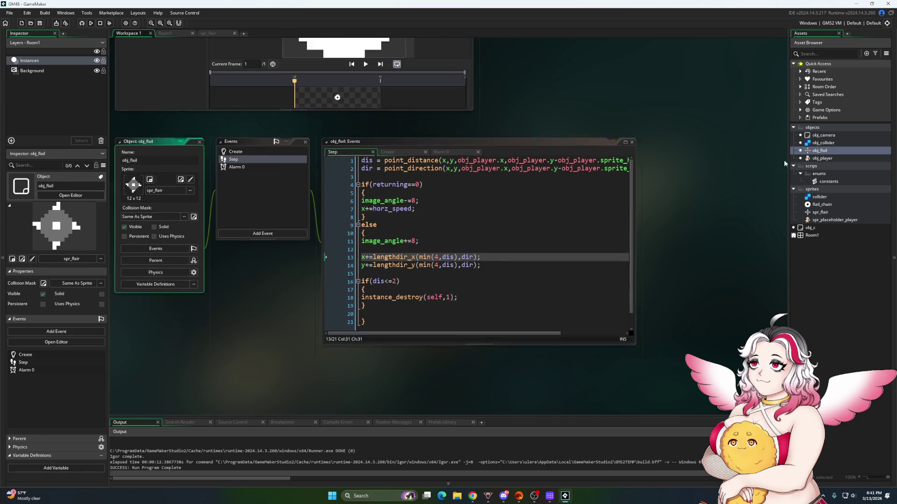
{"action": "left_click", "coordinate": [386, 158]}
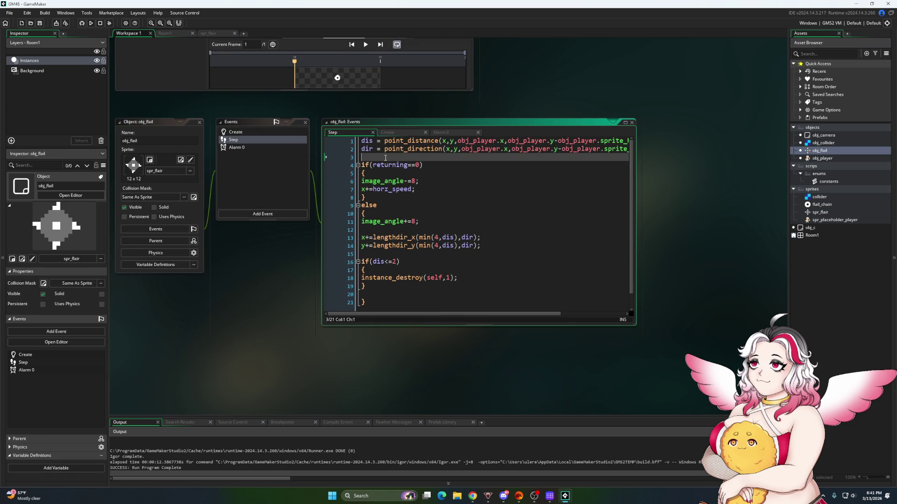
{"action": "type", "text": "image_x"}
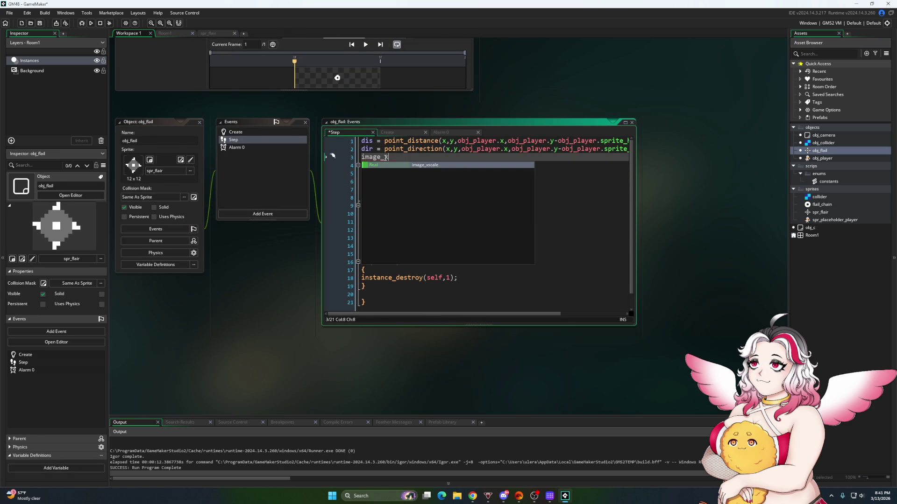
{"action": "type", "text": "scale = sign(obj"}
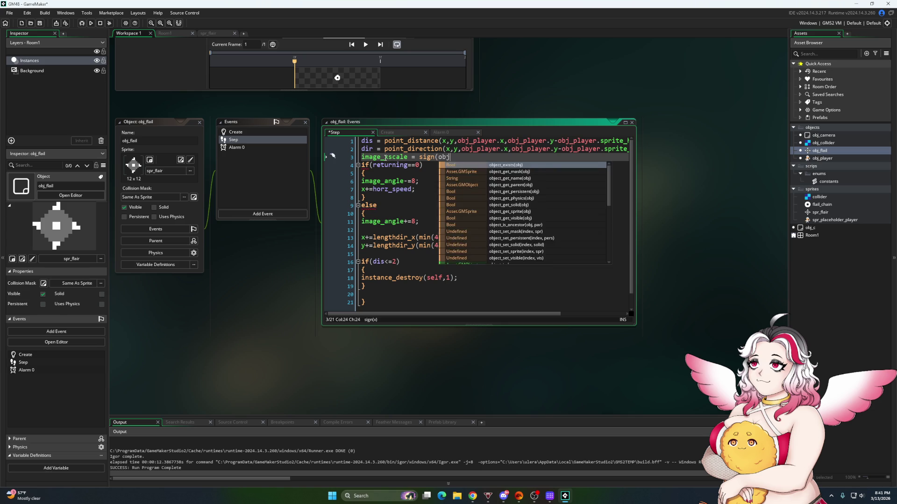
{"action": "type", "text": "_player.image"}
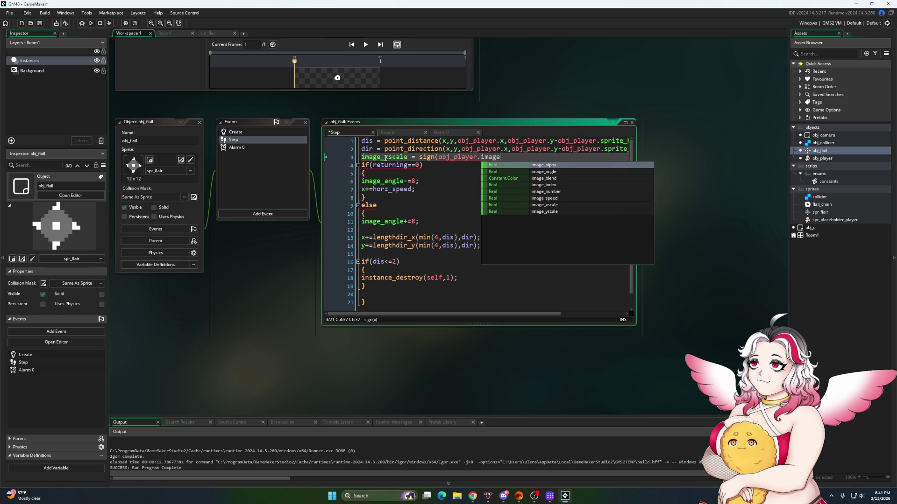
{"action": "type", "text": "_xsc"}
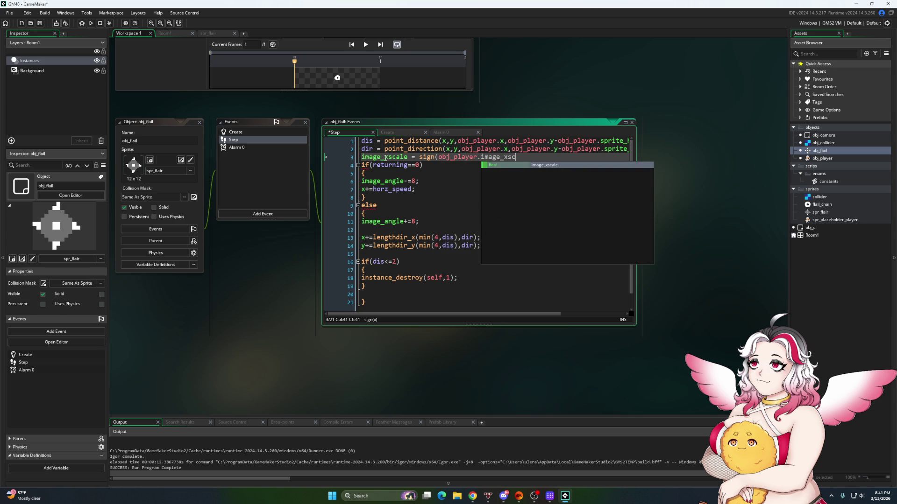
{"action": "type", "text": "ale);"}
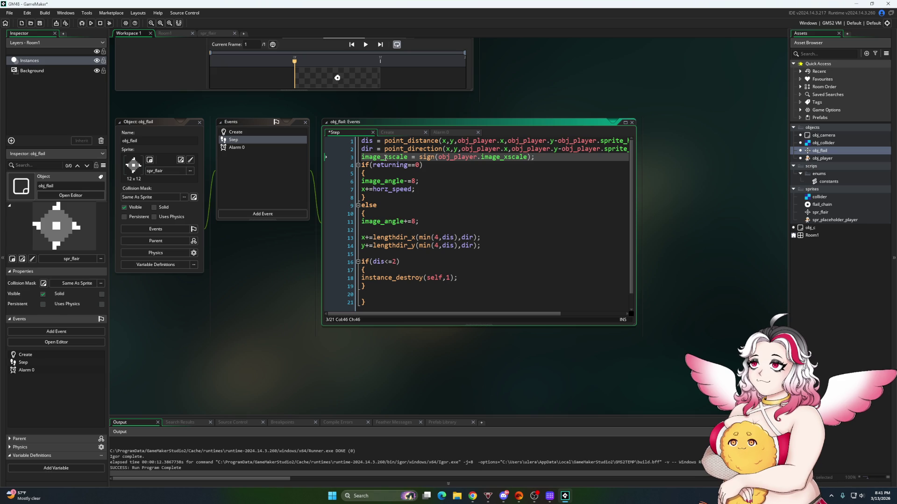
{"action": "key", "text": "F5"}
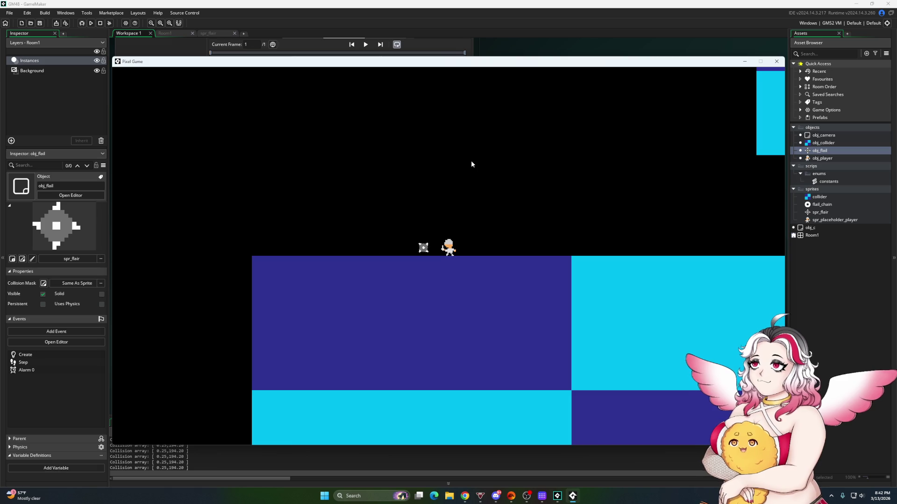
Close the test run and add a Draw event to obj_flail
{"action": "left_click_drag", "start_coordinate": [688, 66], "coordinate": [588, 89]}
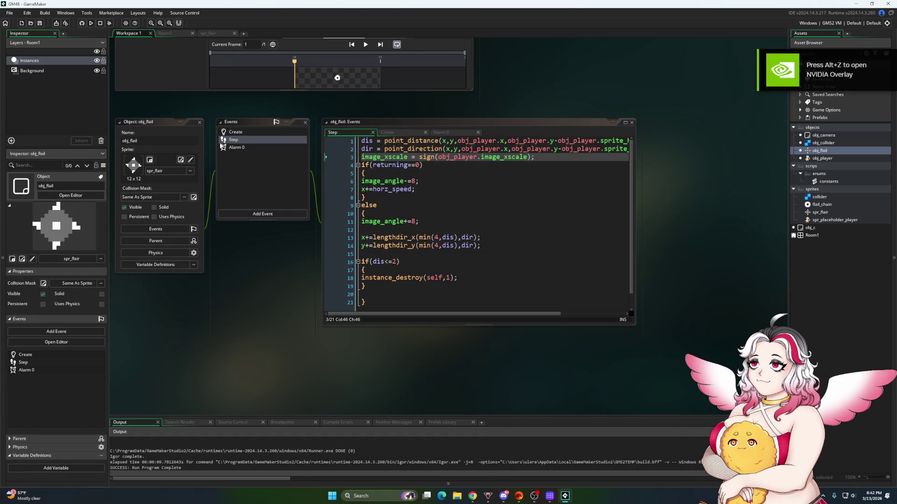
{"action": "left_click", "coordinate": [236, 148]}
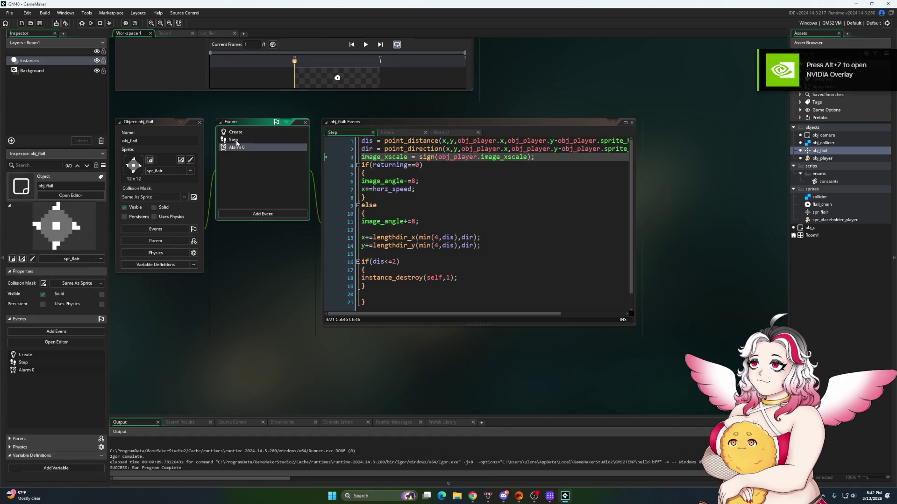
{"action": "left_click", "coordinate": [242, 212]}
{"action": "left_click", "coordinate": [288, 259]}
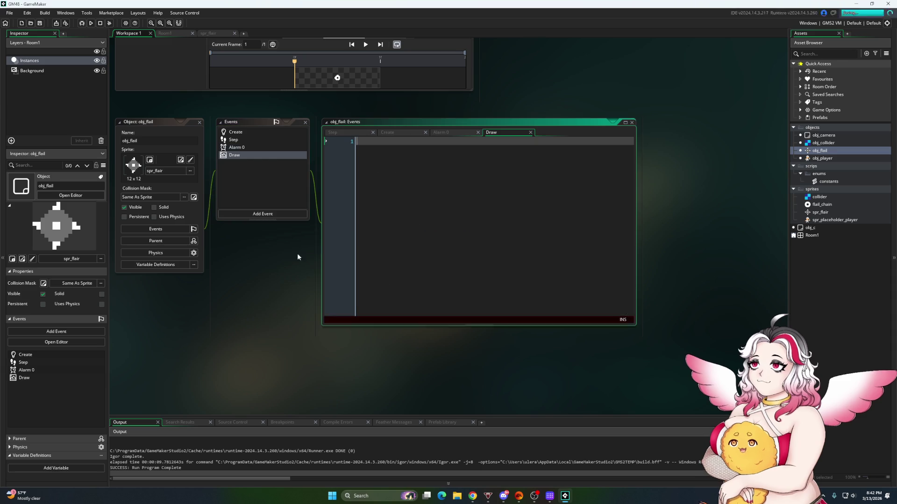
Enter draw_self(); in the Draw event, leaving blank lines above it
{"action": "type", "text": "dr"}
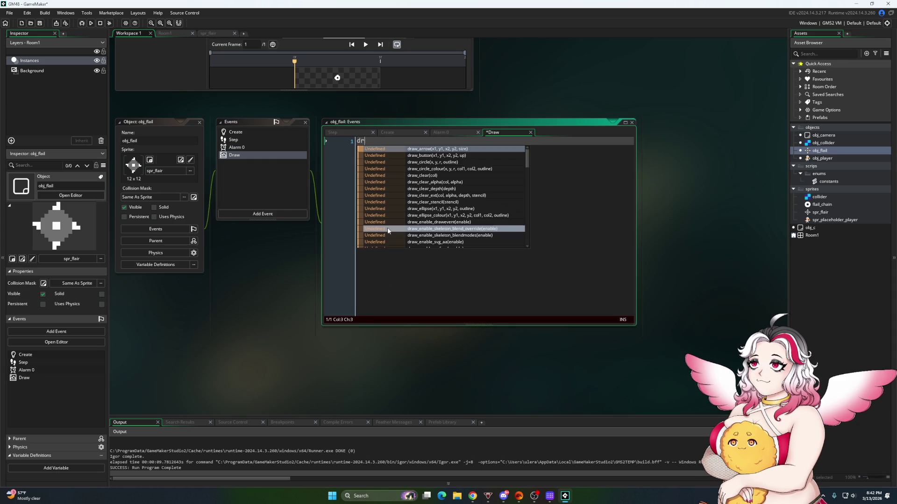
{"action": "type", "text": "aw_self();"}
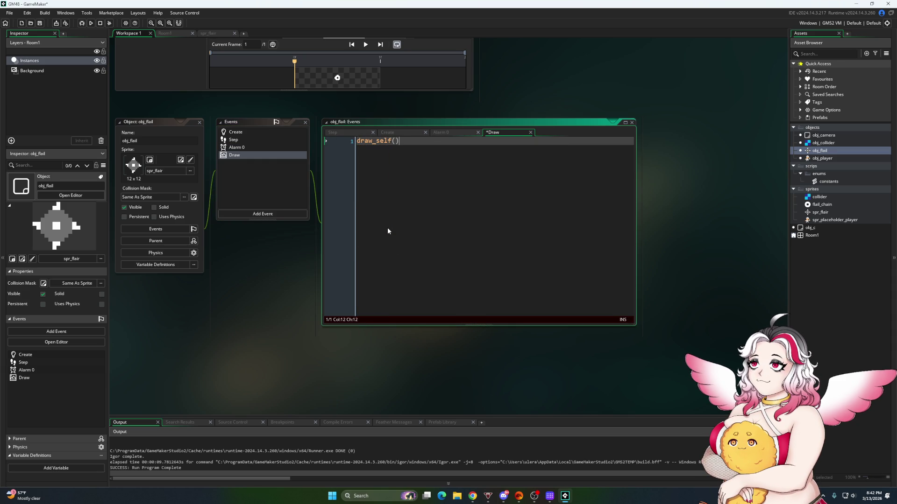
{"action": "key", "text": "Home"}
{"action": "key", "text": "Return"}
{"action": "key", "text": "Return"}
{"action": "key", "text": "Return"}
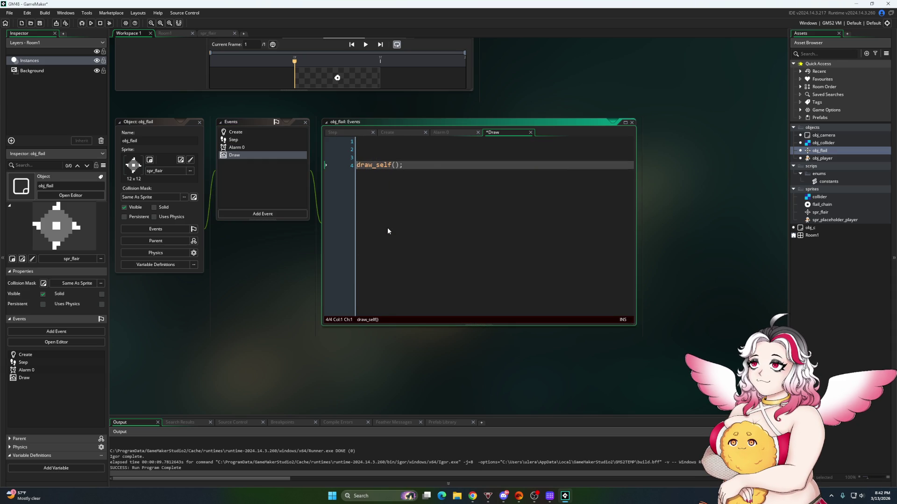
{"action": "key", "text": "Up"}
{"action": "key", "text": "Up"}
{"action": "key", "text": "Up"}
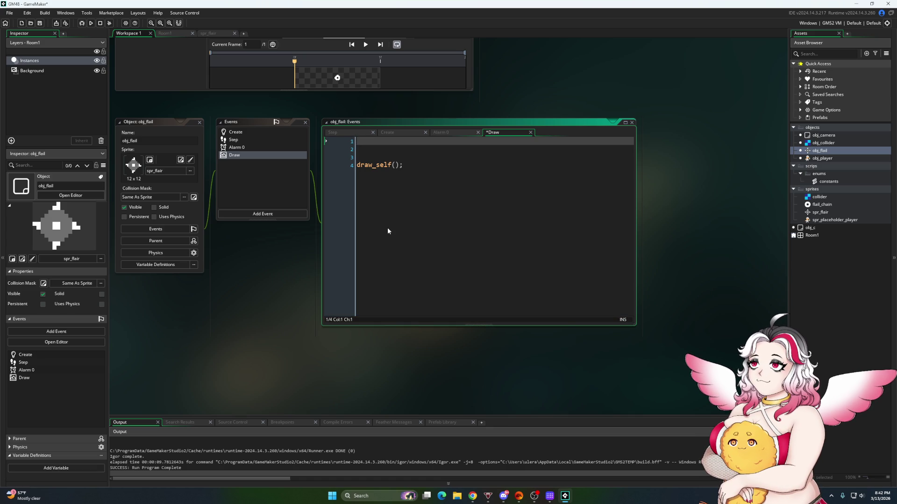
Write a loop for(var i = 0; i < 3; i++) with an empty braced body
{"action": "type", "text": "for(var i="}
{"action": "key", "text": "BackSpace"}
{"action": "type", "text": "= 0; i"}
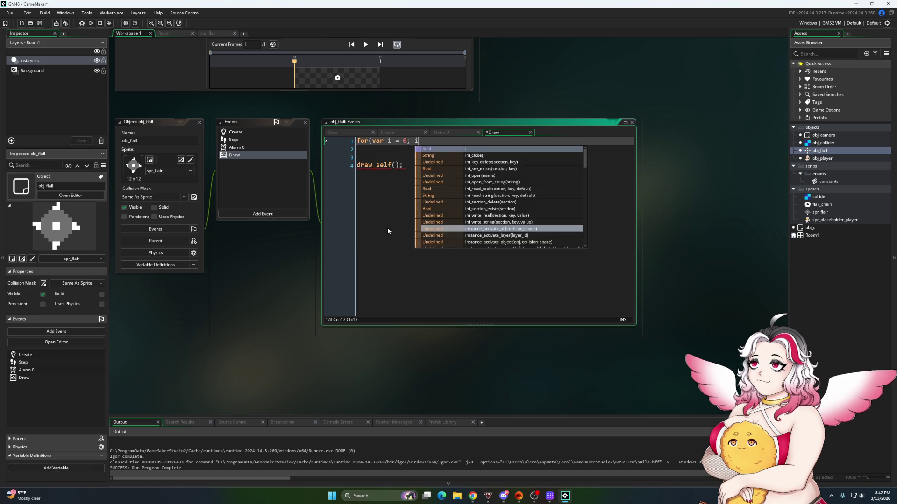
{"action": "type", "text": " < 4"}
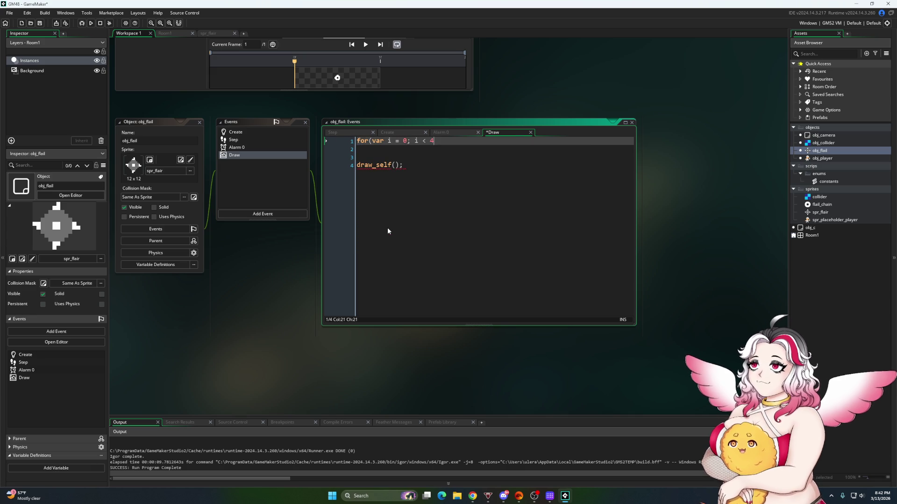
{"action": "key", "text": "BackSpace"}
{"action": "type", "text": "3; i++)"}
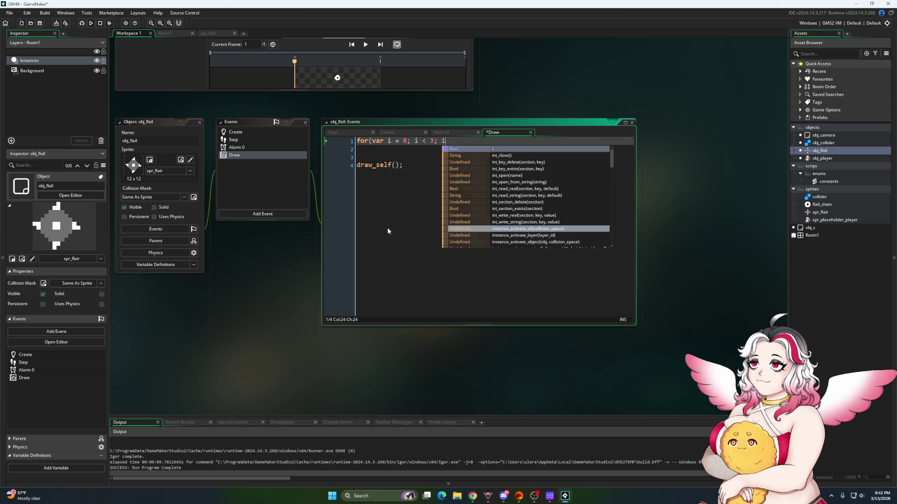
{"action": "key", "text": "Return"}
{"action": "type", "text": "{"}
{"action": "key", "text": "Return"}
{"action": "key", "text": "Return"}
{"action": "key", "text": "Return"}
{"action": "type", "text": "}"}
{"action": "key", "text": "Up"}
{"action": "key", "text": "Up"}
{"action": "key", "text": "Up"}
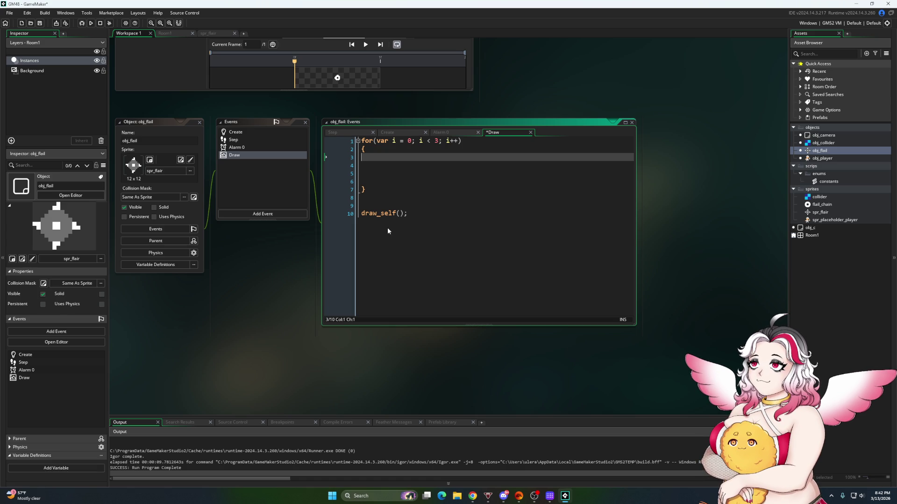
Inside the loop, compute var link_x = lerp(obj_player.x, x, i/3)
{"action": "type", "text": "d"}
{"action": "key", "text": "BackSpace"}
{"action": "type", "text": "link_"}
{"action": "key", "text": "BackSpace"}
{"action": "key", "text": "BackSpace"}
{"action": "key", "text": "BackSpace"}
{"action": "key", "text": "BackSpace"}
{"action": "type", "text": "var lin"}
{"action": "type", "text": "k"}
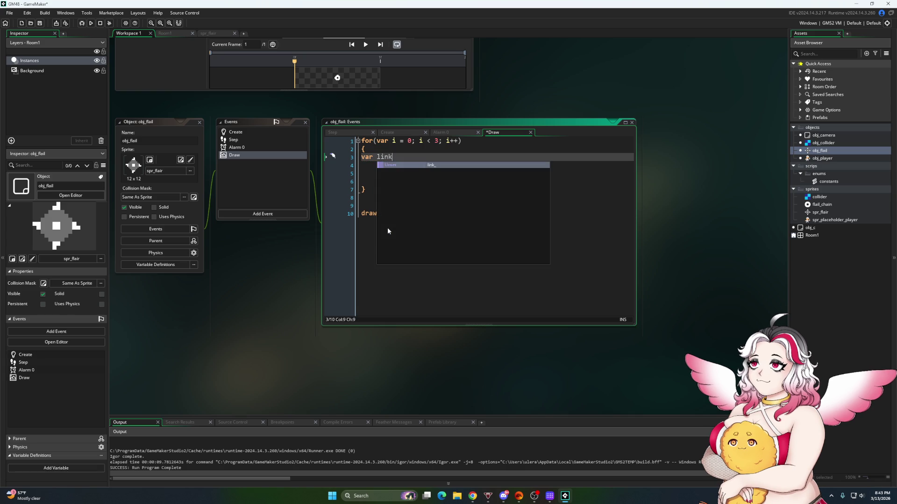
{"action": "type", "text": "_x ="}
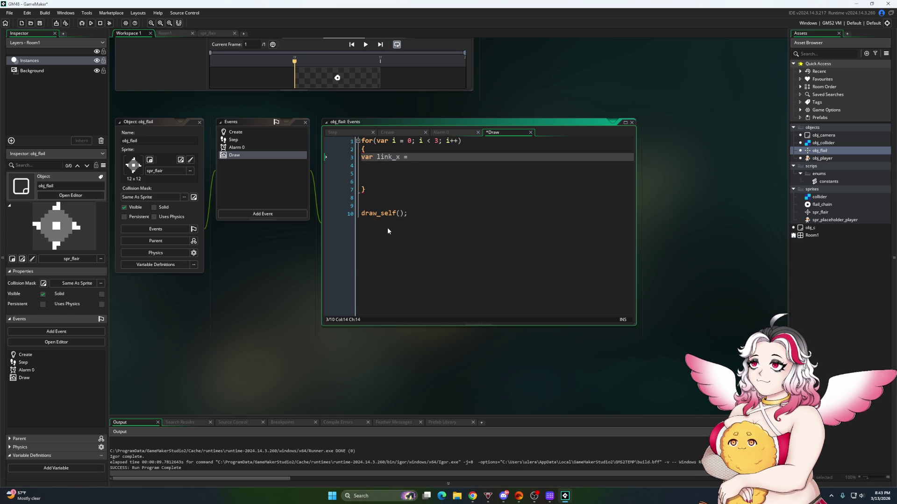
{"action": "type", "text": " lerp(obj_player.x,x"}
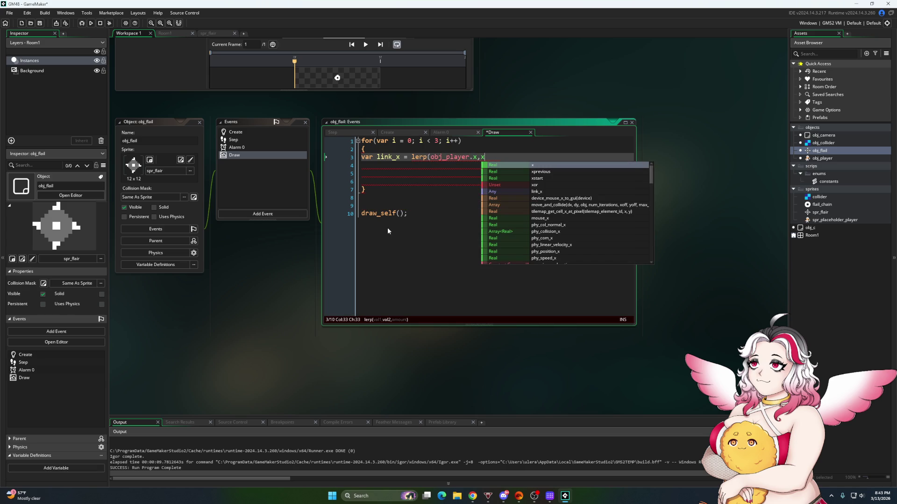
{"action": "type", "text": ",i"}
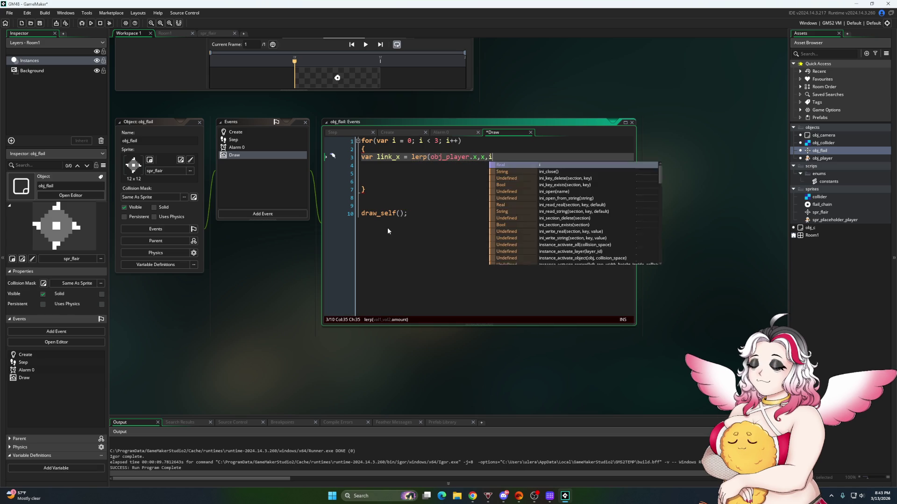
{"action": "type", "text": "/3"}
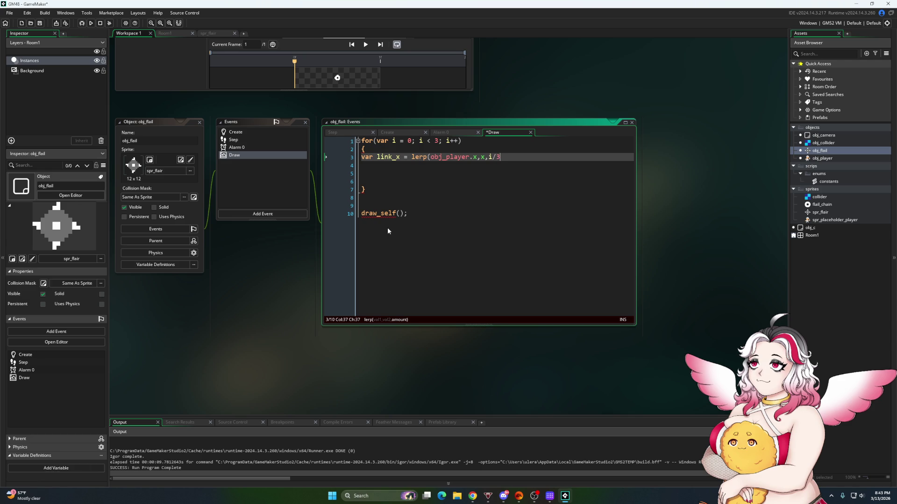
{"action": "type", "text": ")"}
Replace the hard-coded 3 in the lerp divisor and the loop limit with chain_links
{"action": "double_click", "coordinate": [498, 157]}
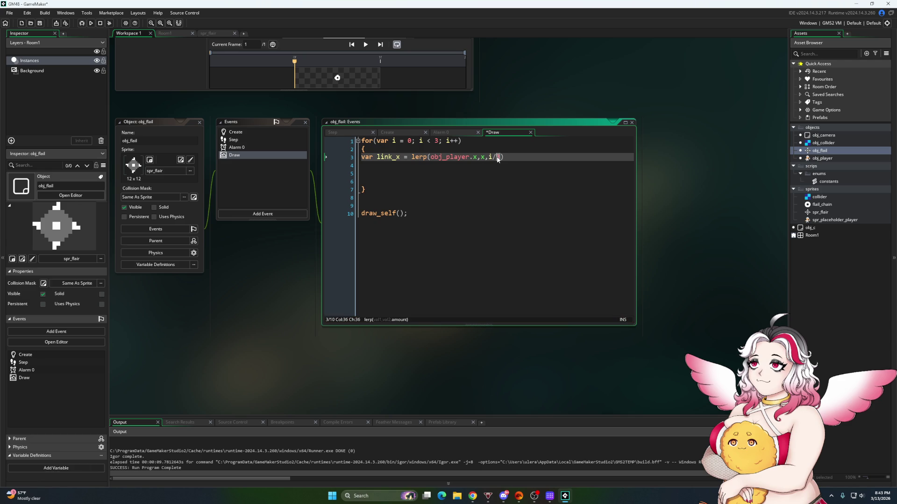
{"action": "type", "text": "chain_"}
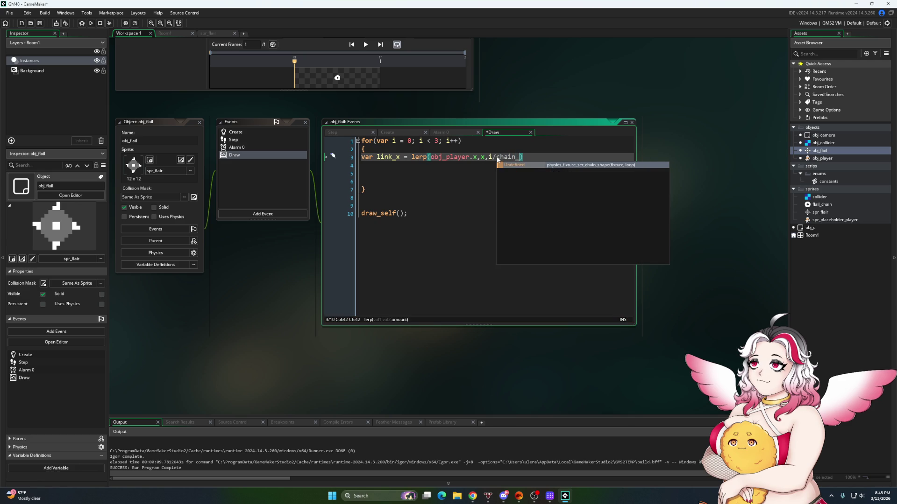
{"action": "key", "text": "BackSpace"}
{"action": "key", "text": "BackSpace"}
{"action": "key", "text": "BackSpace"}
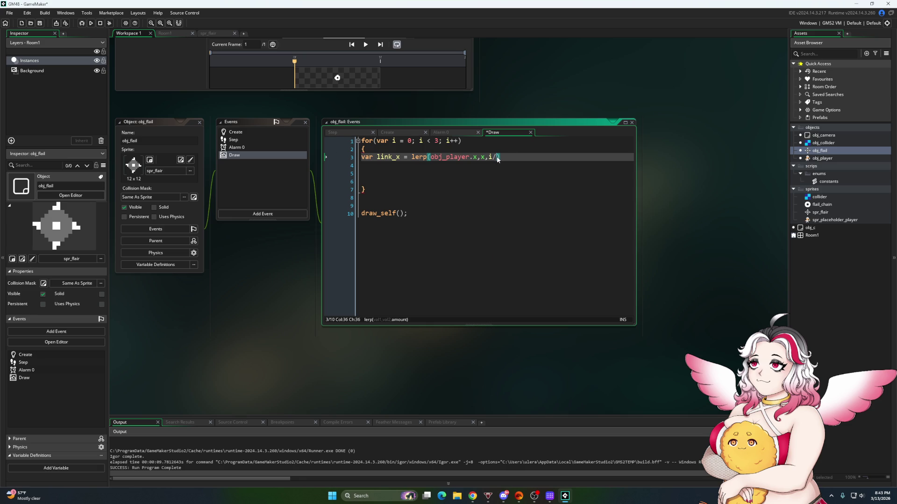
{"action": "type", "text": "chain_links"}
{"action": "left_click", "coordinate": [439, 140]}
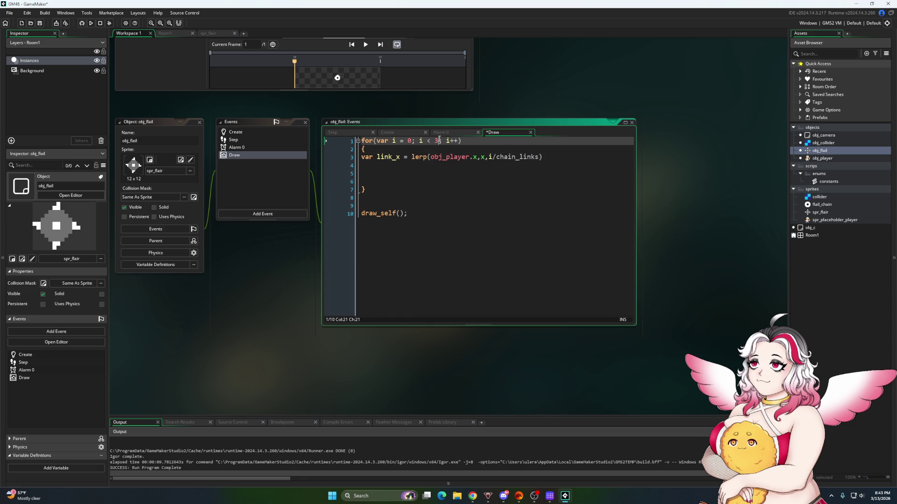
{"action": "type", "text": "hain_links"}
Declare var chain_links = 3 on a new line above the for loop
{"action": "key", "text": "Home"}
{"action": "key", "text": "Return"}
{"action": "key", "text": "Up"}
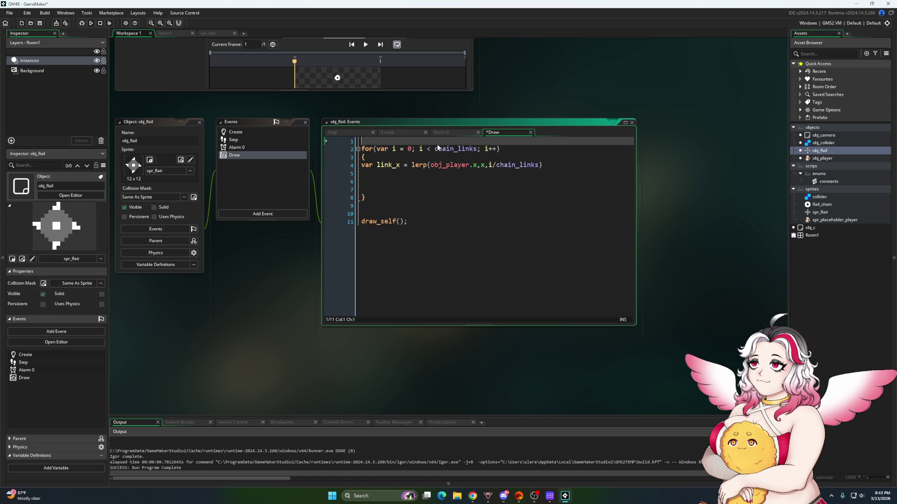
{"action": "type", "text": "var chain_links = 3;"}
{"action": "left_click", "coordinate": [382, 174]}
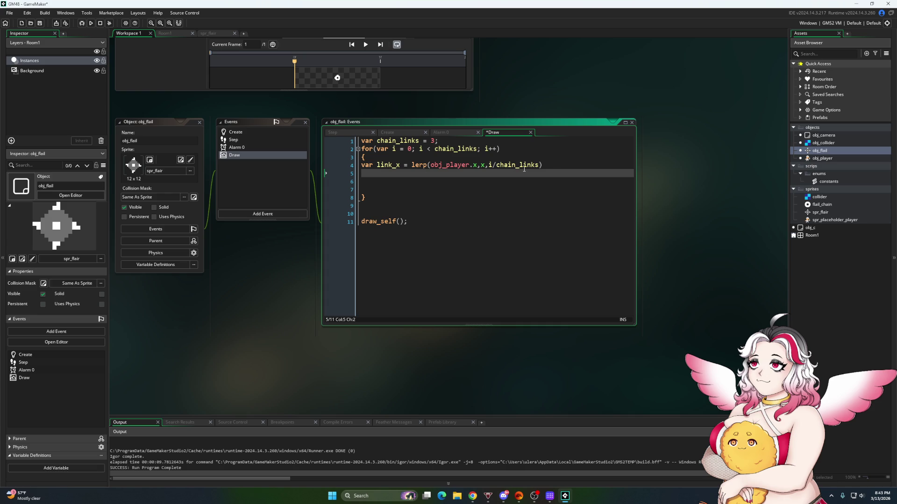
{"action": "left_click", "coordinate": [552, 166]}
Duplicate the link_x line into var link_y = lerp(obj_player.y, y, i/chain_links)
{"action": "type", "text": ";"}
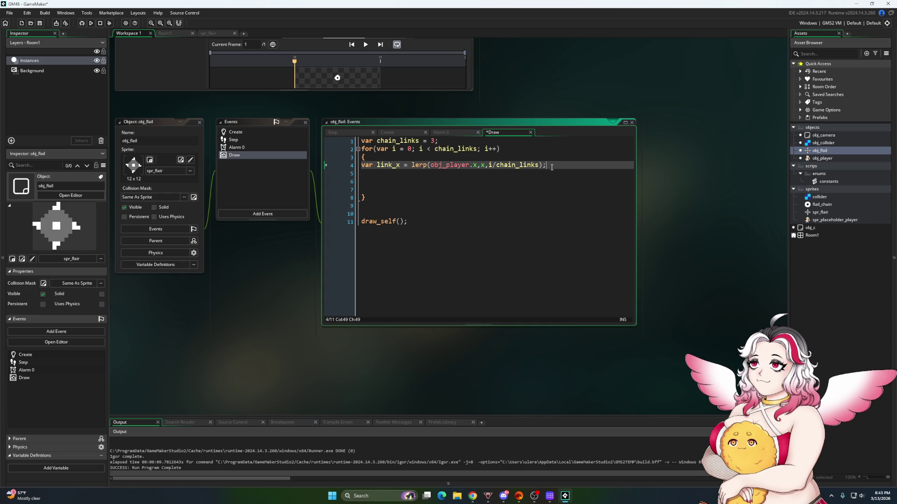
{"action": "key", "text": "shift+Home"}
{"action": "key", "text": "ctrl+f"}
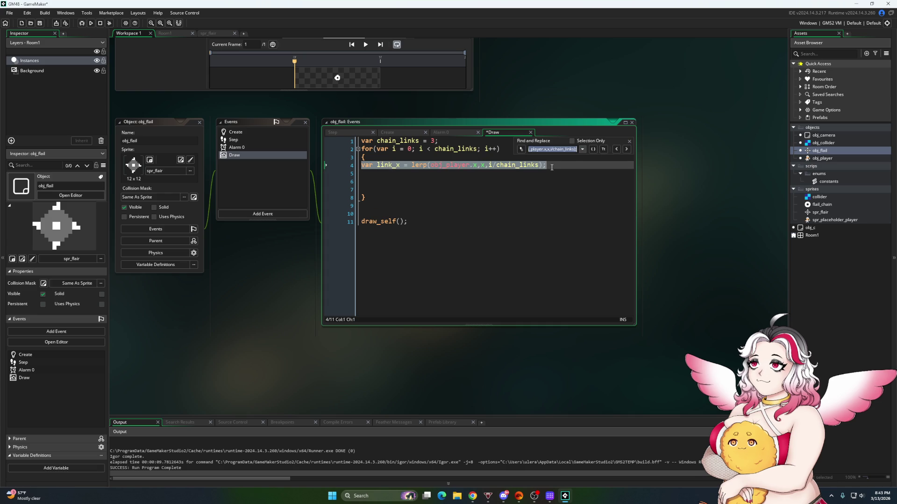
{"action": "left_click", "coordinate": [573, 150]}
{"action": "key", "text": "ctrl+d"}
{"action": "left_click", "coordinate": [396, 174]}
{"action": "type", "text": "y"}
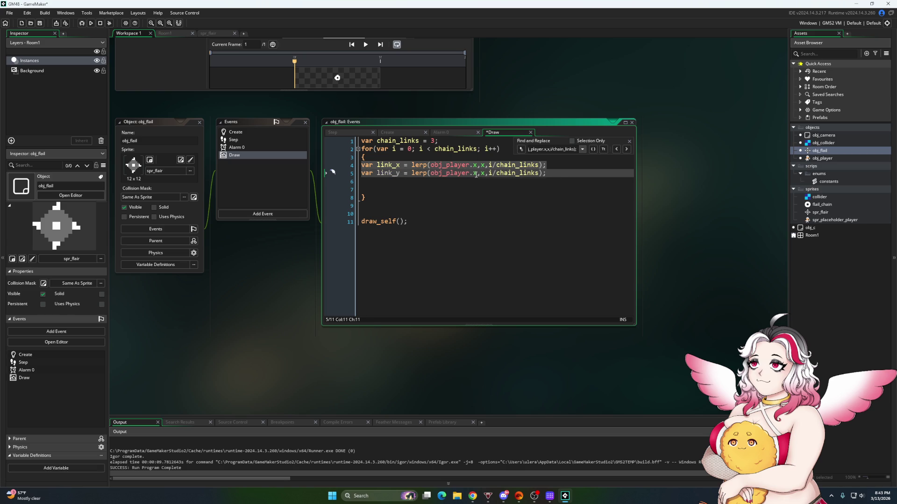
{"action": "double_click", "coordinate": [474, 173]}
{"action": "type", "text": "y"}
{"action": "double_click", "coordinate": [483, 174]}
{"action": "type", "text": "y"}
Draw each link with draw_sprite_ext(flail_chain,0,link_x,link_y,1,1,0,c_white,1); and run the game
{"action": "left_click", "coordinate": [407, 193]}
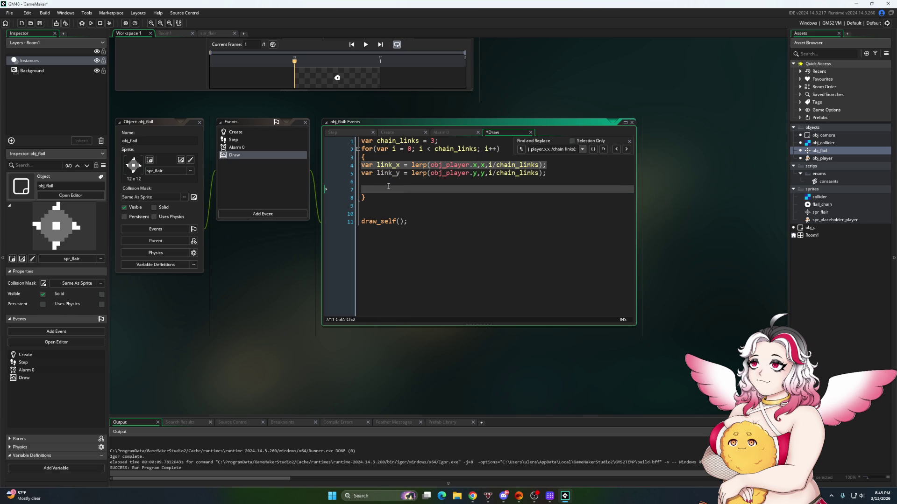
{"action": "left_click", "coordinate": [371, 183]}
{"action": "type", "text": "draw_sprite_"}
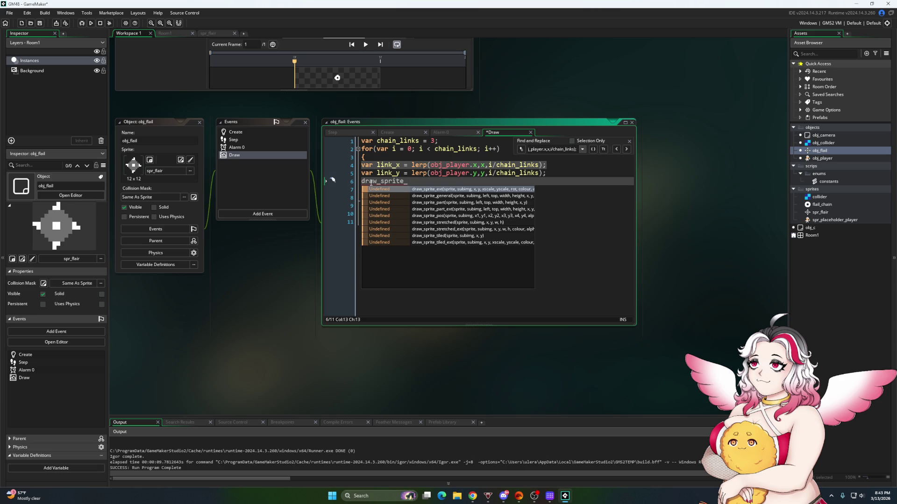
{"action": "type", "text": "ext(flai"}
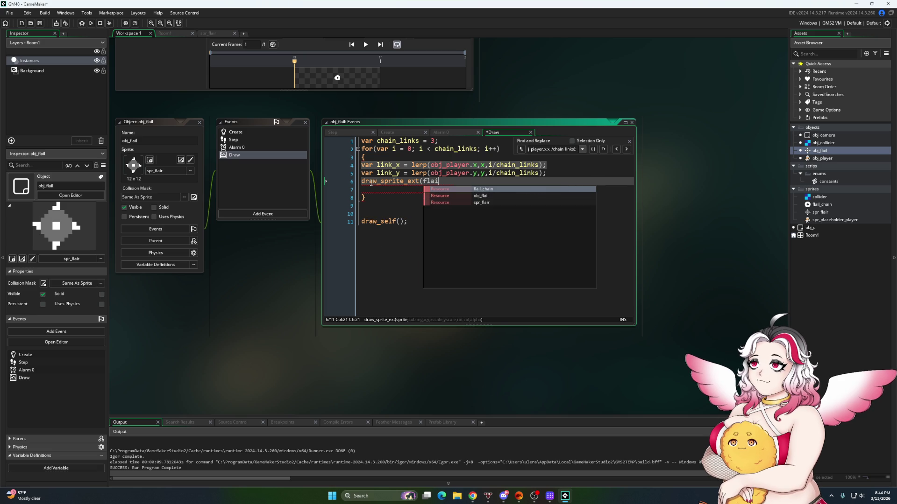
{"action": "type", "text": "l_cha"}
{"action": "key", "text": "Return"}
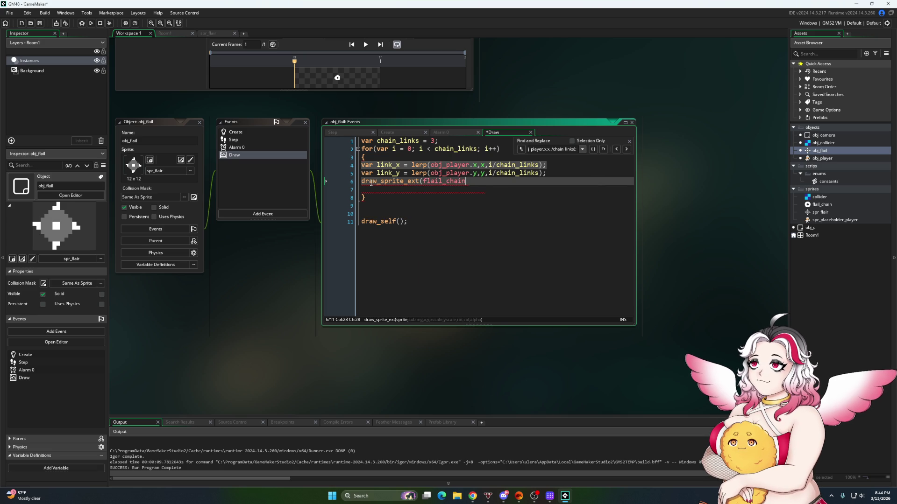
{"action": "type", "text": ",0,"}
{"action": "type", "text": "lin"}
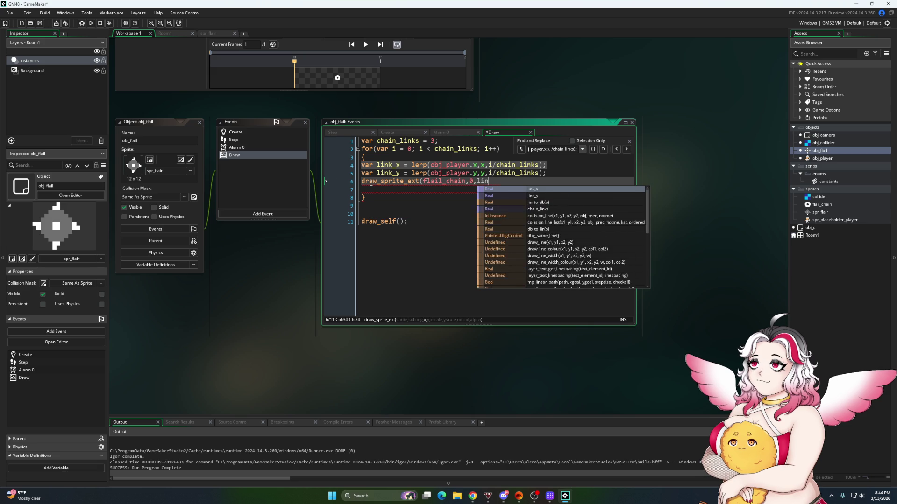
{"action": "type", "text": "k_x,link_x,l"}
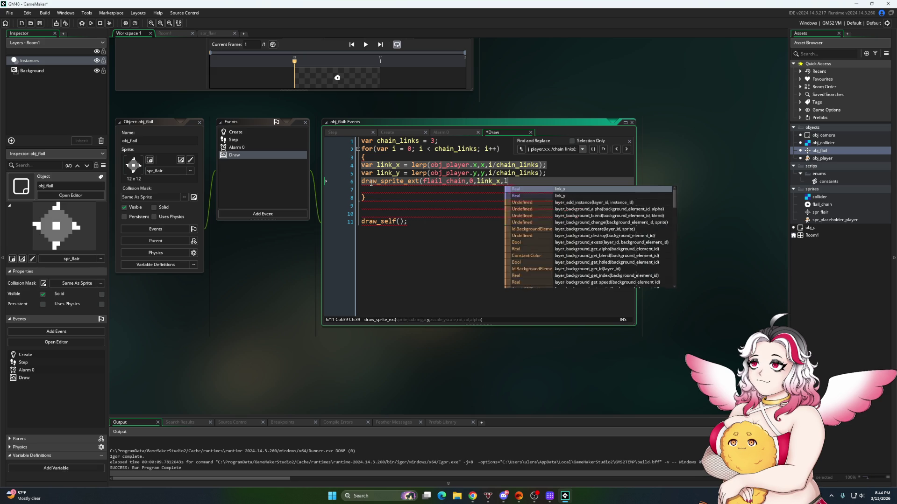
{"action": "type", "text": "ink_y,"}
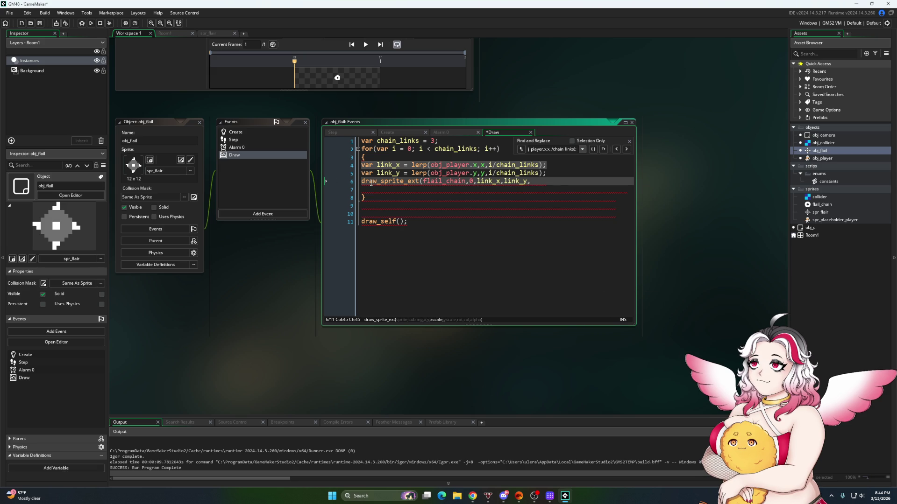
{"action": "type", "text": "1,1,0,c_white,1);"}
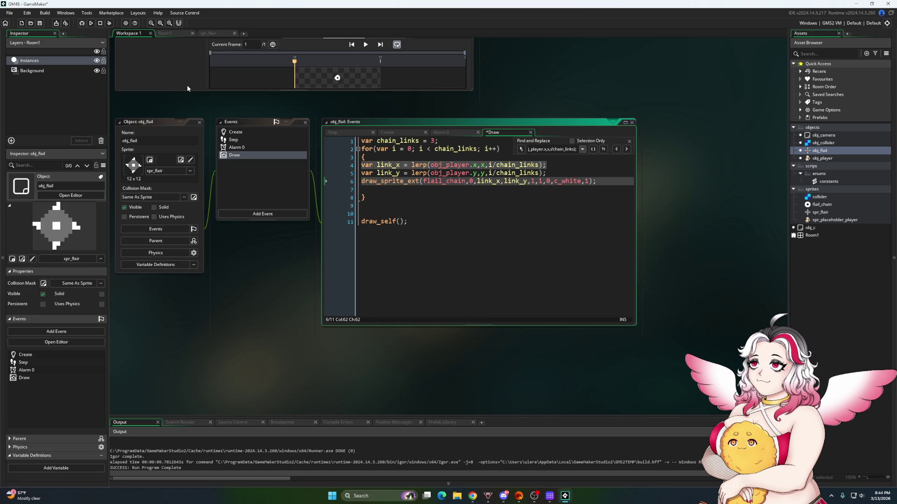
{"action": "left_click", "coordinate": [92, 23]}
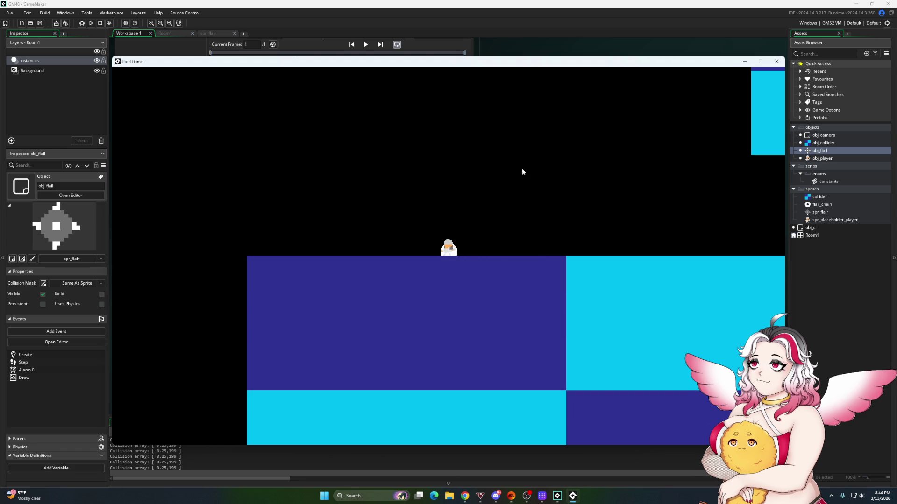
Close the game and start link_y at obj_player.y - obj_player.sprite_height*0.5
{"action": "left_click", "coordinate": [776, 61]}
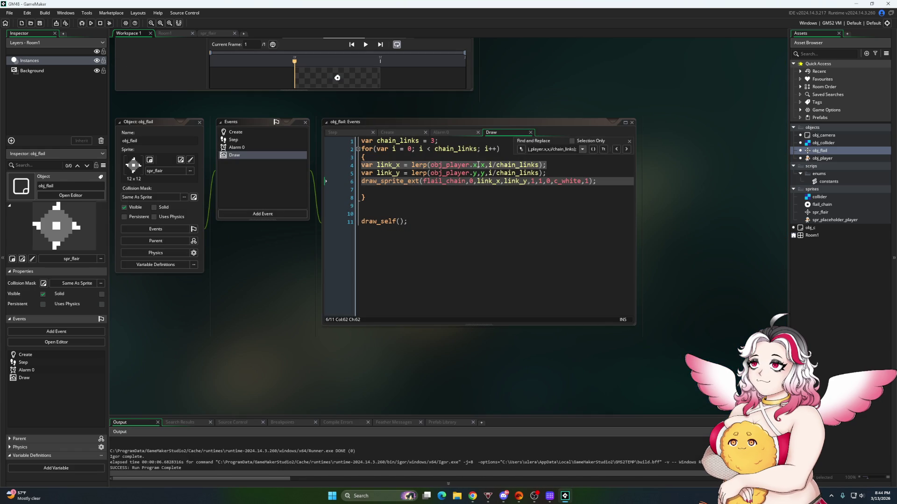
{"action": "left_click", "coordinate": [486, 173]}
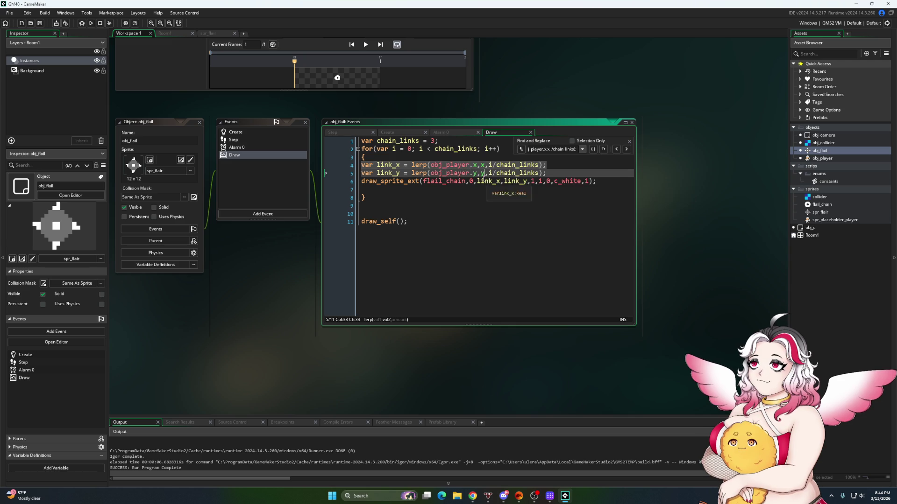
{"action": "left_click", "coordinate": [478, 173]}
{"action": "type", "text": "ob"}
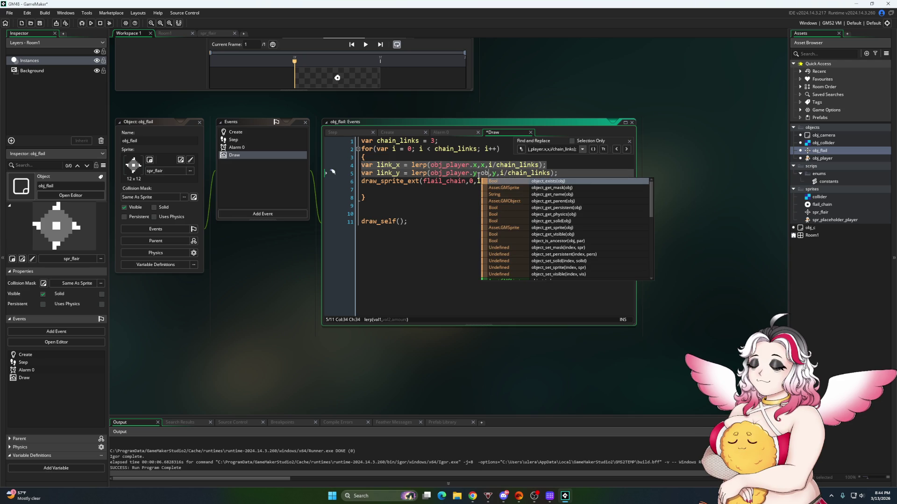
{"action": "type", "text": "j_playe"}
{"action": "type", "text": "r.sprite"}
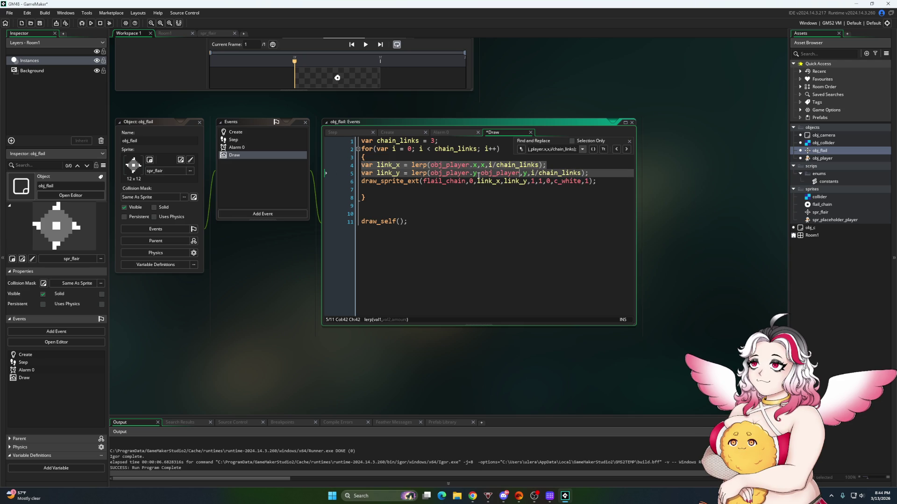
{"action": "type", "text": "_height/"}
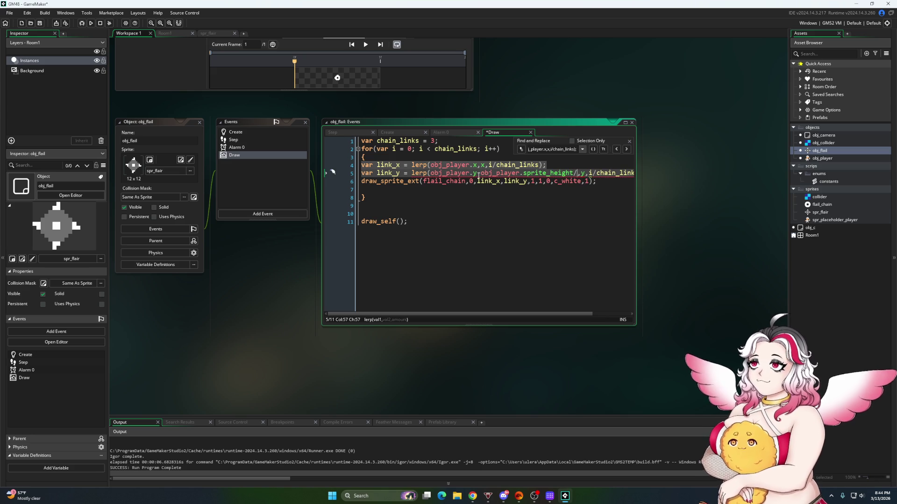
{"action": "key", "text": "BackSpace"}
{"action": "type", "text": "*0.5"}
{"action": "left_click_drag", "start_coordinate": [519, 313], "coordinate": [568, 313]}
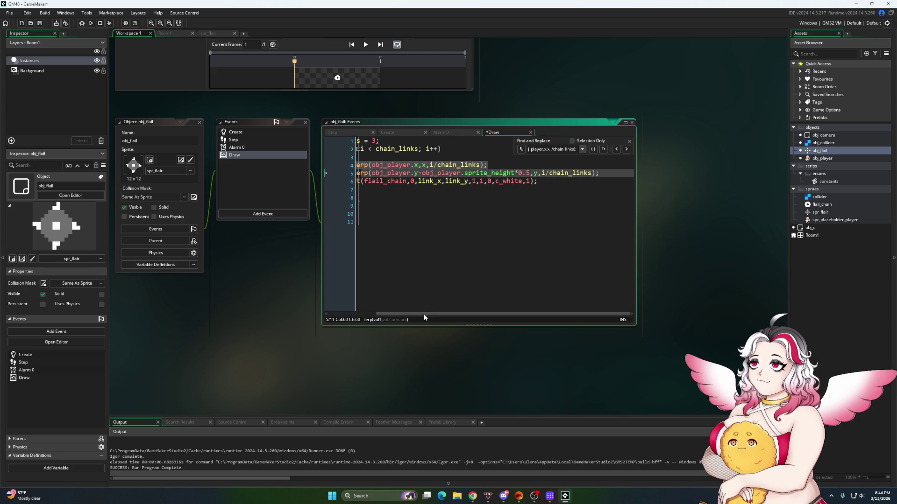
Change the chain sprite's xscale and yscale arguments toward 0.25
{"action": "left_click", "coordinate": [469, 181]}
{"action": "left_click", "coordinate": [472, 184]}
{"action": "type", "text": "0."}
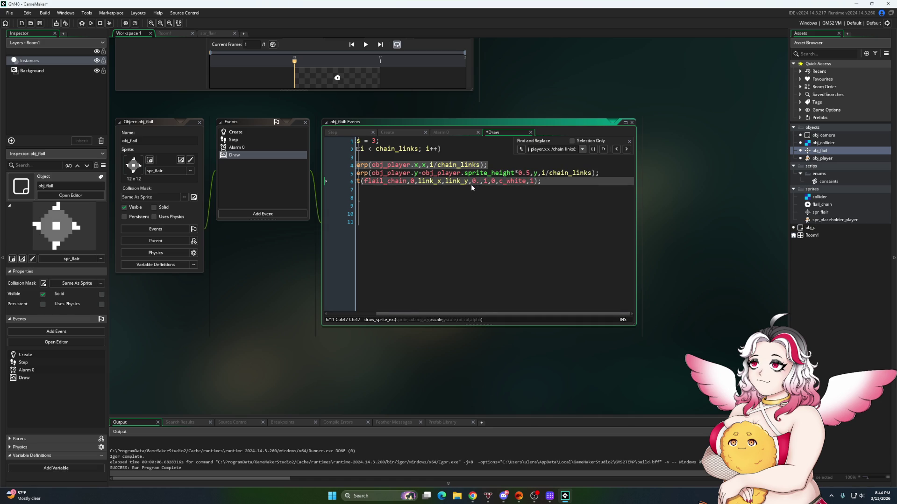
{"action": "type", "text": "25,0."}
{"action": "key", "text": "Delete"}
{"action": "key", "text": "Delete"}
Finish the 0.25 yscale, save, and run the game briefly before closing it
{"action": "type", "text": "25"}
{"action": "left_click", "coordinate": [41, 26]}
{"action": "left_click", "coordinate": [91, 23]}
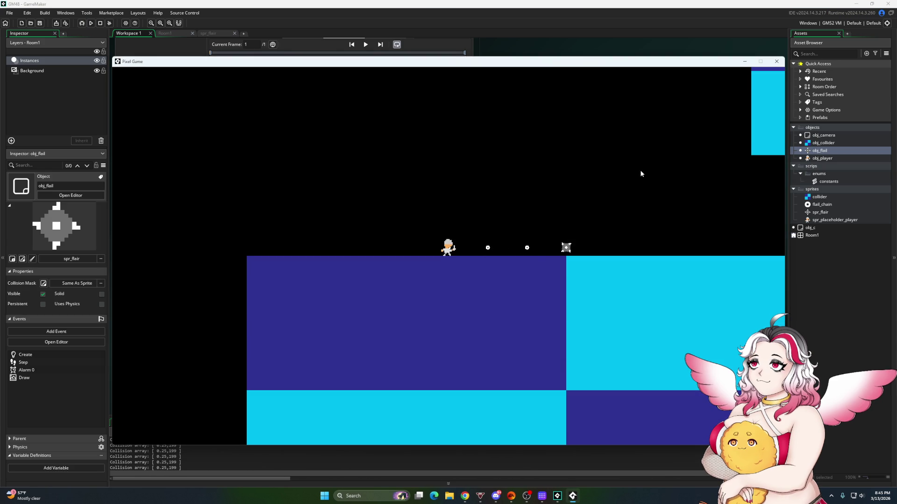
{"action": "key", "text": "Escape"}
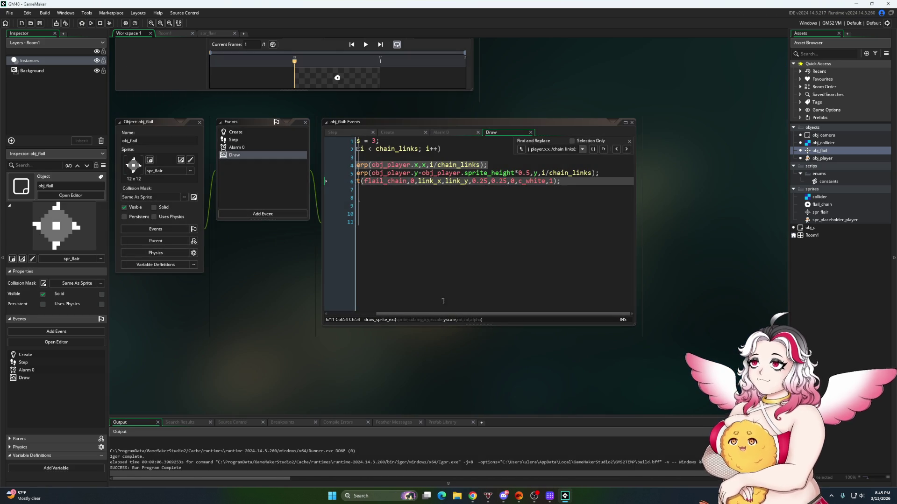
{"action": "left_click_drag", "start_coordinate": [422, 314], "coordinate": [373, 315]}
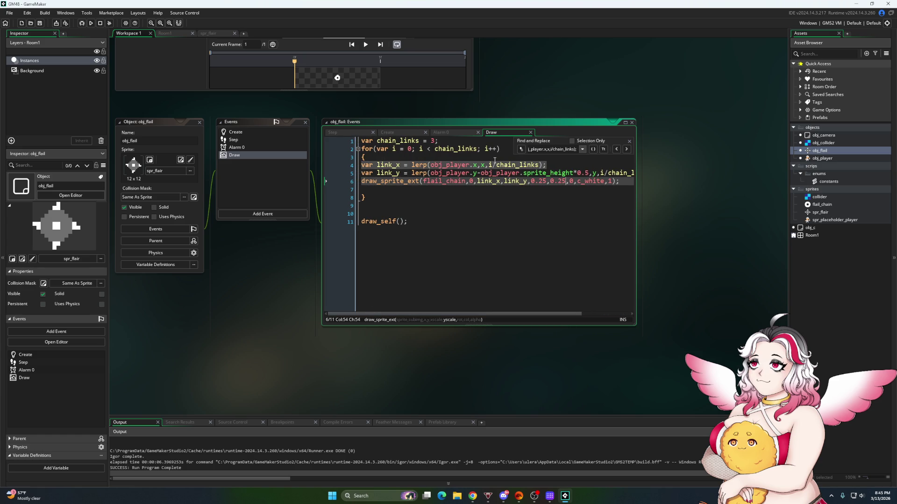
Change the link_x lerp amount to (i+1)/(chain_links+1)
{"action": "left_click", "coordinate": [490, 165]}
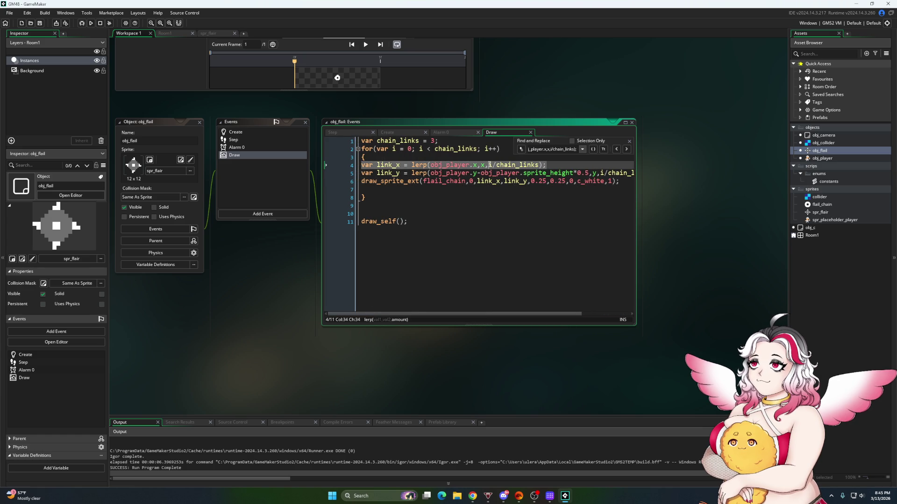
{"action": "type", "text": "(i+1)"}
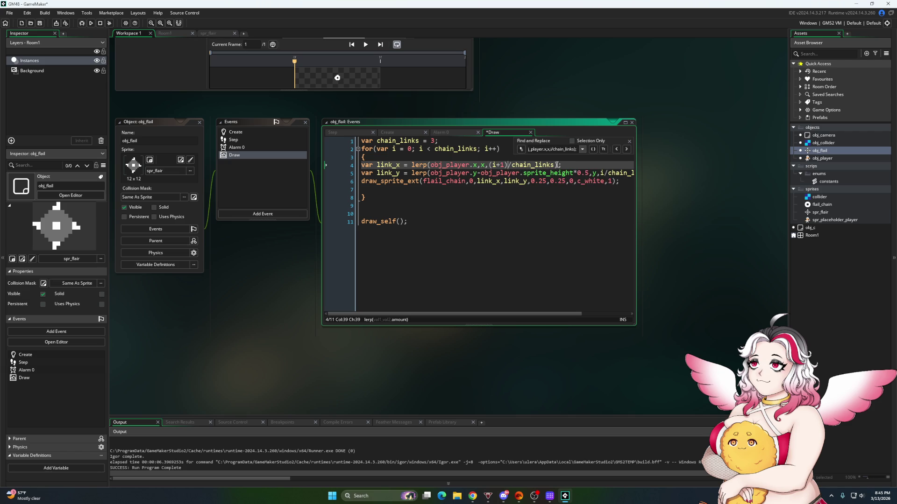
{"action": "left_click", "coordinate": [556, 165]}
{"action": "type", "text": ")/"}
{"action": "type", "text": "("}
{"action": "key", "text": "Right"}
{"action": "key", "text": "Right"}
{"action": "key", "text": "Right"}
{"action": "type", "text": "+"}
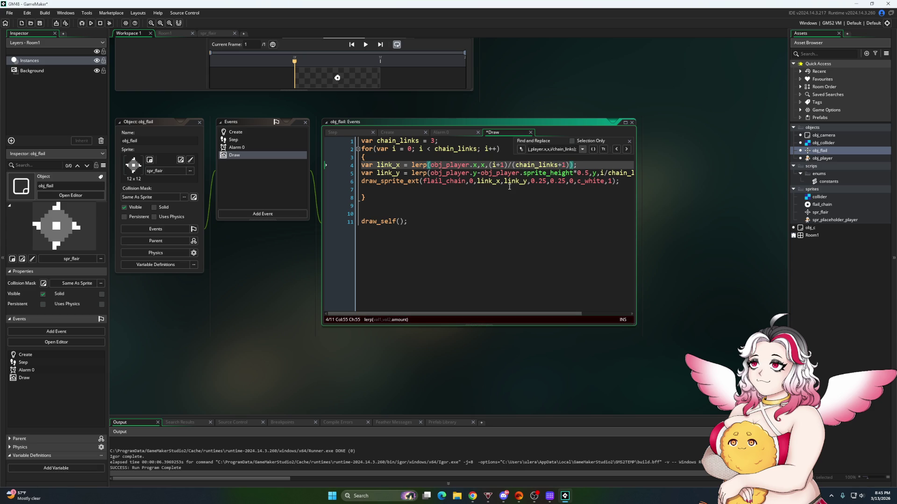
Paste (i+1)/(chain_links+1) over i/chain_links on the link_y line and rerun the game
{"action": "left_click", "coordinate": [487, 165]}
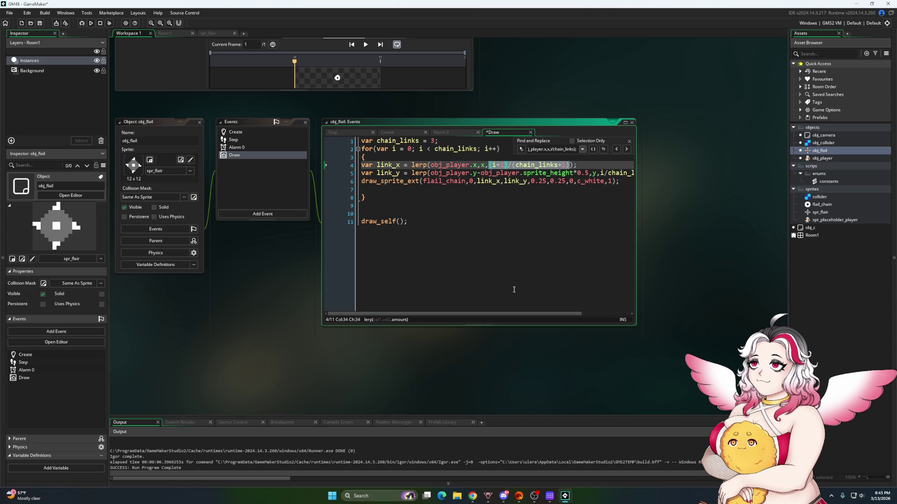
{"action": "left_click_drag", "start_coordinate": [503, 315], "coordinate": [551, 315]}
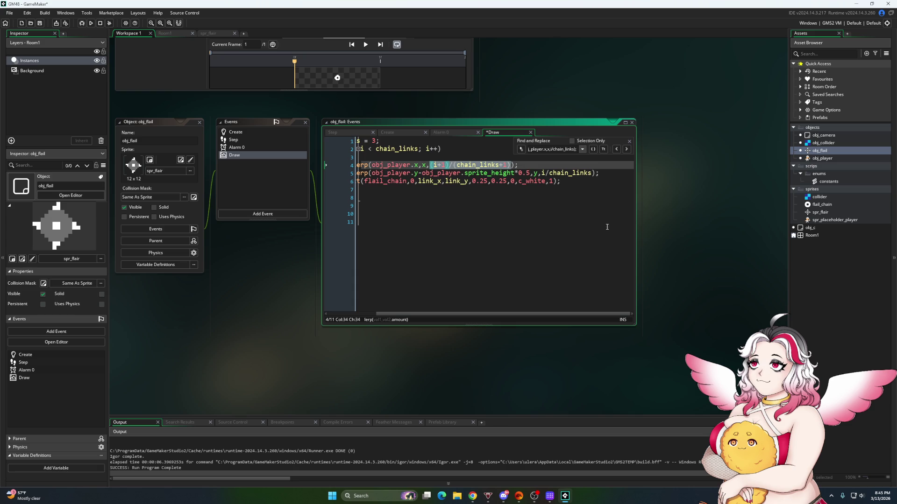
{"action": "left_click_drag", "start_coordinate": [592, 176], "coordinate": [540, 173]}
{"action": "type", "text": "(i+1)/(chain_links+1)"}
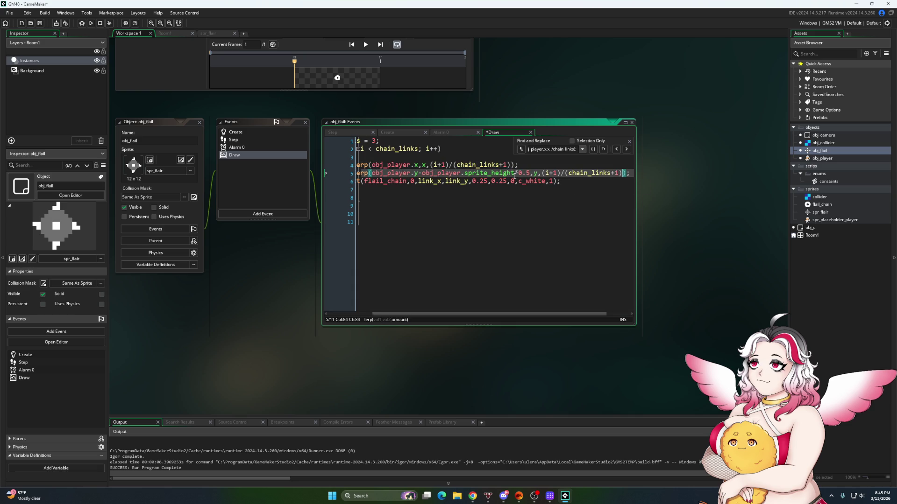
{"action": "key", "text": "F5"}
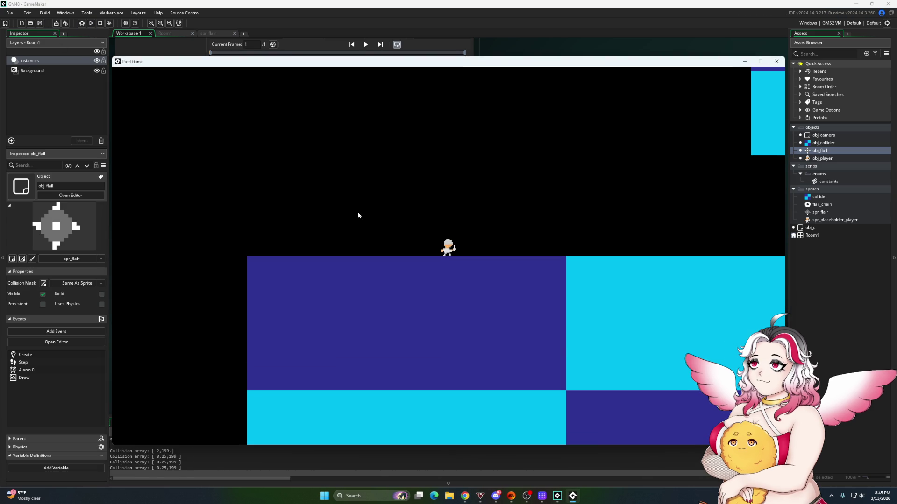
Throw the flail three times and capture two snips of the player with the flail extended
{"action": "left_click", "coordinate": [357, 214]}
{"action": "left_click", "coordinate": [378, 209]}
{"action": "left_click", "coordinate": [383, 210]}
{"action": "key", "text": "super+shift+s"}
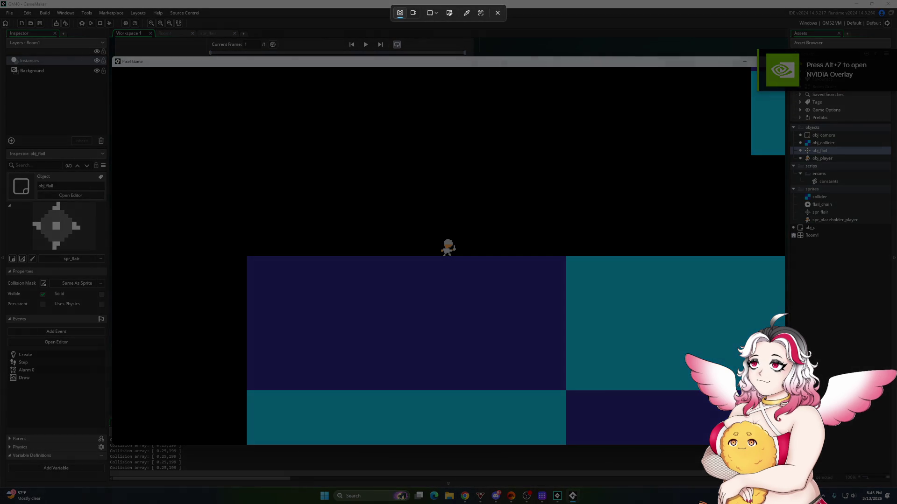
{"action": "mouse_move", "coordinate": [417, 209]}
{"action": "left_mouse_down"}
{"action": "mouse_move", "coordinate": [551, 327]}
{"action": "mouse_move", "coordinate": [544, 279]}
{"action": "left_mouse_up"}
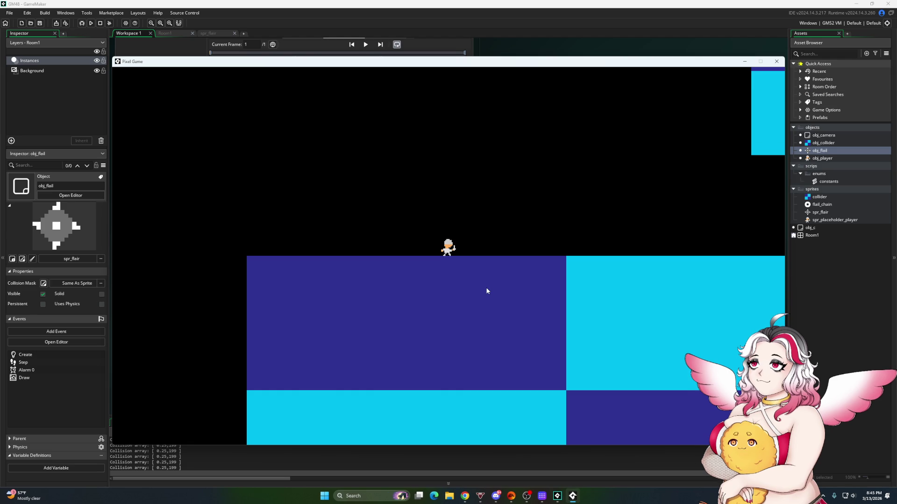
{"action": "key", "text": "super+shift+s"}
{"action": "left_click_drag", "start_coordinate": [417, 208], "coordinate": [567, 271]}
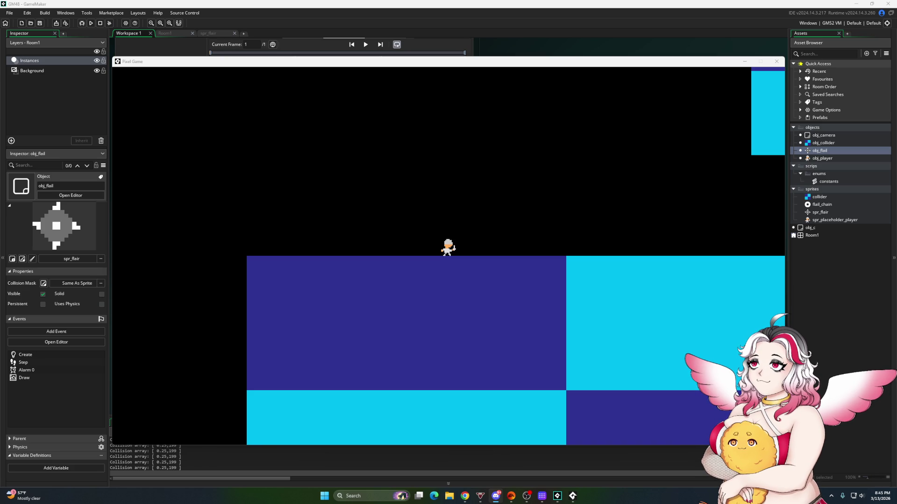
Throw the flail repeatedly while running the player right, then close the game window
{"action": "left_click", "coordinate": [548, 253]}
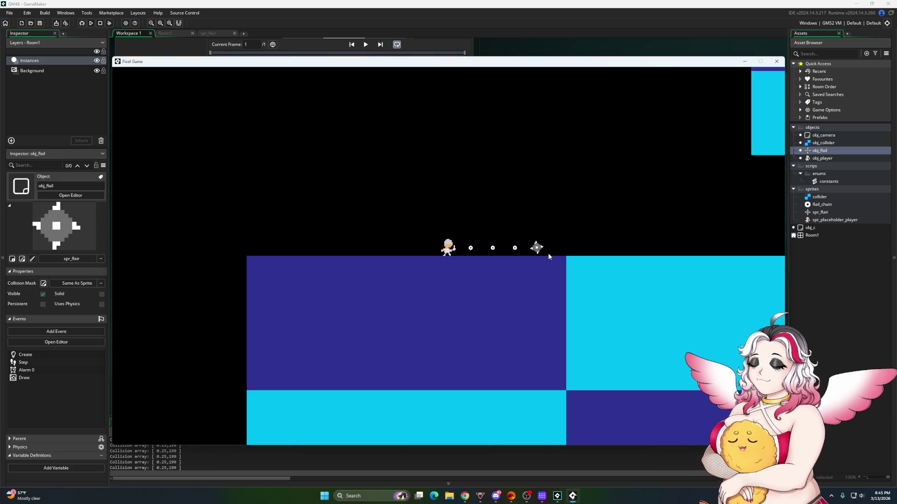
{"action": "left_click", "coordinate": [549, 254]}
{"action": "left_click", "coordinate": [548, 254]}
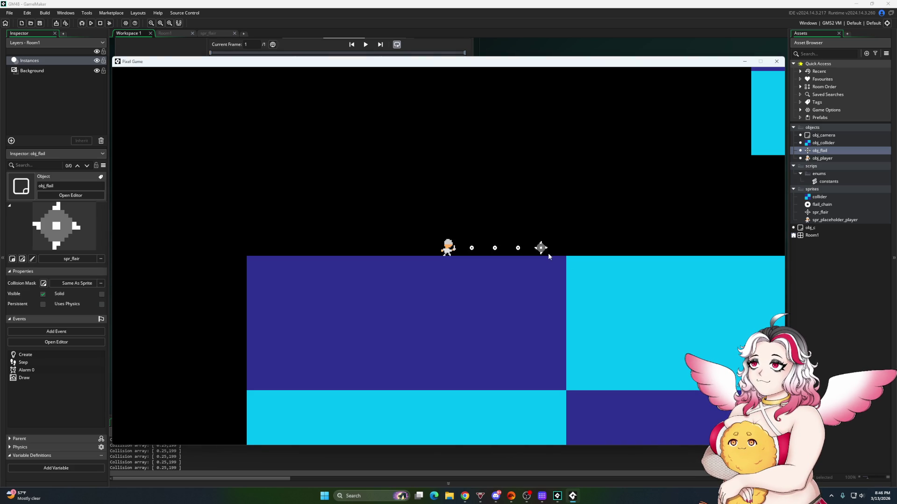
{"action": "left_click", "coordinate": [548, 255]}
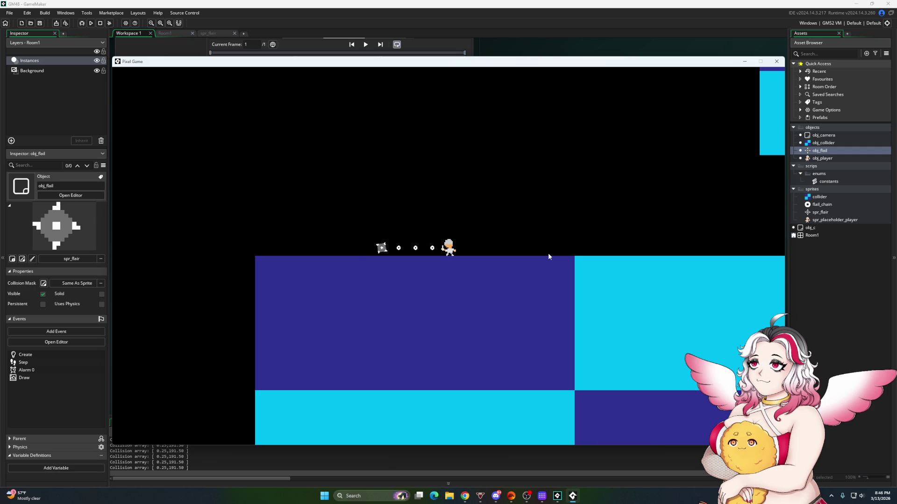
{"action": "left_click", "coordinate": [549, 256]}
{"action": "key", "text": "d"}
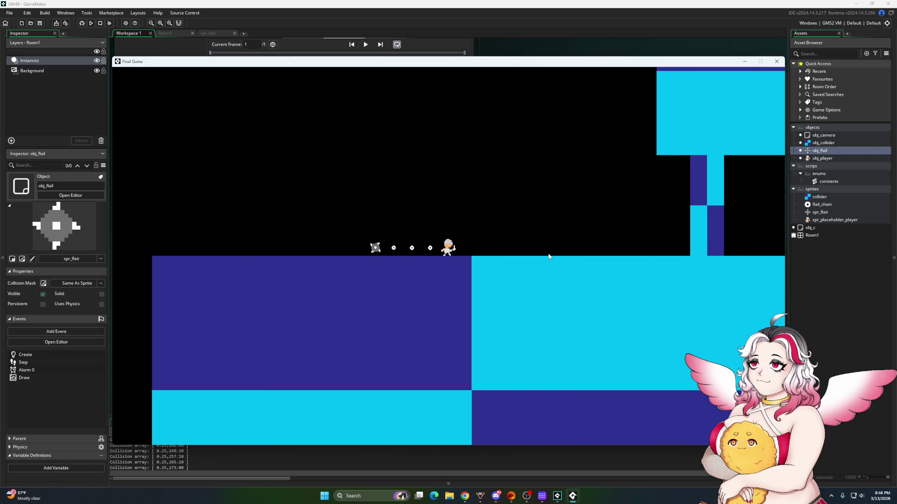
{"action": "key", "text": "d"}
{"action": "left_click", "coordinate": [549, 256]}
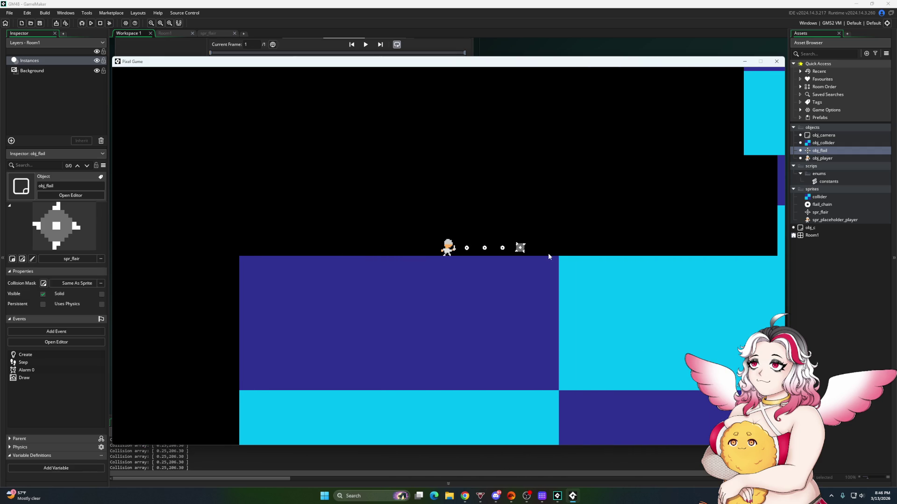
{"action": "left_click", "coordinate": [776, 62]}
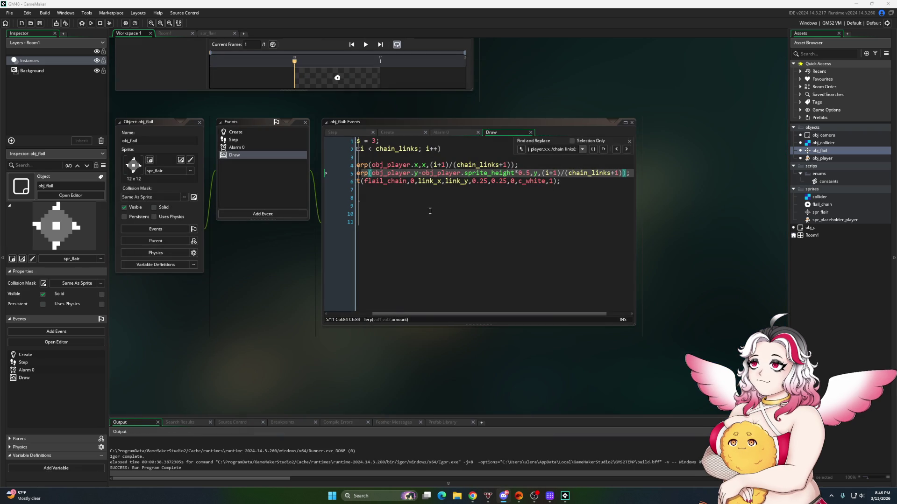
In obj_flail's Step, append + obj_player.horz_speed on line 13 and + obj_player.vert_speed on line 14, then run
{"action": "left_click", "coordinate": [343, 133]}
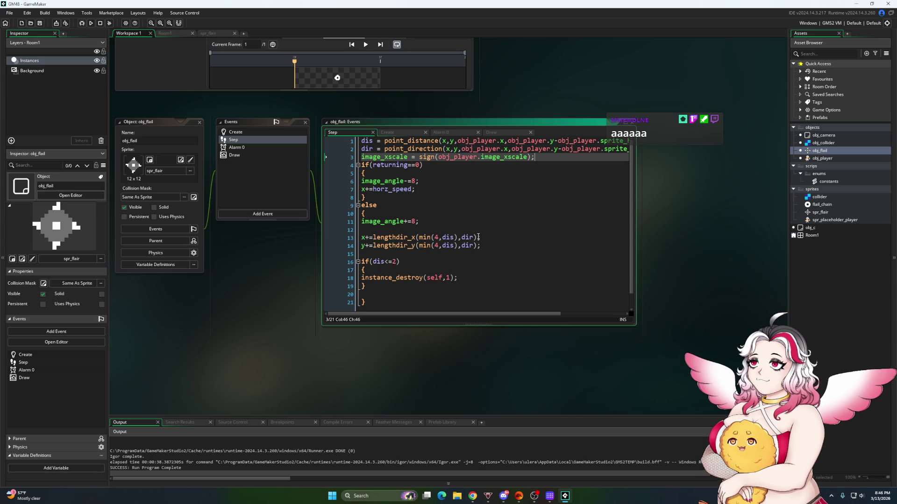
{"action": "left_click", "coordinate": [479, 238]}
{"action": "type", "text": "+ "}
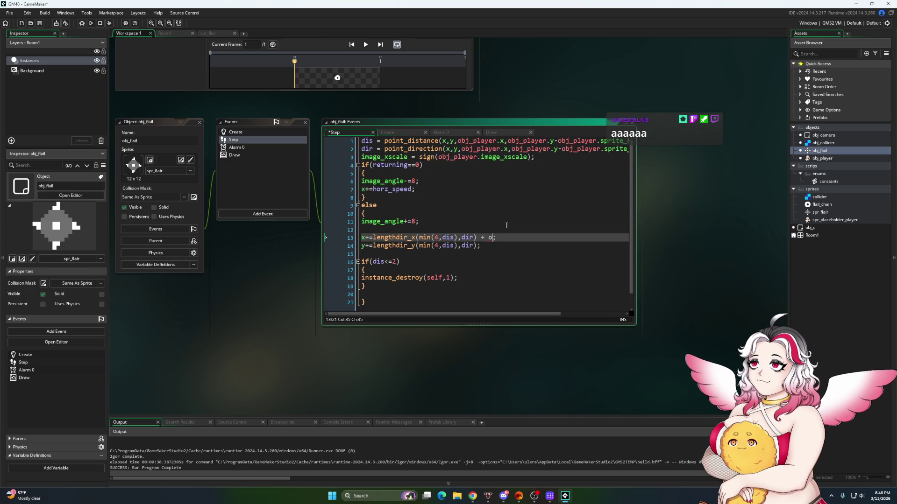
{"action": "type", "text": "obj_play"}
{"action": "type", "text": "er.horz_spe"}
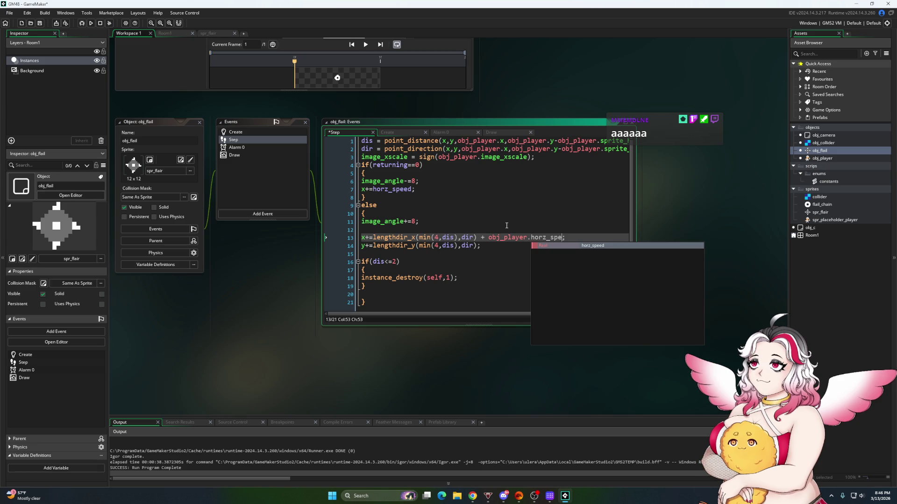
{"action": "key", "text": "Return"}
{"action": "key", "text": "Down"}
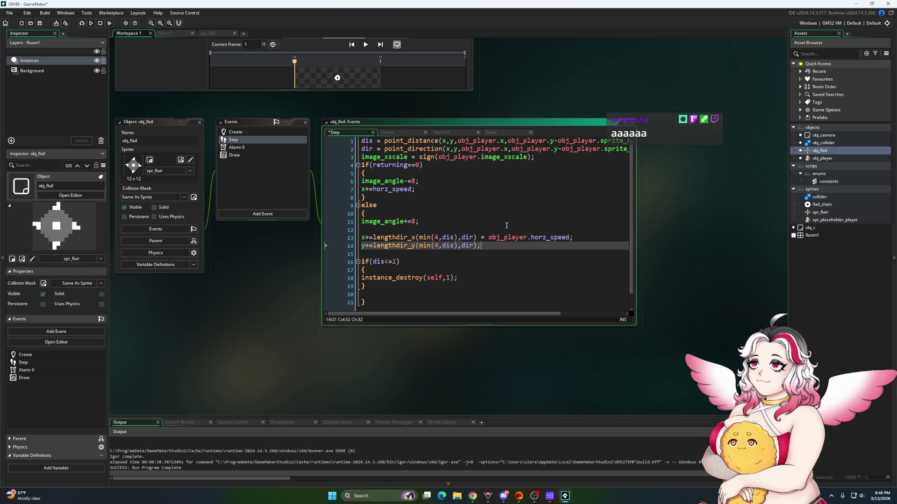
{"action": "type", "text": "obj_player"}
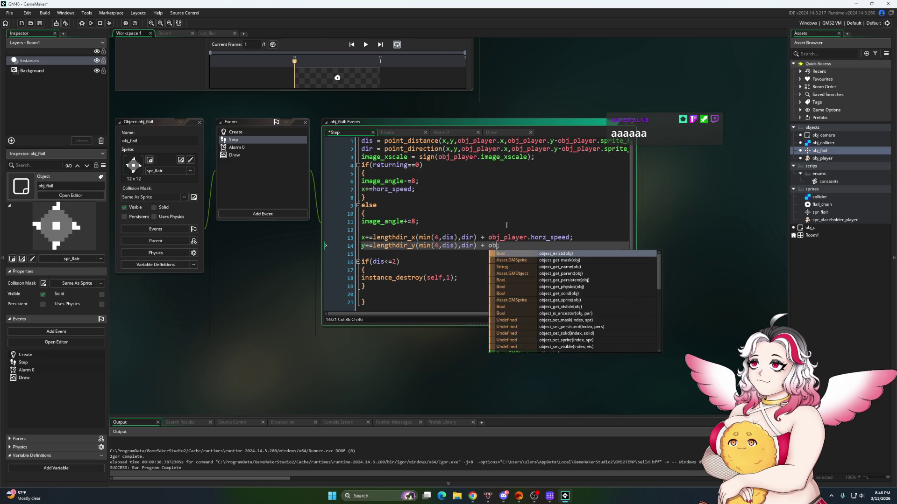
{"action": "type", "text": ".vert_spee"}
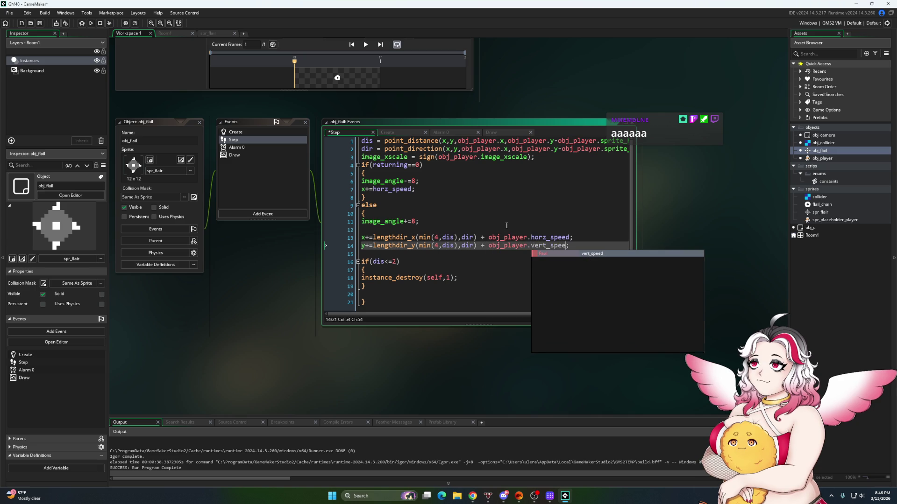
{"action": "key", "text": "Return"}
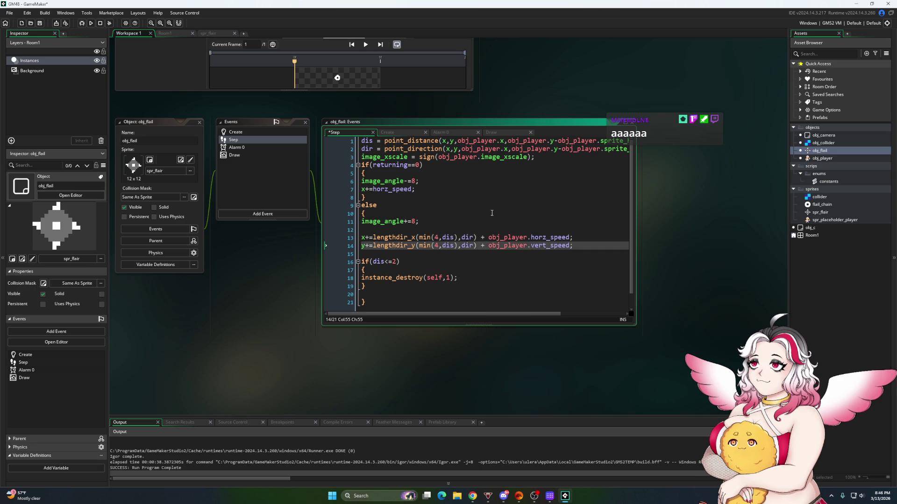
{"action": "left_click", "coordinate": [91, 24]}
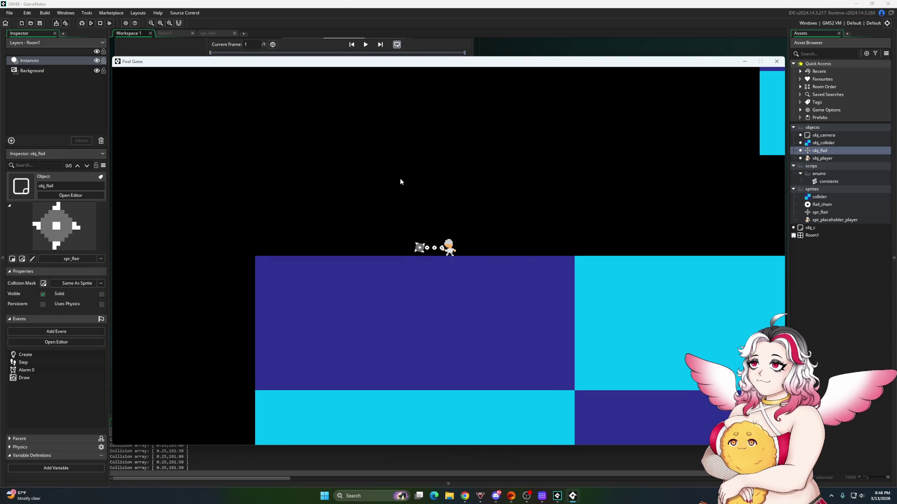
Walk the player left and right while throwing the flail, then quit the game with Escape
{"action": "key", "text": "Left"}
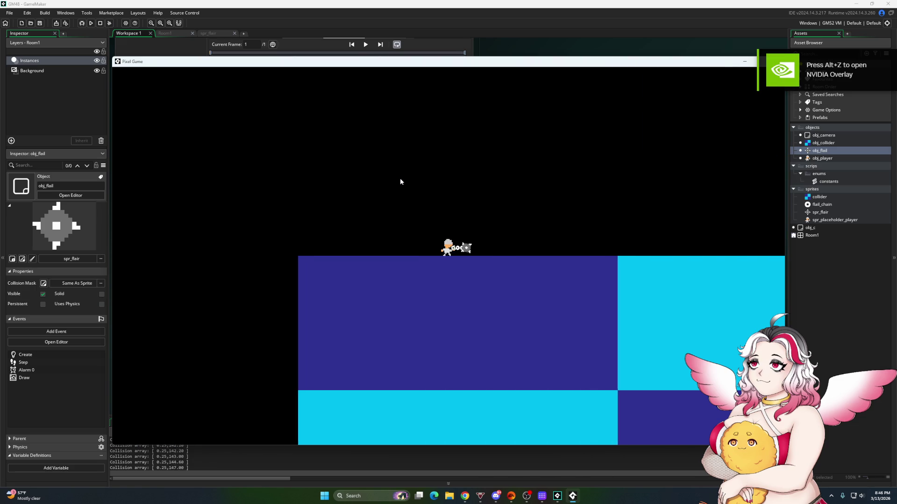
{"action": "key", "text": "Right"}
{"action": "key", "text": "Left"}
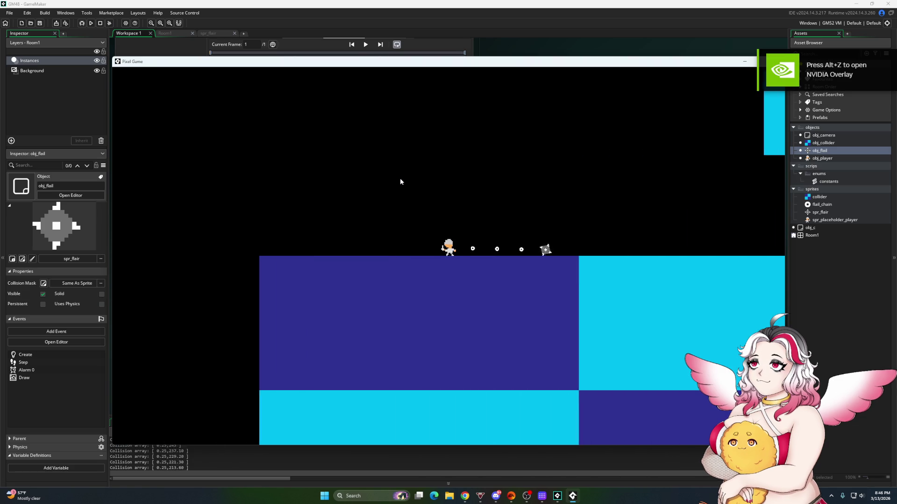
{"action": "key", "text": "Left"}
{"action": "key", "text": "Right"}
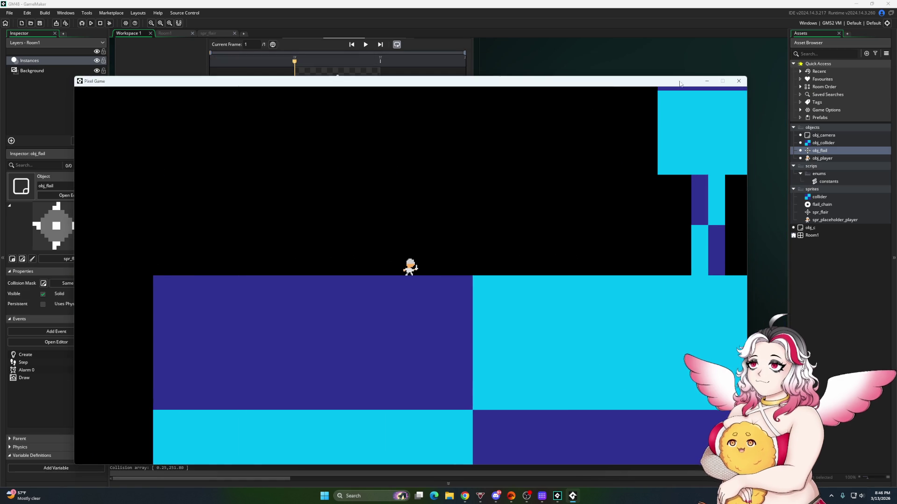
{"action": "key", "text": "Escape"}
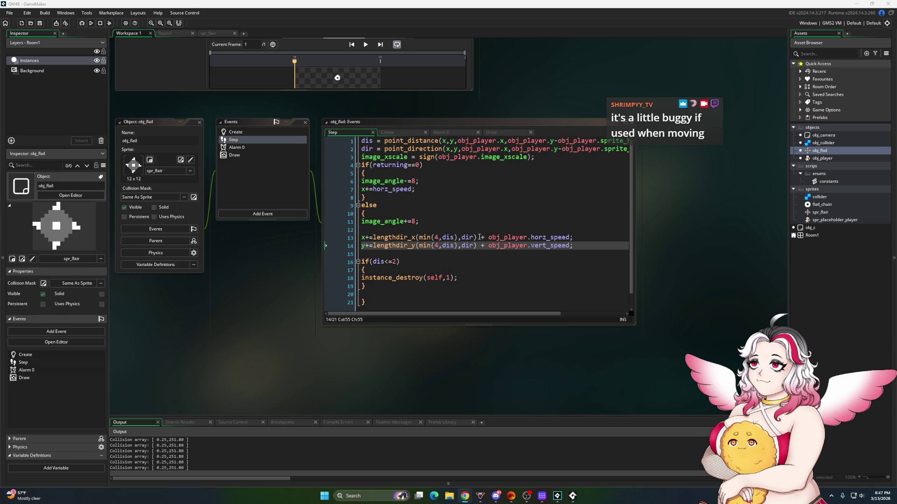
Delete the + obj_player speed terms from the return movement on lines 13 and 14
{"action": "left_click", "coordinate": [481, 238]}
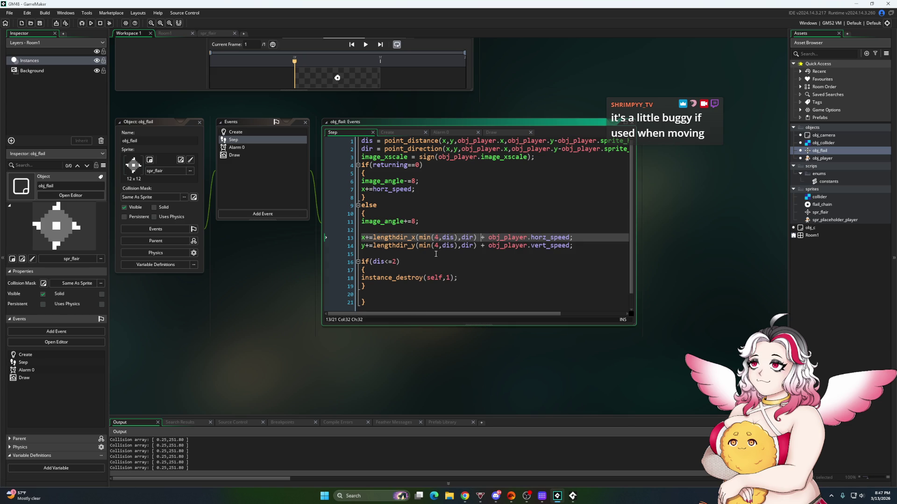
{"action": "scroll", "coordinate": [438, 254], "scroll_direction": "down", "scroll_amount": 1}
{"action": "scroll", "coordinate": [467, 250], "scroll_direction": "up", "scroll_amount": 1}
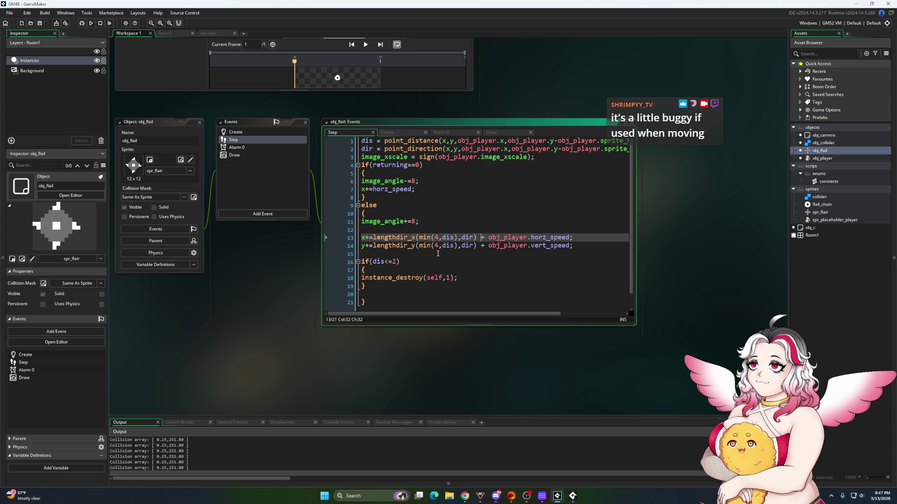
{"action": "left_click", "coordinate": [542, 246]}
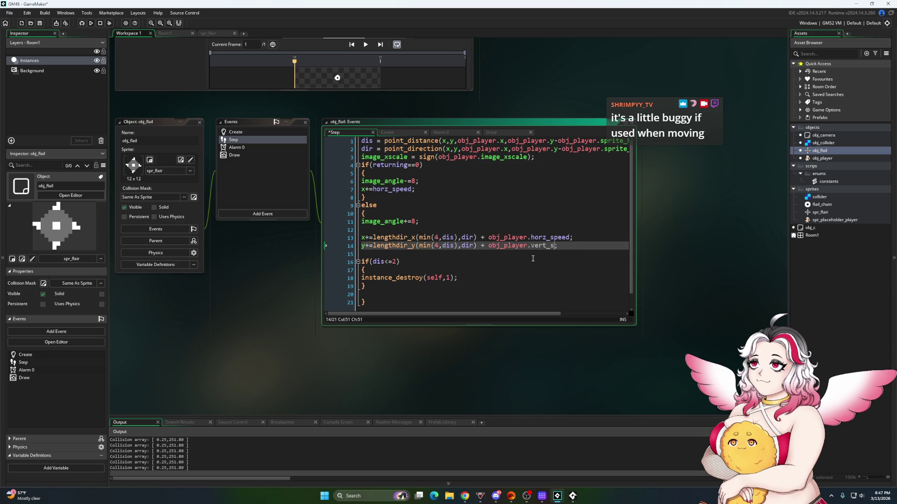
{"action": "key", "text": "Up"}
{"action": "key", "text": "Delete"}
{"action": "key", "text": "Delete"}
{"action": "key", "text": "Delete"}
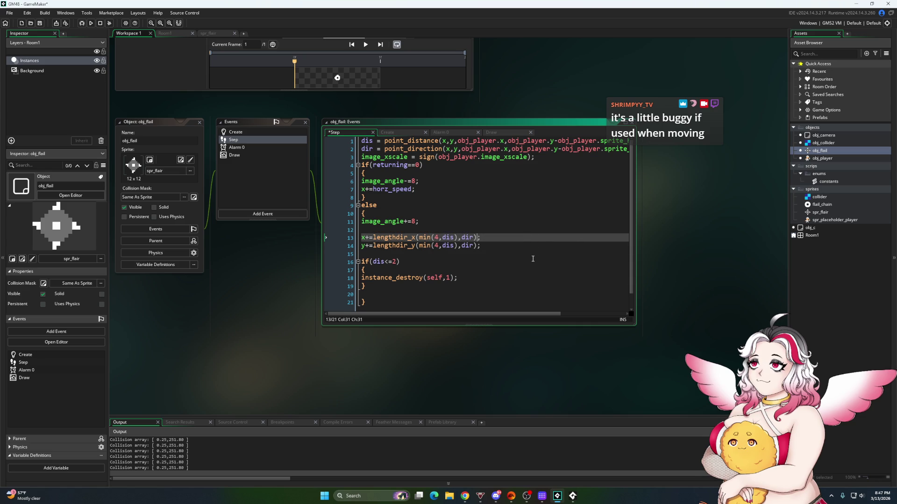
Insert blank lines after the final closing brace to make room lower in the Step code
{"action": "scroll", "coordinate": [516, 265], "scroll_direction": "down", "scroll_amount": 1}
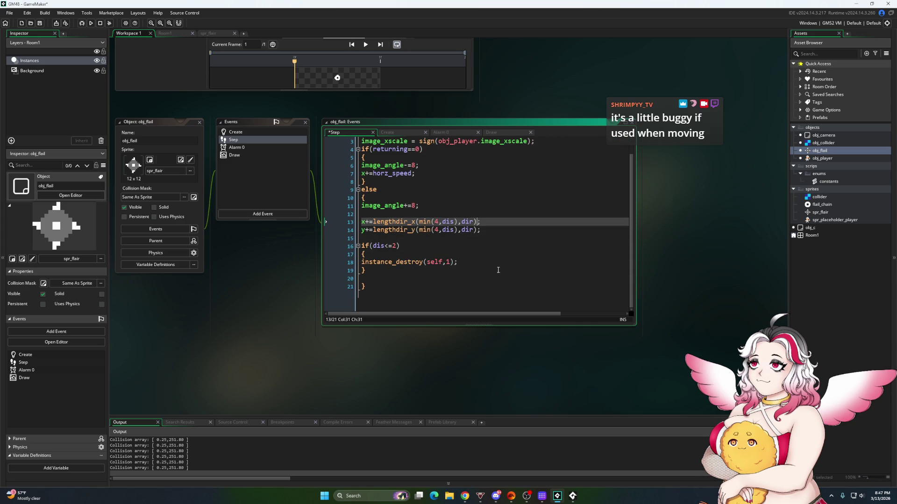
{"action": "left_click", "coordinate": [397, 295]}
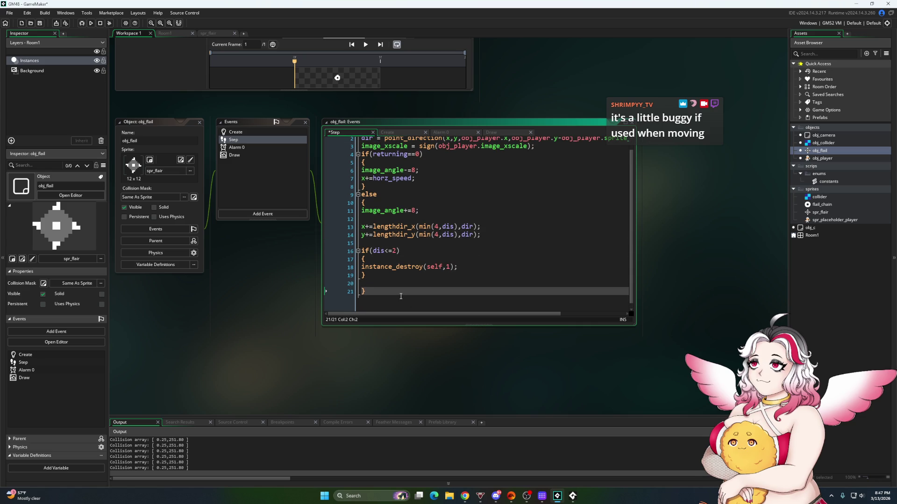
{"action": "key", "text": "Return"}
{"action": "key", "text": "Return"}
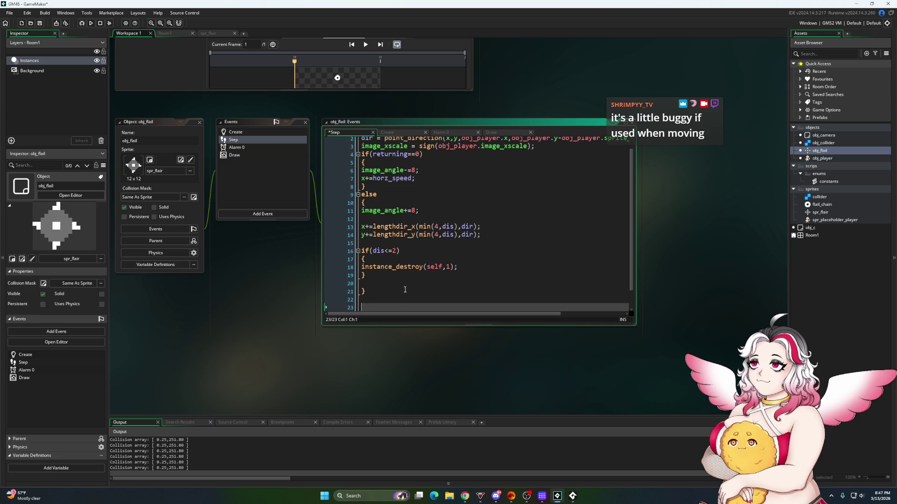
{"action": "scroll", "coordinate": [403, 296], "scroll_direction": "up", "scroll_amount": 1}
{"action": "left_click", "coordinate": [363, 213]}
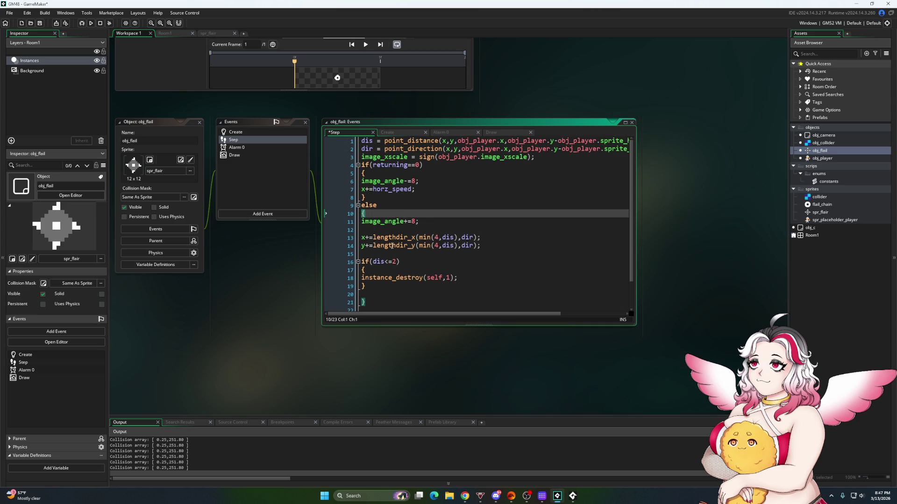
{"action": "scroll", "coordinate": [388, 242], "scroll_direction": "down", "scroll_amount": 1}
{"action": "left_click", "coordinate": [389, 282]}
{"action": "key", "text": "Return"}
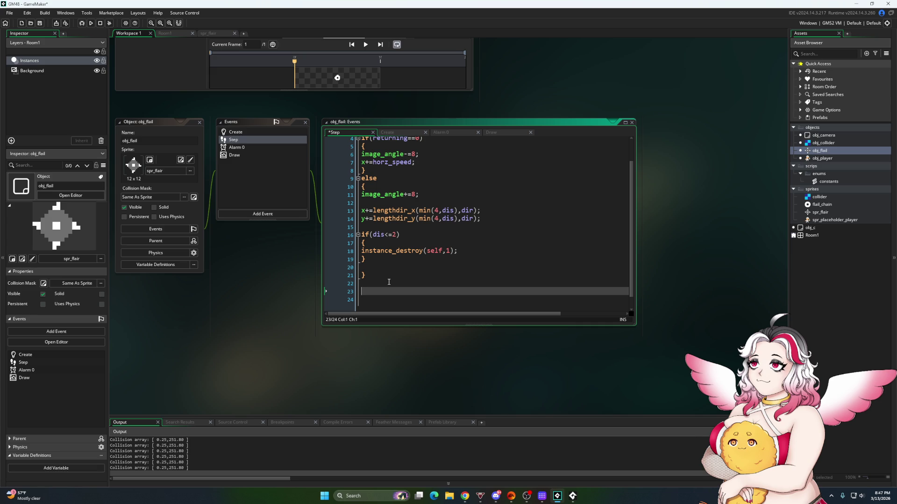
Cut the if(dis<=2) destroy block and paste it below the else block, then select line 1
{"action": "left_click_drag", "start_coordinate": [373, 267], "coordinate": [329, 232]}
{"action": "key", "text": "ctrl+c"}
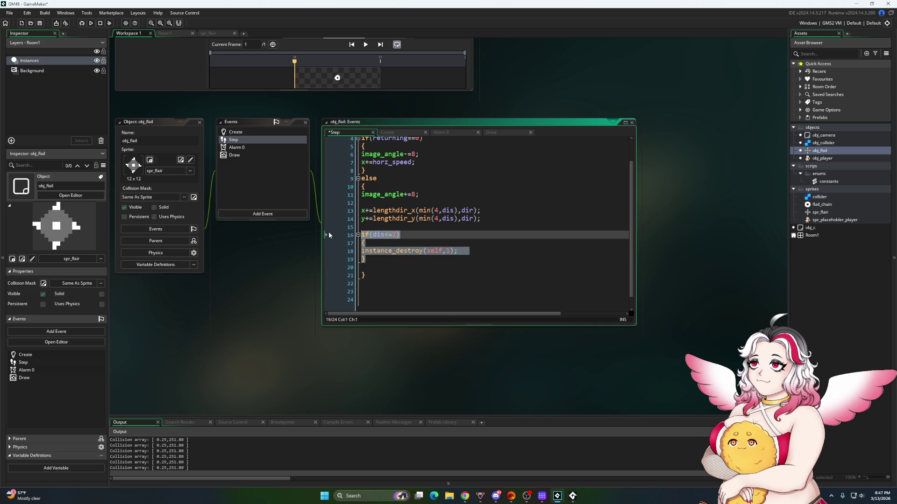
{"action": "key", "text": "BackSpace"}
{"action": "left_click", "coordinate": [385, 276]}
{"action": "key", "text": "Return"}
{"action": "key", "text": "Return"}
{"action": "key", "text": "Return"}
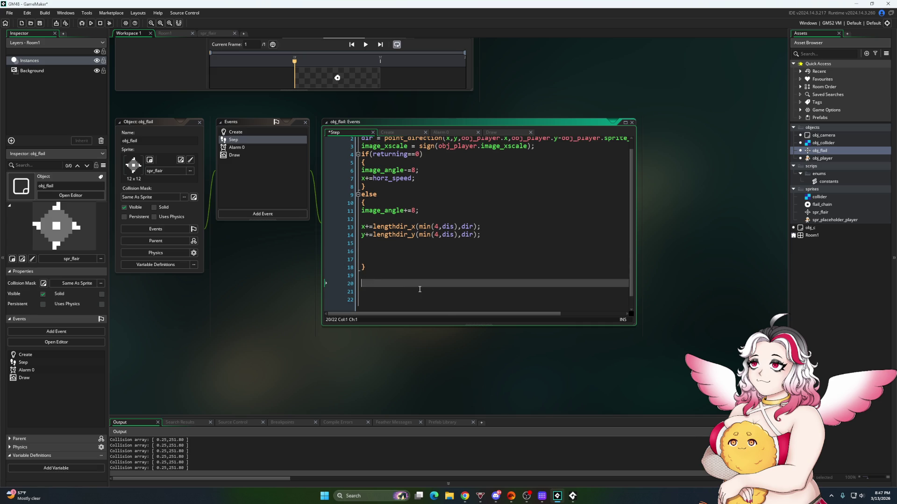
{"action": "key", "text": "ctrl+v"}
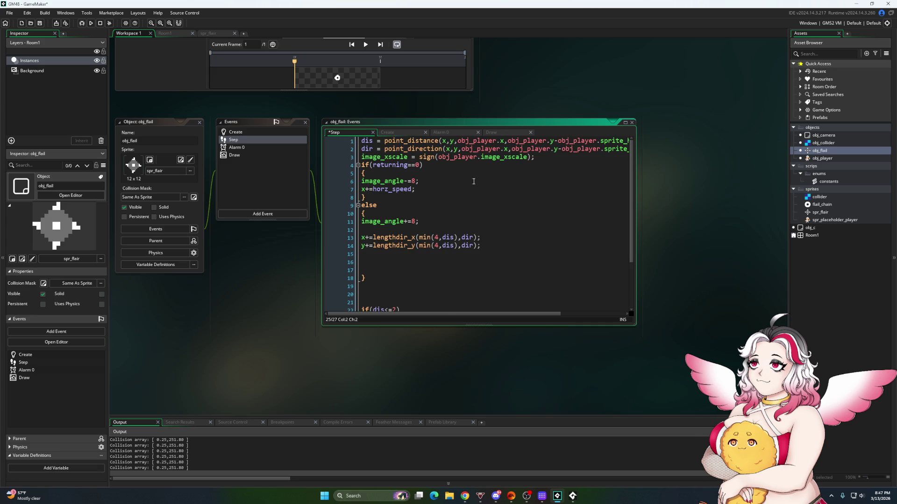
{"action": "left_click_drag", "start_coordinate": [362, 149], "coordinate": [359, 145]}
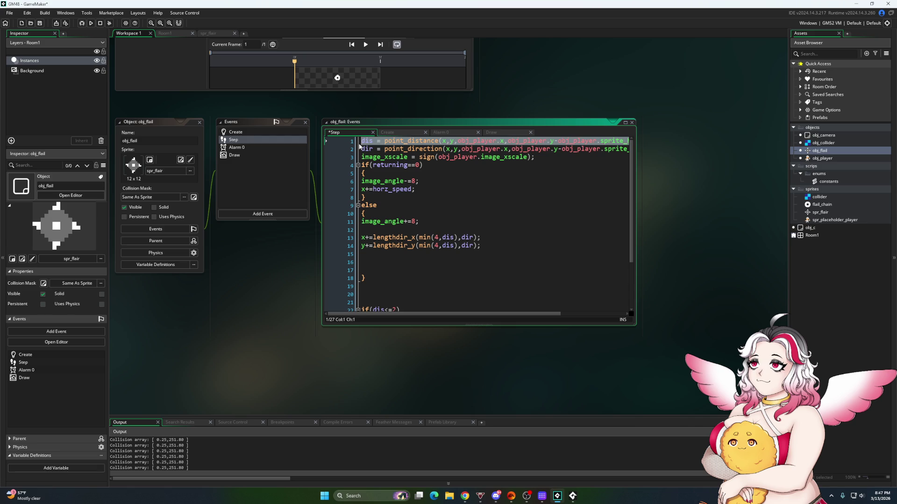
Copy the line 1 distance calculation and paste it below the if/else block
{"action": "key", "text": "ctrl+c"}
{"action": "scroll", "coordinate": [381, 276], "scroll_direction": "down", "scroll_amount": 1}
{"action": "left_click", "coordinate": [366, 278]}
{"action": "key", "text": "ctrl+v"}
{"action": "key", "text": "Up"}
Add x+=obj_player.horz_speed; and y+=obj_player.vert_speed; above it, then restart the game
{"action": "left_click", "coordinate": [366, 272]}
{"action": "type", "text": "x+=horz_"}
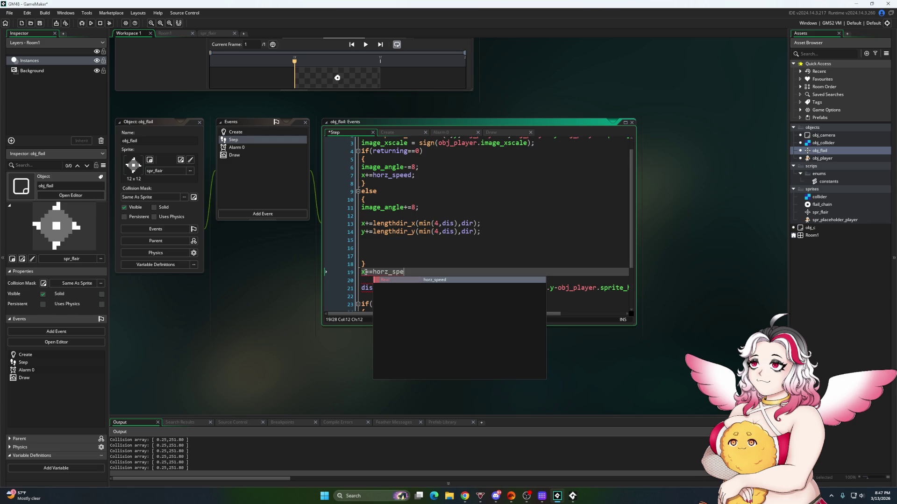
{"action": "key", "text": "Return"}
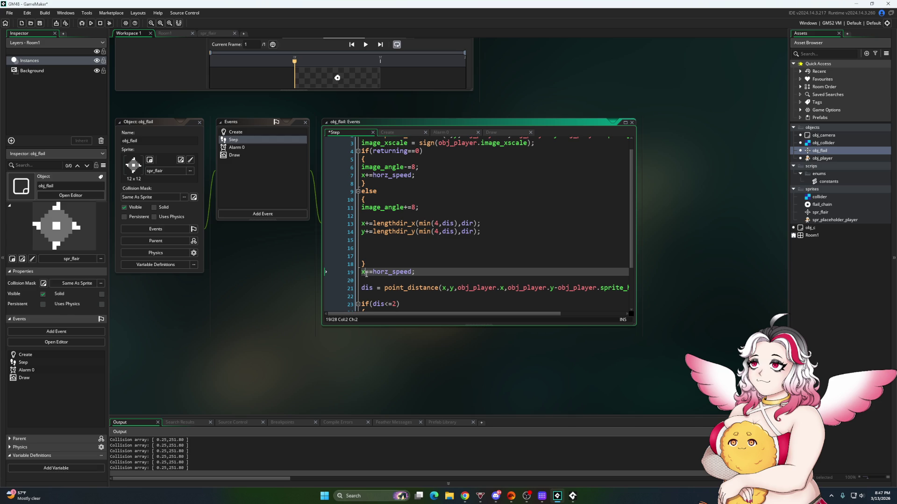
{"action": "key", "text": "End"}
{"action": "key", "text": "Return"}
{"action": "type", "text": "y+="}
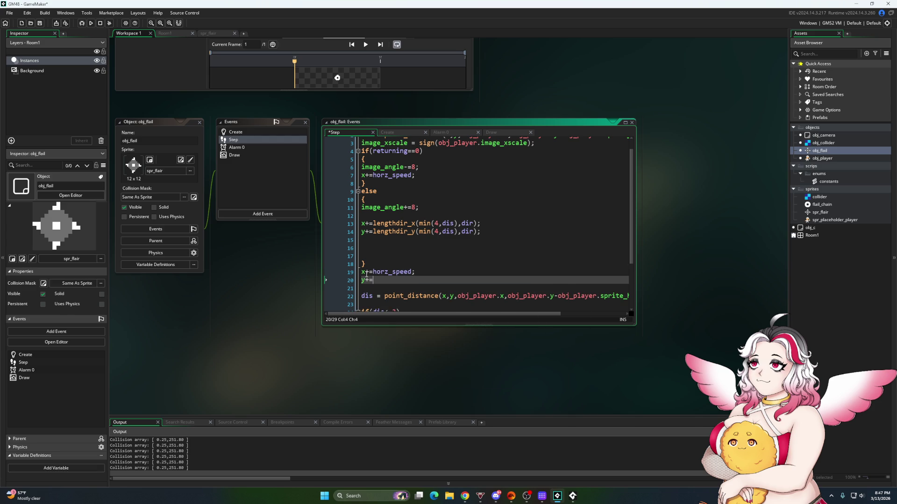
{"action": "type", "text": "obj_play"}
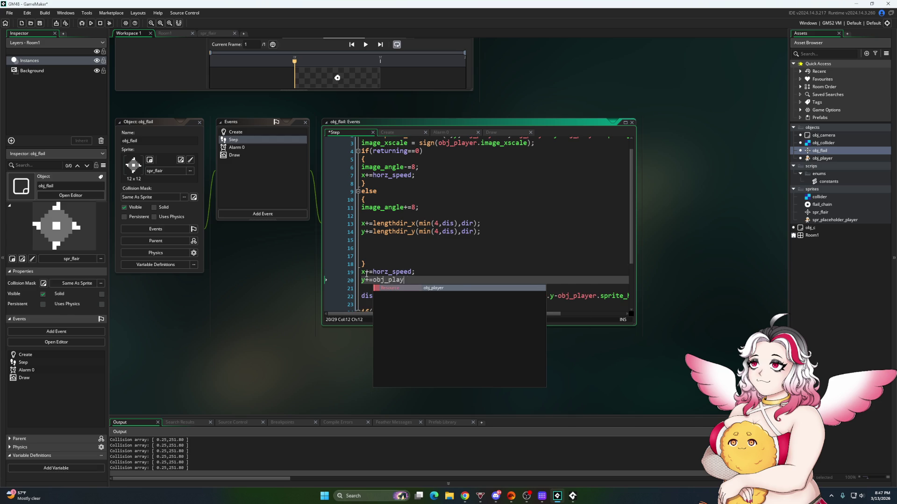
{"action": "type", "text": "er.vert_spe"}
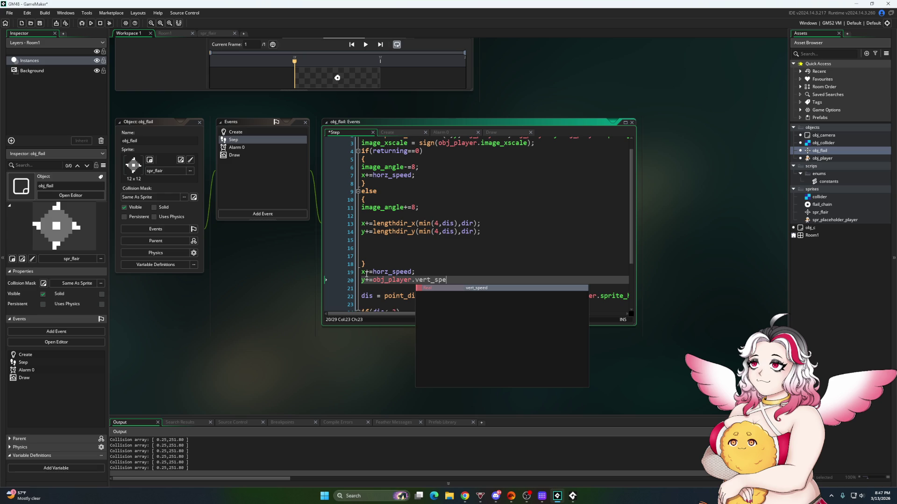
{"action": "type", "text": "ed;"}
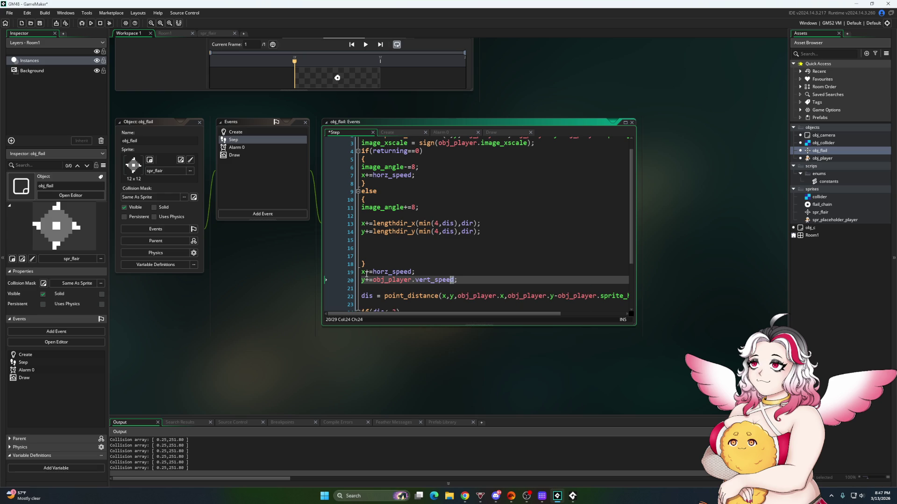
{"action": "key", "text": "Left"}
{"action": "key", "text": "Left"}
{"action": "key", "text": "ctrl+c"}
{"action": "left_click", "coordinate": [371, 272]}
{"action": "key", "text": "ctrl+v"}
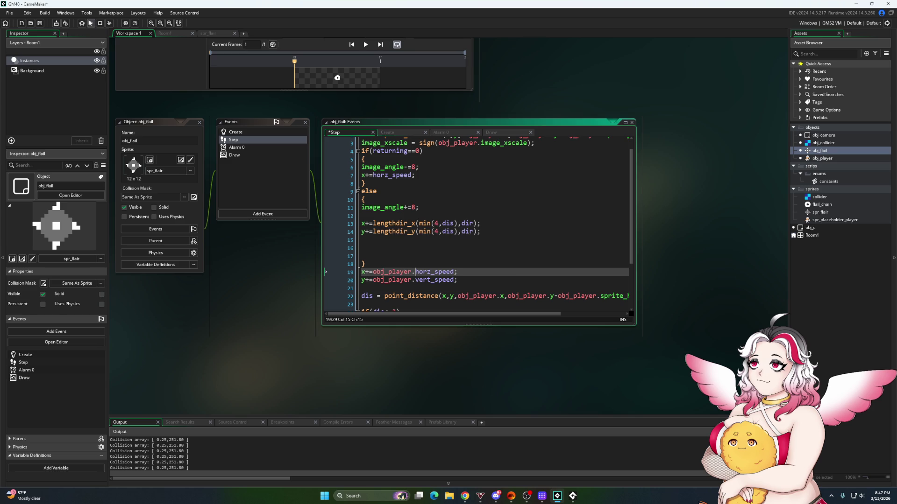
{"action": "left_click", "coordinate": [90, 23]}
{"action": "left_click", "coordinate": [475, 258]}
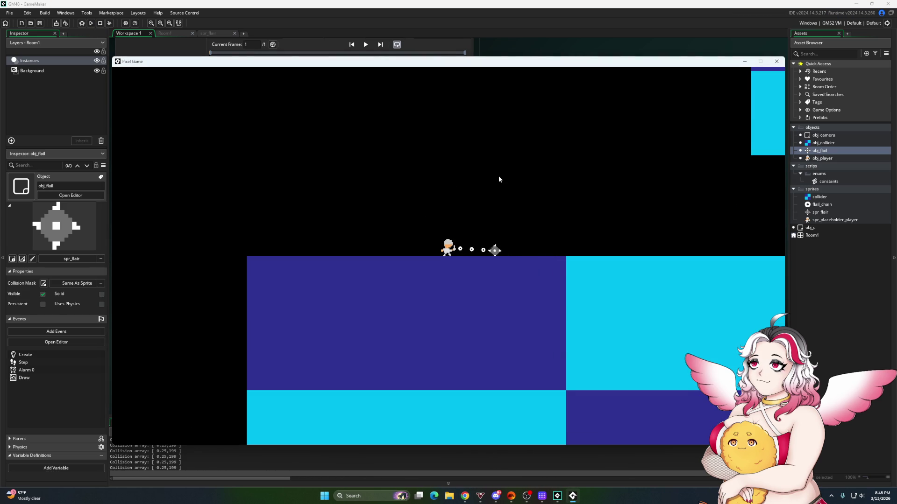
Walk the player back and forth to swing the flail, close the game, and open obj_flail's Add Event menu
{"action": "key", "text": "Left"}
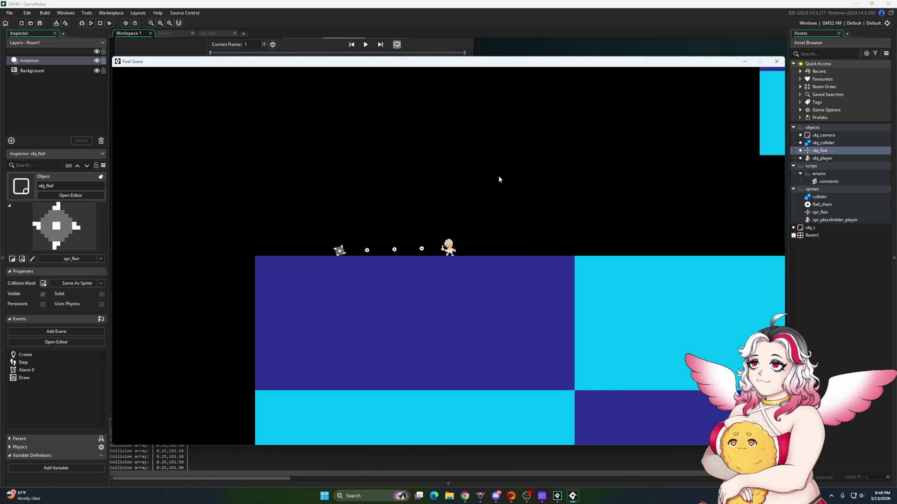
{"action": "key", "text": "Right"}
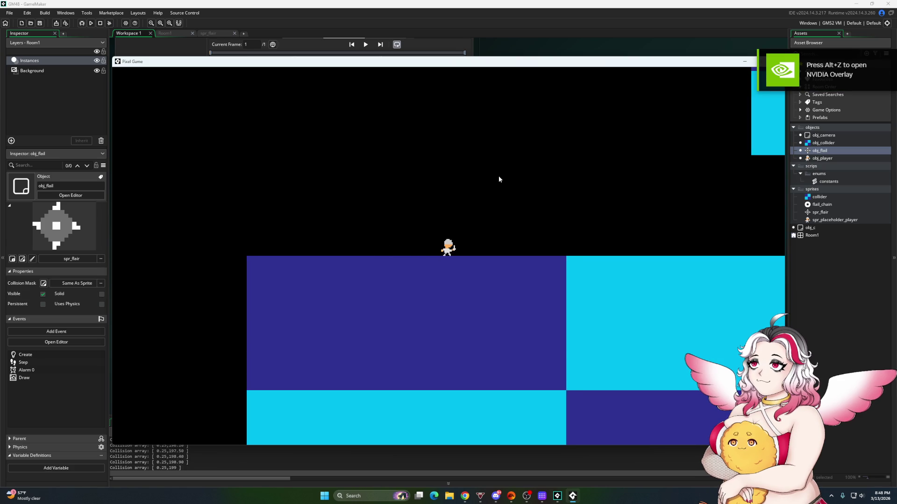
{"action": "key", "text": "Left"}
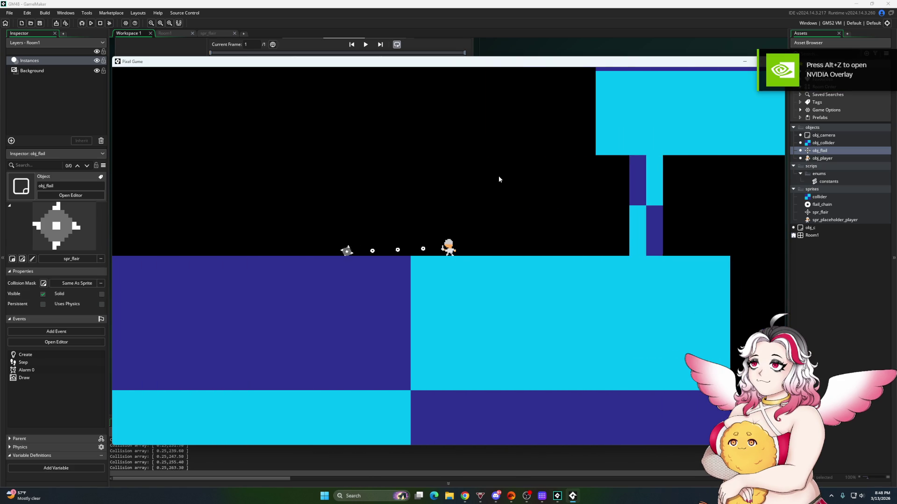
{"action": "key", "text": "Right"}
{"action": "key", "text": "Right"}
{"action": "key", "text": "Left"}
{"action": "key", "text": "Right"}
{"action": "key", "text": "Right"}
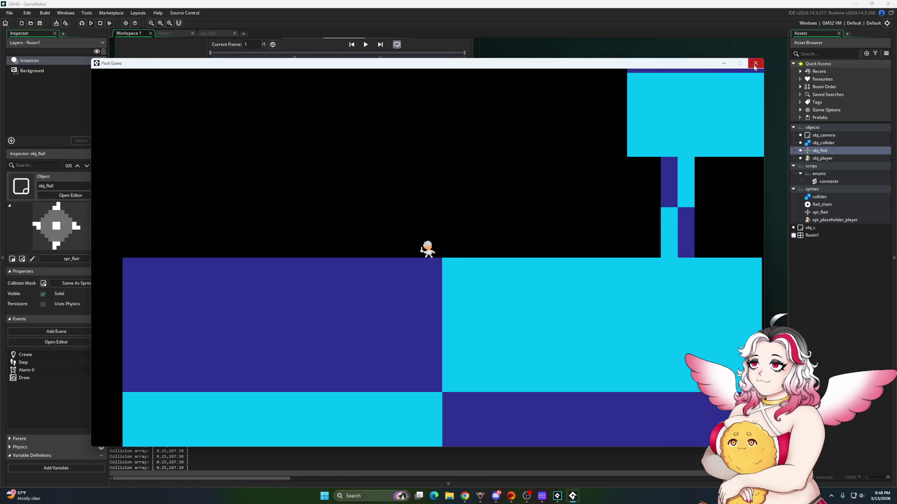
{"action": "left_click", "coordinate": [754, 66]}
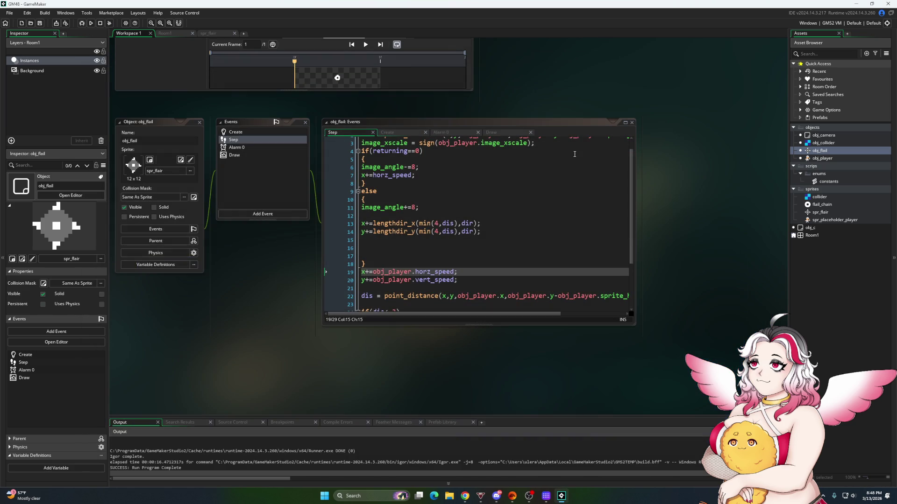
{"action": "left_click", "coordinate": [262, 216]}
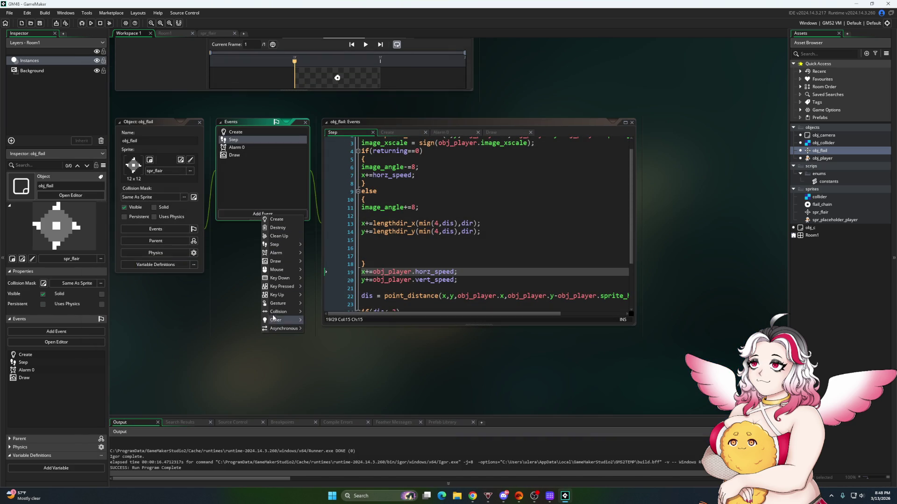
Add User Event 0 to obj_flail from Other > User Events
{"action": "mouse_move", "coordinate": [276, 320]}
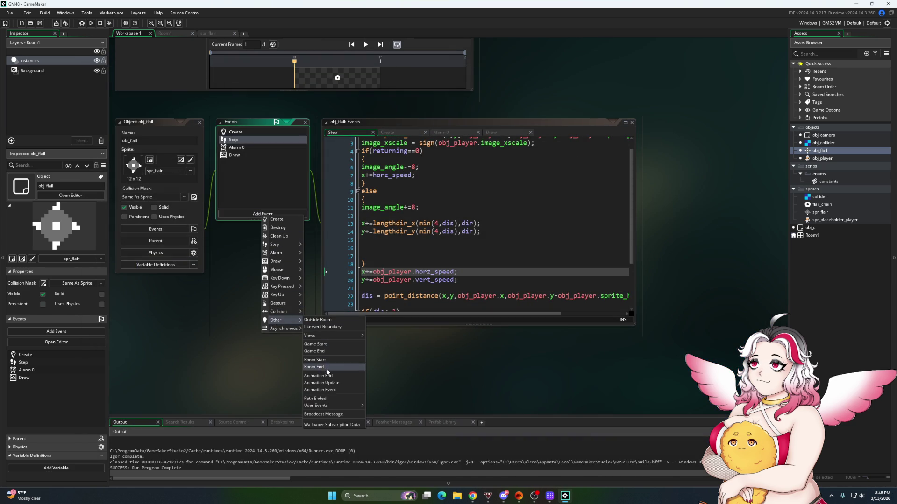
{"action": "mouse_move", "coordinate": [330, 405]}
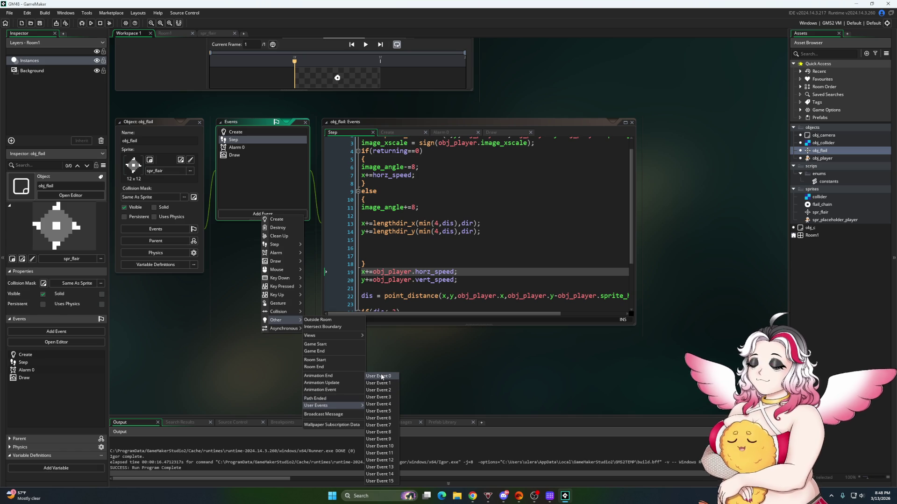
{"action": "left_click", "coordinate": [382, 376]}
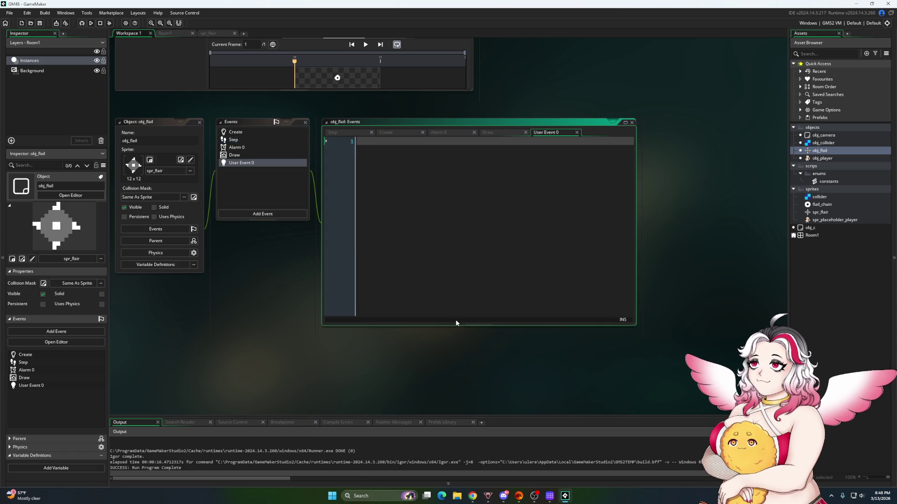
In obj_player's Step code, select the instance_number(obj_flail)==0 condition and start new lines at the end
{"action": "double_click", "coordinate": [822, 157]}
{"action": "scroll", "coordinate": [508, 208], "scroll_direction": "down", "scroll_amount": 15}
{"action": "scroll", "coordinate": [474, 212], "scroll_direction": "down", "scroll_amount": 5}
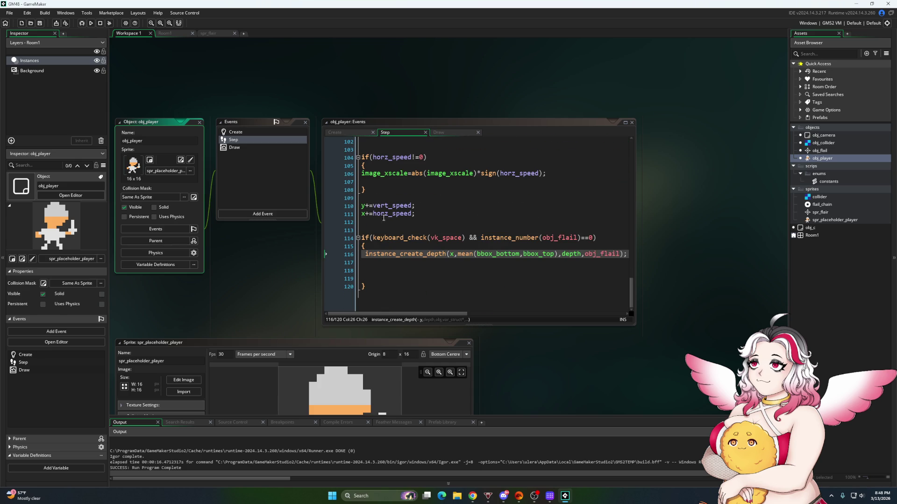
{"action": "left_click", "coordinate": [374, 291]}
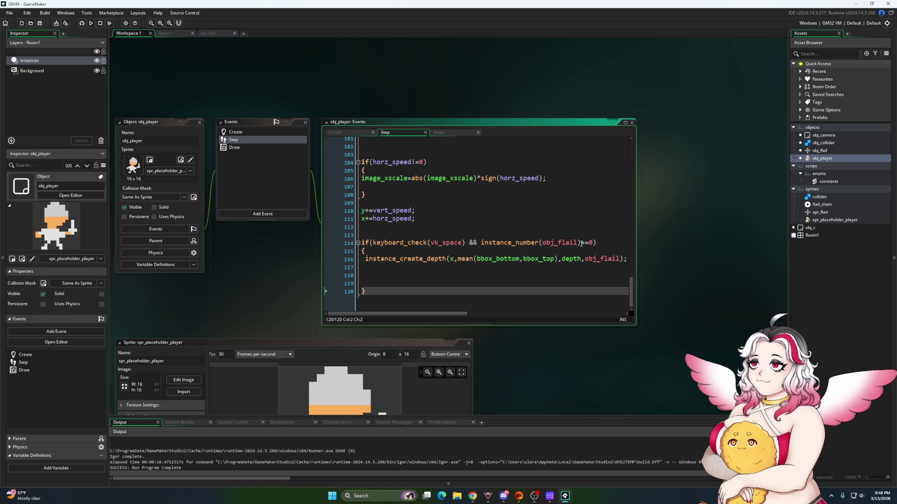
{"action": "left_click", "coordinate": [582, 243]}
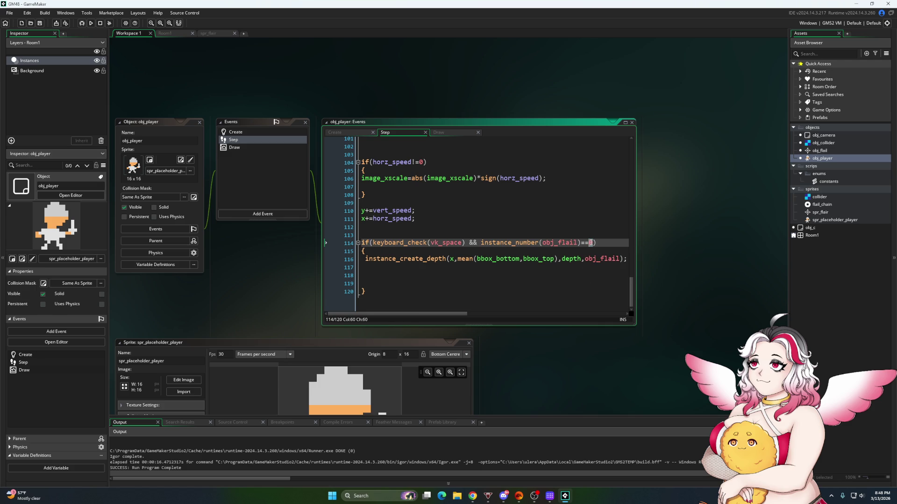
{"action": "left_click_drag", "start_coordinate": [590, 243], "coordinate": [482, 244]}
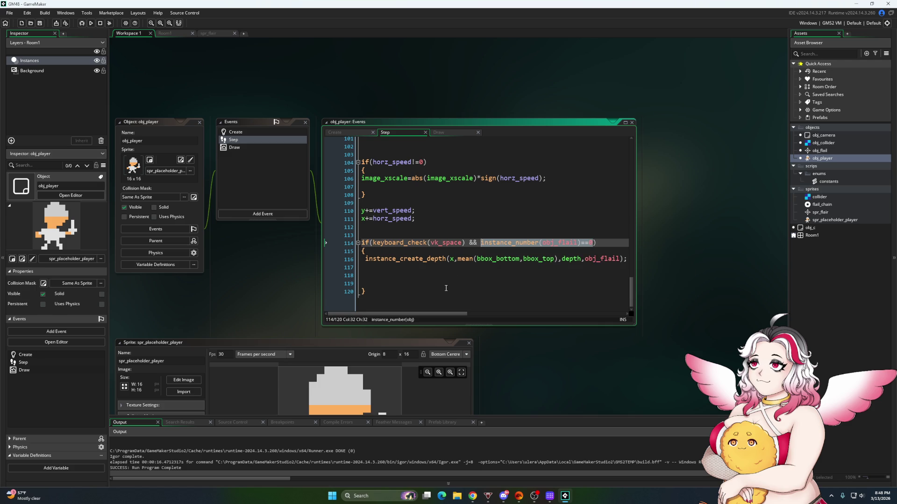
{"action": "left_click", "coordinate": [393, 293]}
{"action": "key", "text": "Return"}
{"action": "key", "text": "Return"}
{"action": "type", "text": "if(instance_number(obj_flail)==0"}
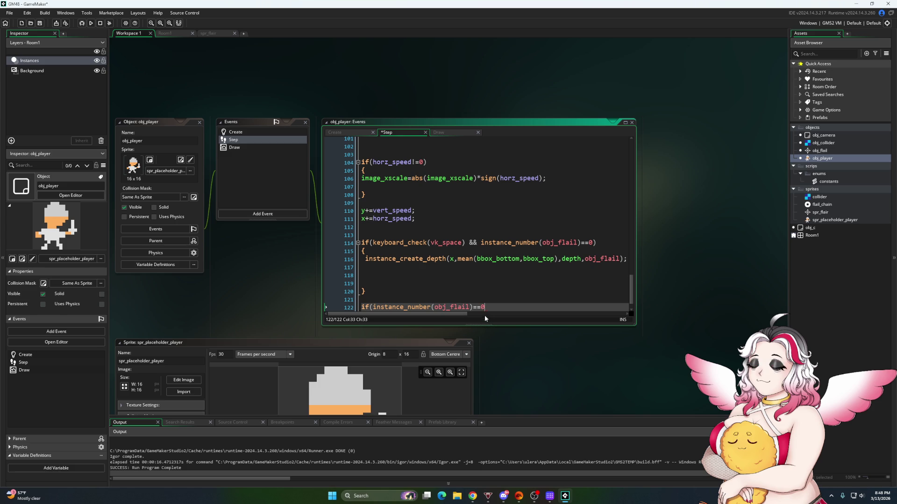
Write an if(instance_number(obj_flail)!=0) block containing with(obj_flail)
{"action": "key", "text": "BackSpace"}
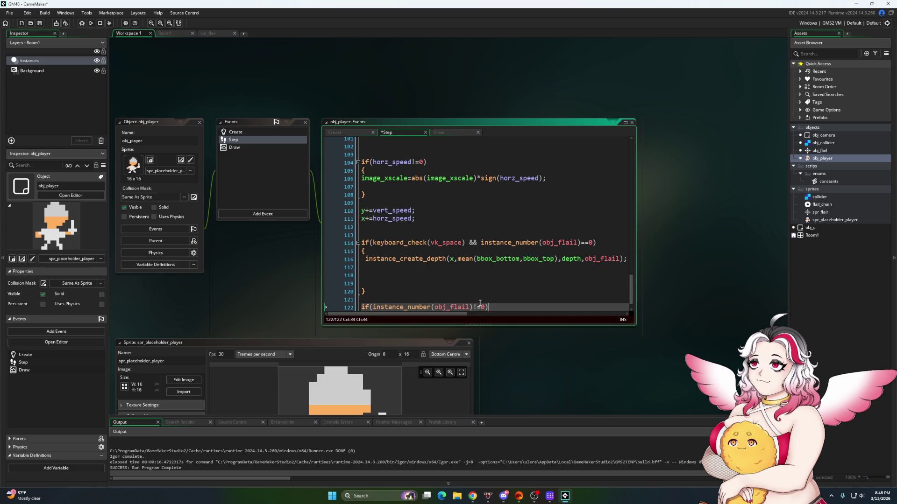
{"action": "key", "text": "Return"}
{"action": "type", "text": "{"}
{"action": "key", "text": "Return"}
{"action": "key", "text": "Return"}
{"action": "key", "text": "Return"}
{"action": "type", "text": "}"}
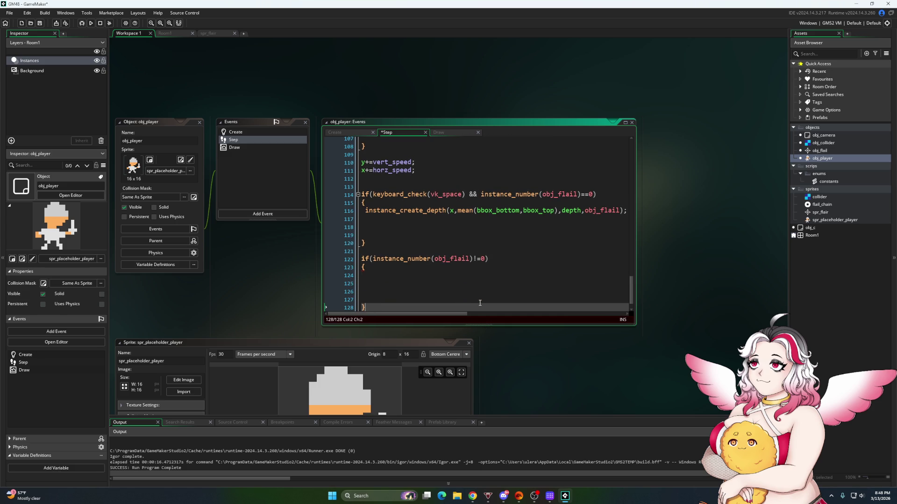
{"action": "key", "text": "Up"}
{"action": "key", "text": "Up"}
{"action": "key", "text": "Up"}
{"action": "type", "text": "h(obj_fla"}
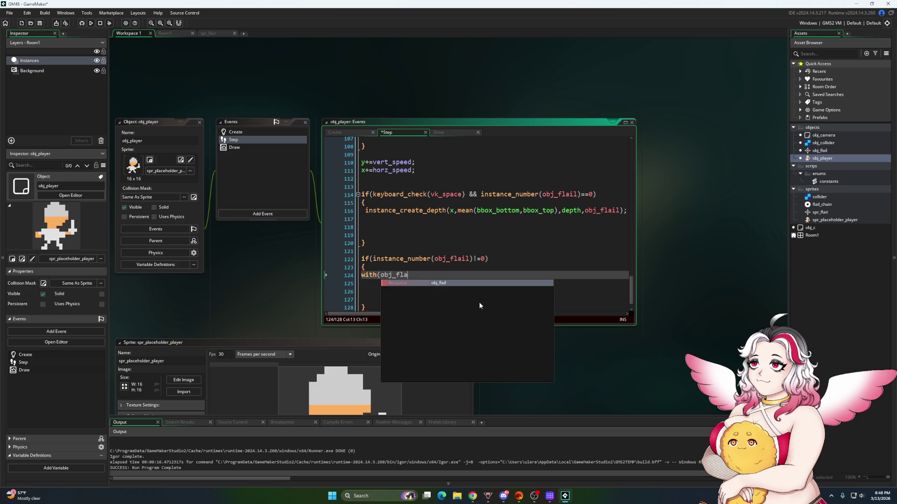
{"action": "type", "text": "il)"}
Inside with(obj_flail), call event_perform(ev_other,ev_user0); and run the game
{"action": "key", "text": "Return"}
{"action": "type", "text": "{"}
{"action": "key", "text": "Return"}
{"action": "type", "text": "event_per"}
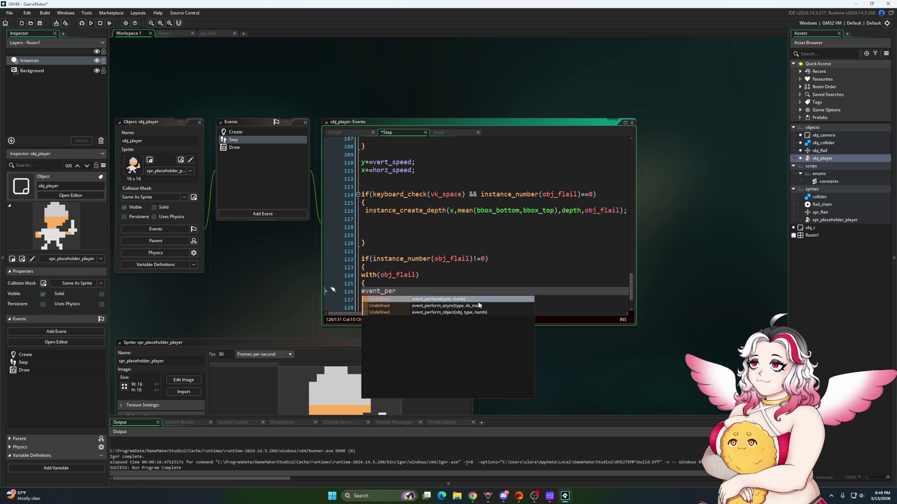
{"action": "key", "text": "Return"}
{"action": "type", "text": "v_oit"}
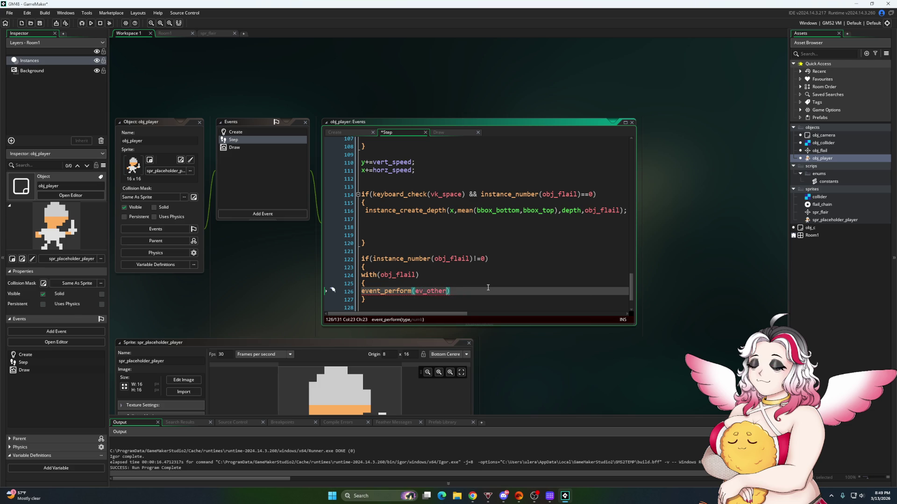
{"action": "type", "text": "v_"}
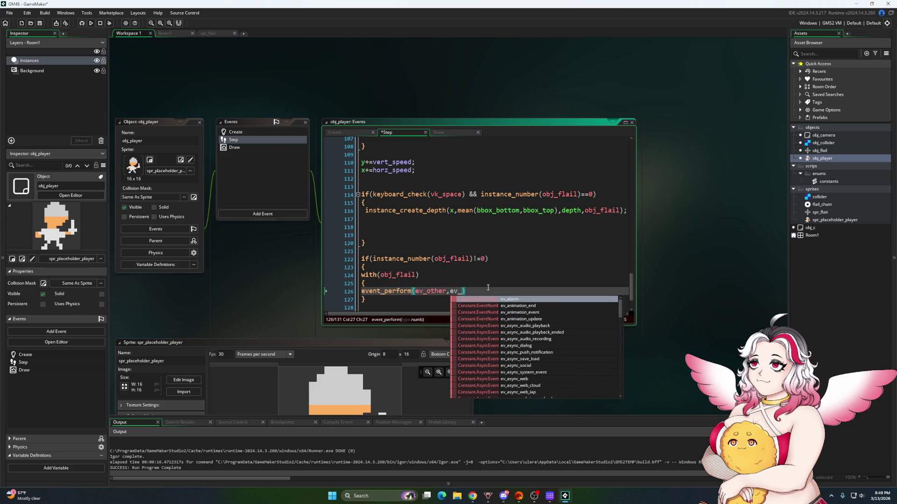
{"action": "type", "text": "us"}
{"action": "key", "text": "Return"}
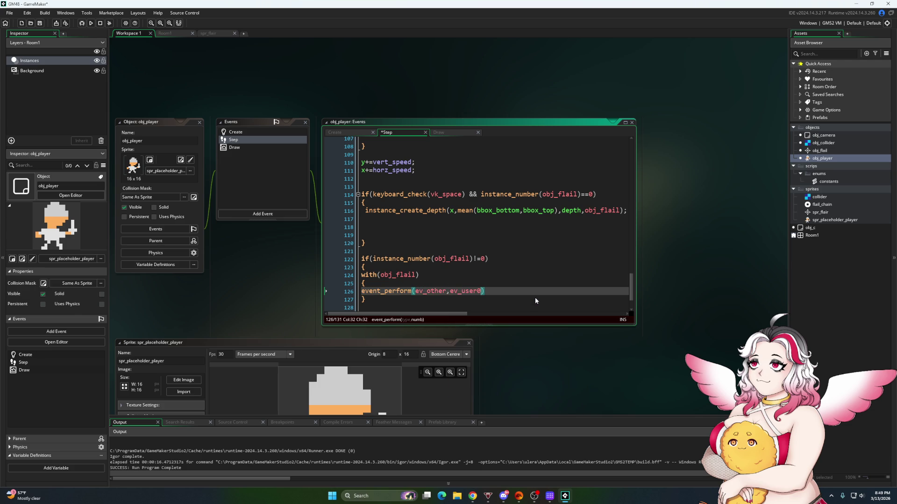
{"action": "key", "text": "End"}
{"action": "type", "text": ";"}
{"action": "left_click", "coordinate": [91, 23]}
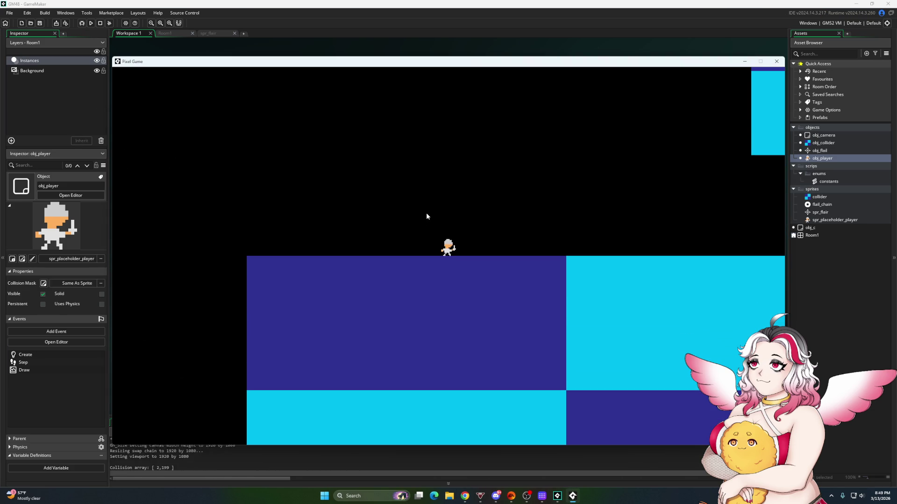
{"action": "left_click", "coordinate": [426, 216]}
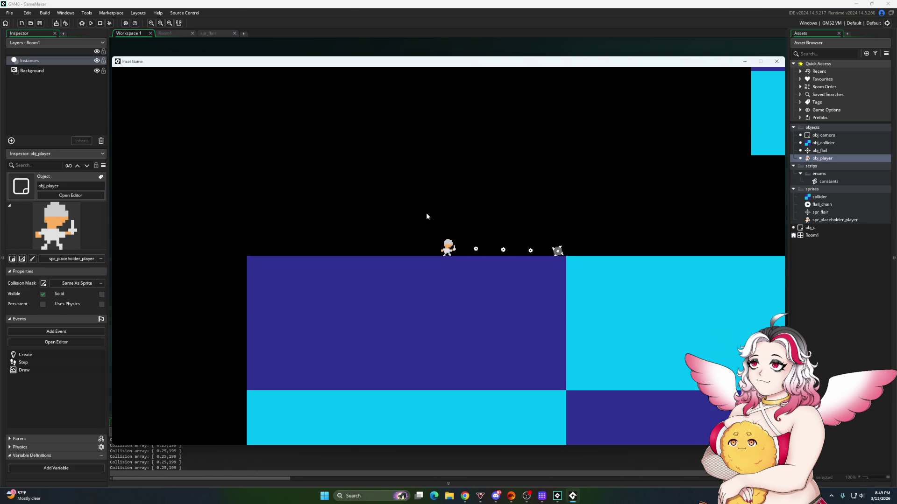
{"action": "left_click", "coordinate": [426, 215]}
{"action": "left_click", "coordinate": [426, 214]}
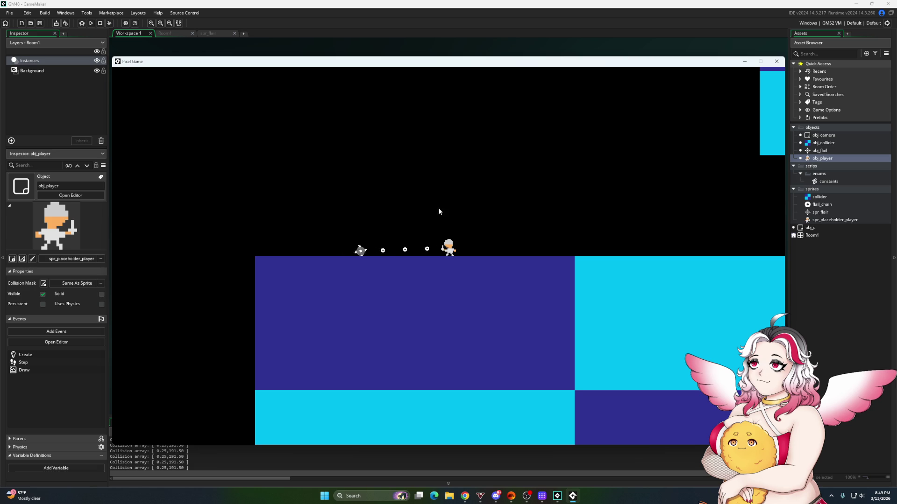
{"action": "left_click_drag", "start_coordinate": [679, 70], "coordinate": [618, 76]}
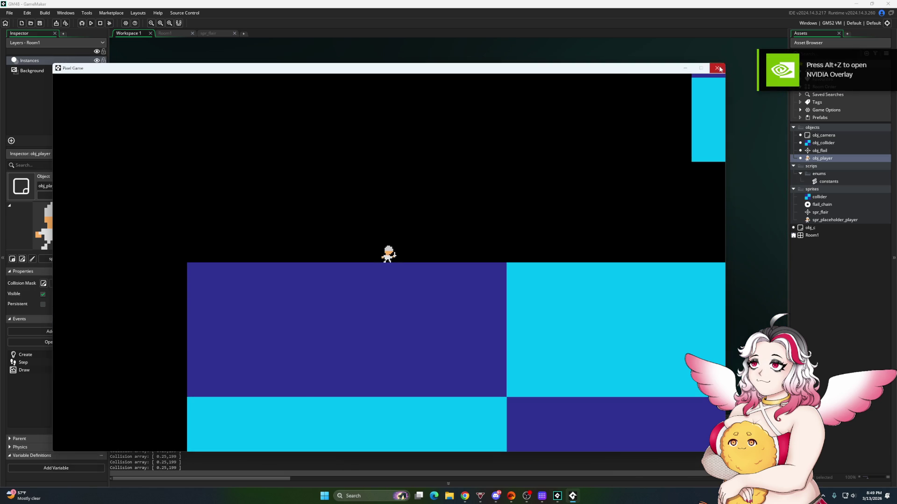
{"action": "left_click", "coordinate": [714, 69]}
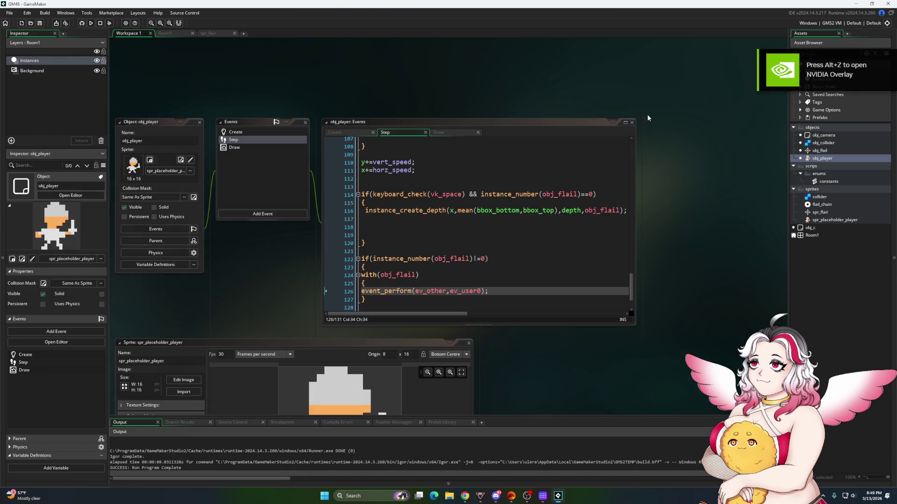
Delete the leftover flail-triggering lines 122–131 from obj_player's Step code
{"action": "left_click", "coordinate": [485, 291]}
{"action": "double_click", "coordinate": [820, 151]}
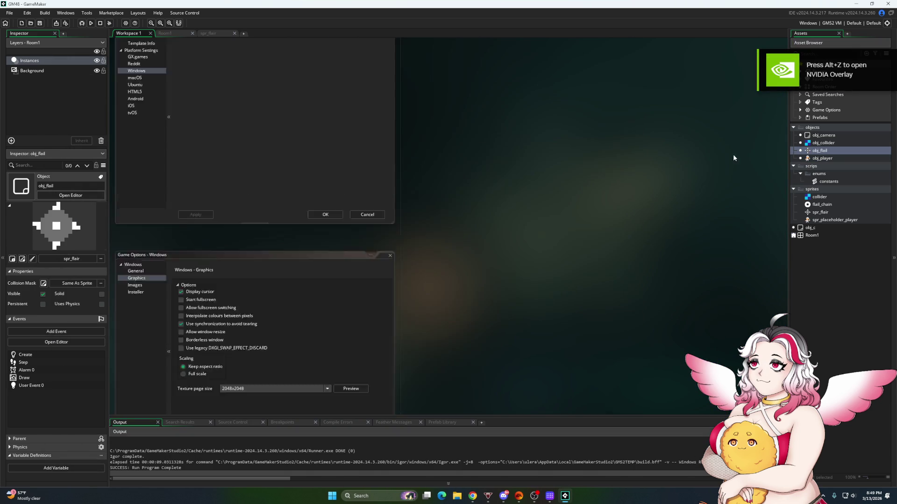
{"action": "double_click", "coordinate": [822, 158]}
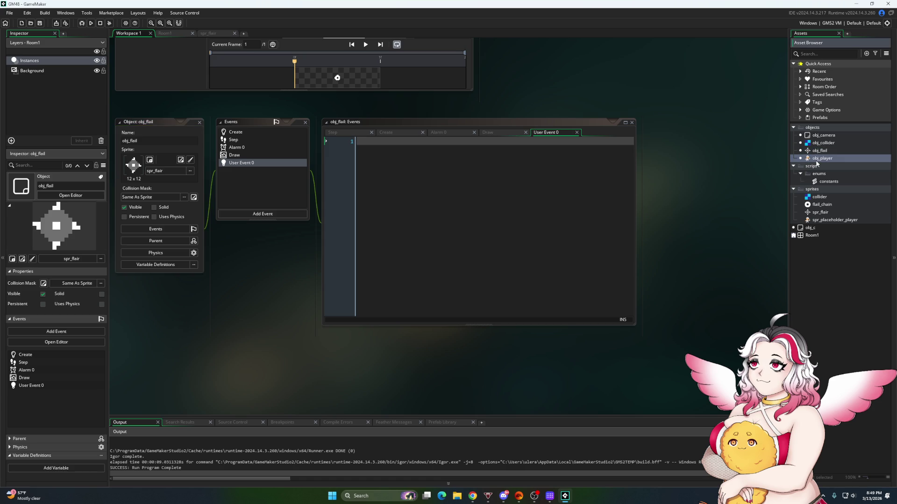
{"action": "left_click", "coordinate": [507, 270]}
{"action": "key", "text": "Down"}
{"action": "key", "text": "Down"}
{"action": "key", "text": "Down"}
{"action": "key", "text": "End"}
{"action": "key", "text": "BackSpace"}
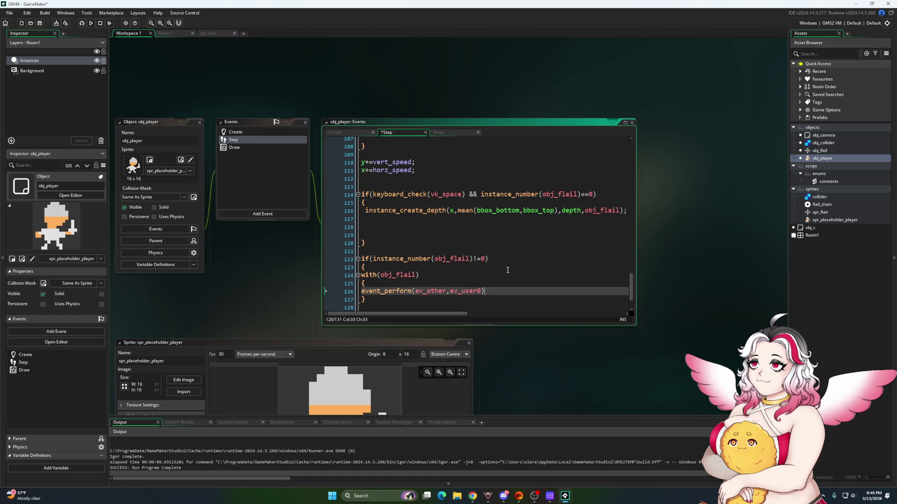
{"action": "left_click_drag", "start_coordinate": [397, 298], "coordinate": [326, 249]}
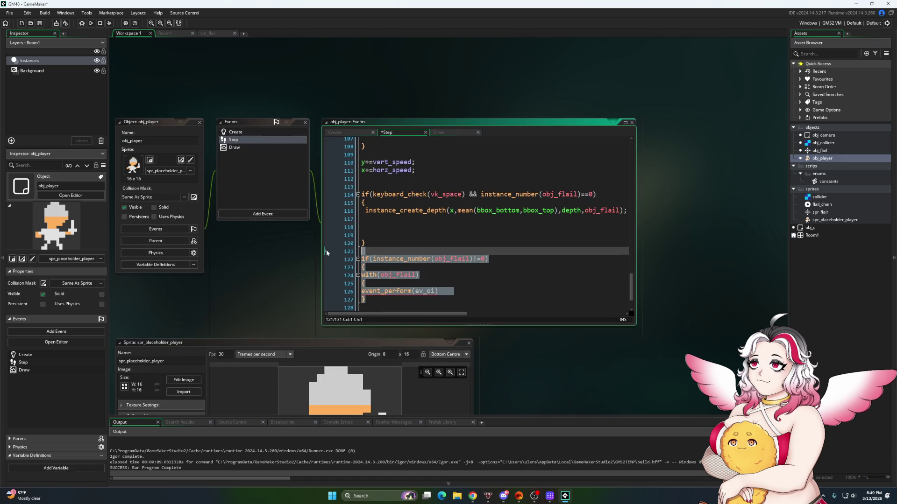
{"action": "scroll", "coordinate": [414, 258], "scroll_direction": "down", "scroll_amount": 2}
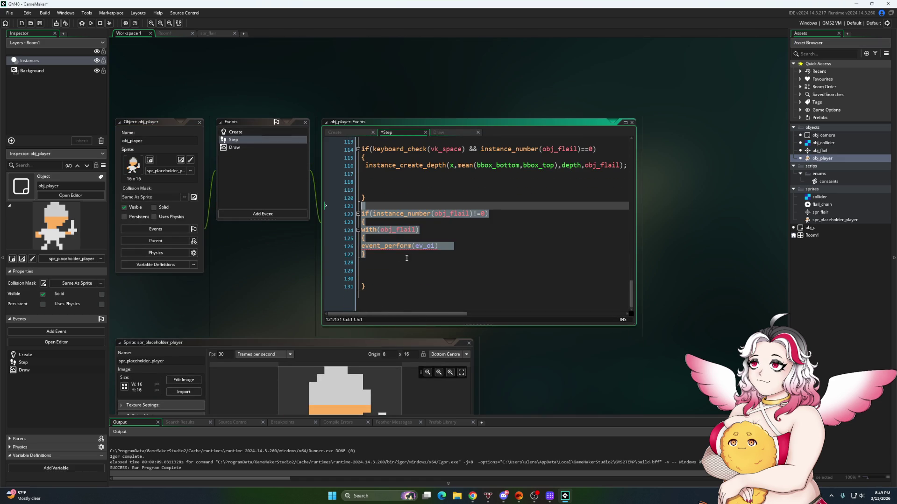
{"action": "left_click", "coordinate": [360, 291]}
{"action": "left_click_drag", "start_coordinate": [369, 294], "coordinate": [358, 218]}
{"action": "key", "text": "BackSpace"}
Append -obj_player.grav_speed to line 20 of obj_flail's Step, then save and run
{"action": "left_click", "coordinate": [813, 150]}
{"action": "double_click", "coordinate": [813, 150]}
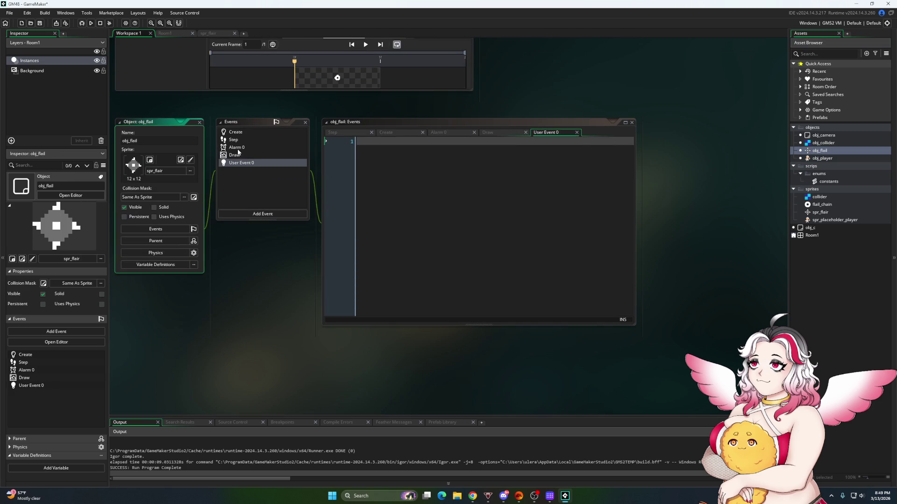
{"action": "left_click", "coordinate": [237, 139]}
{"action": "left_click", "coordinate": [455, 277]}
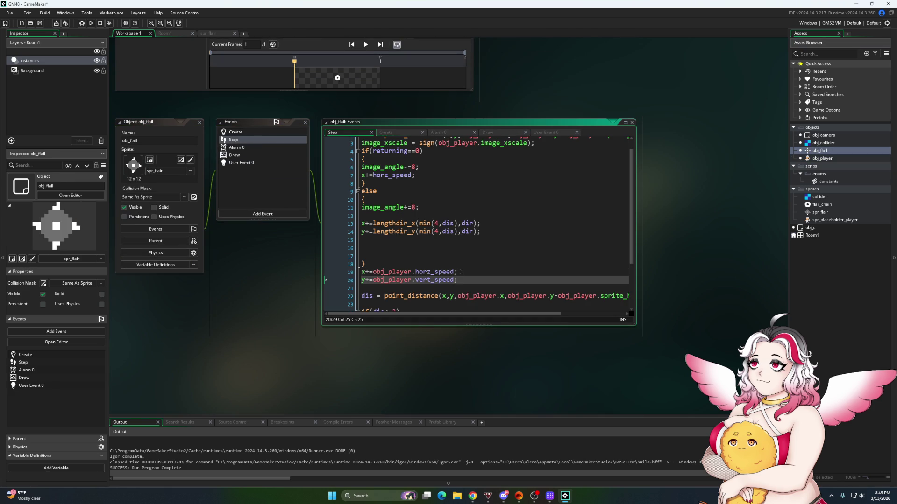
{"action": "type", "text": "-obj_player"}
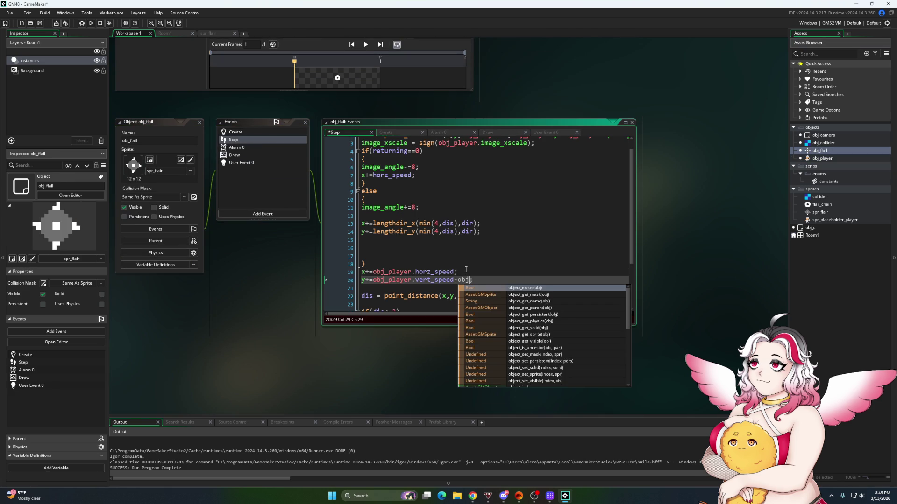
{"action": "type", "text": ".g"}
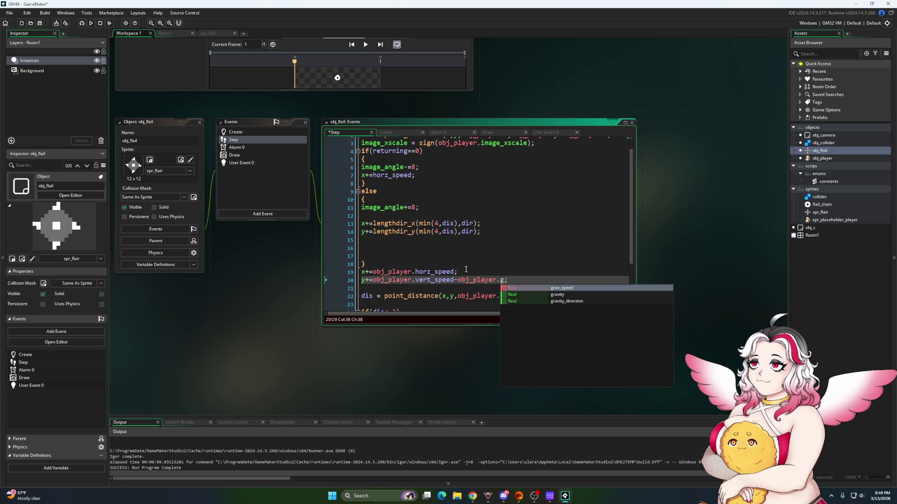
{"action": "key", "text": "Return"}
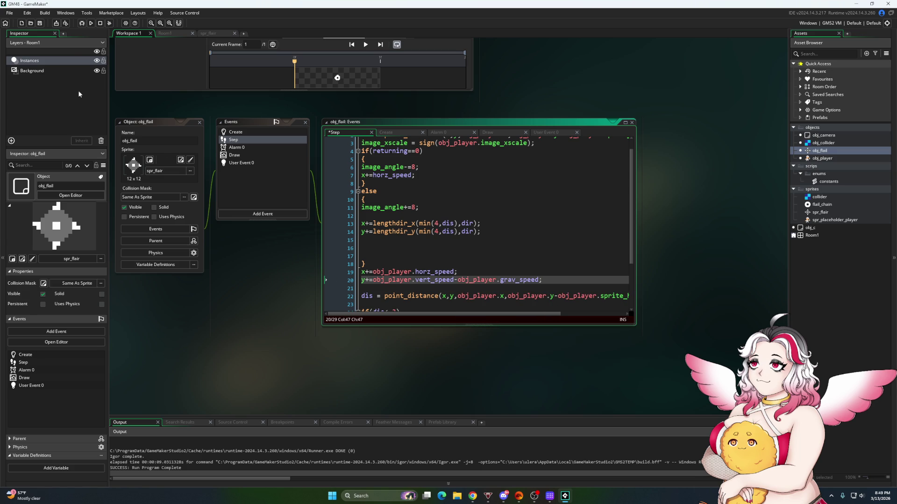
{"action": "left_click", "coordinate": [40, 24]}
{"action": "left_click", "coordinate": [91, 24]}
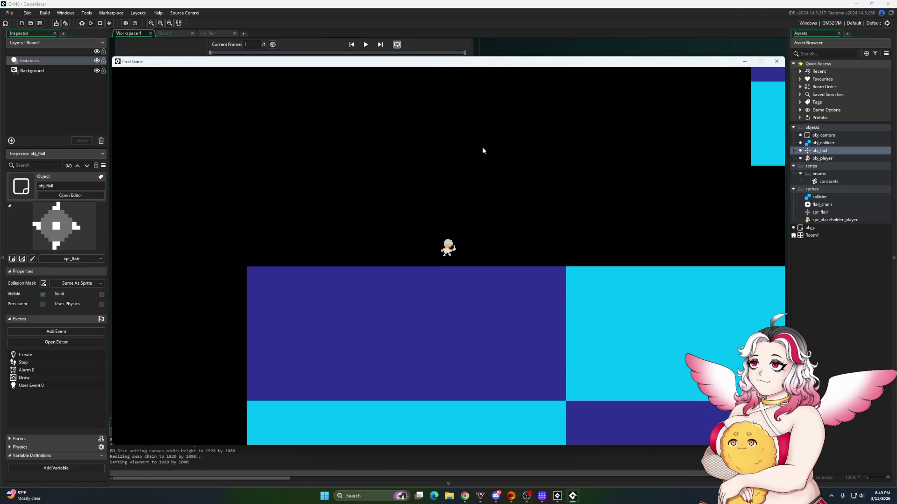
{"action": "left_click", "coordinate": [483, 146]}
{"action": "left_click", "coordinate": [483, 146]}
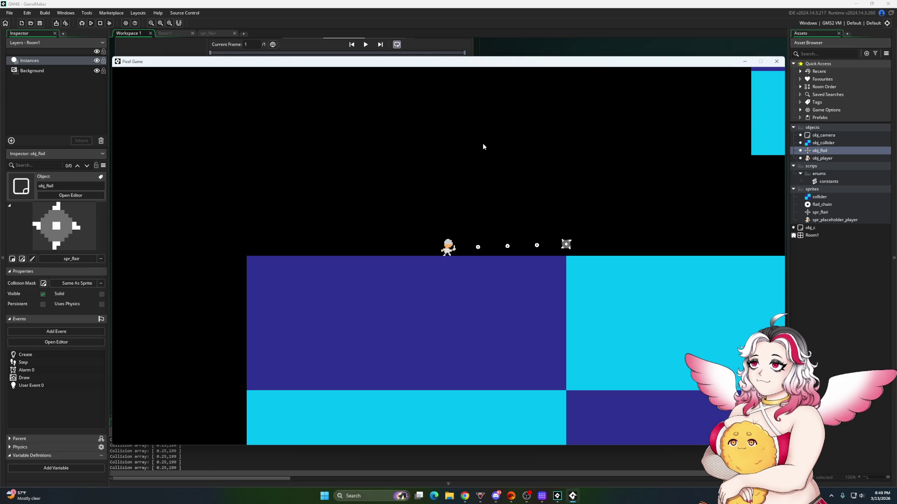
{"action": "key", "text": "a"}
{"action": "left_click", "coordinate": [483, 147]}
{"action": "left_click", "coordinate": [483, 144]}
{"action": "key", "text": "d"}
{"action": "left_click", "coordinate": [582, 225]}
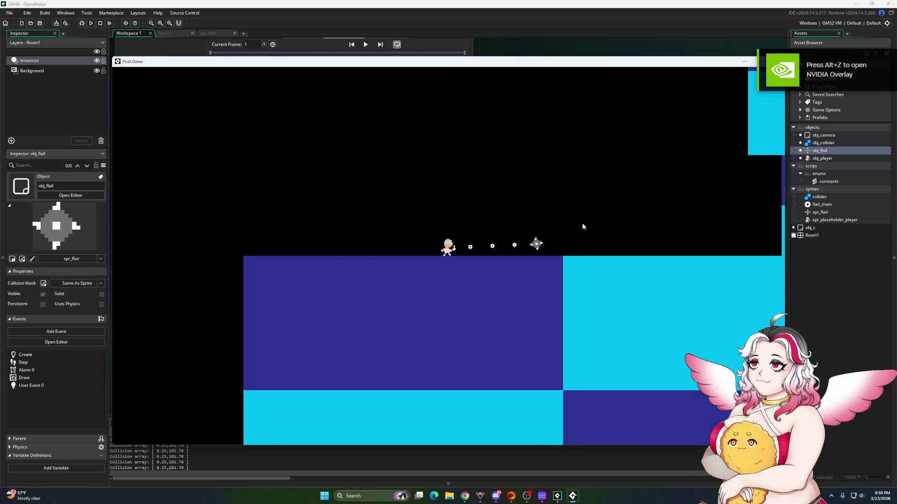
{"action": "left_click_drag", "start_coordinate": [734, 63], "coordinate": [666, 74]}
{"action": "left_click", "coordinate": [708, 72]}
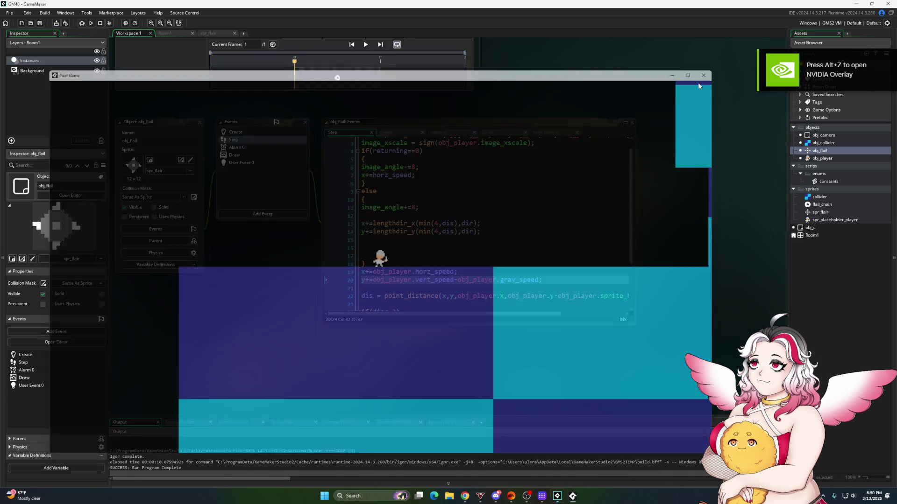
{"action": "left_click_drag", "start_coordinate": [538, 280], "coordinate": [524, 282]}
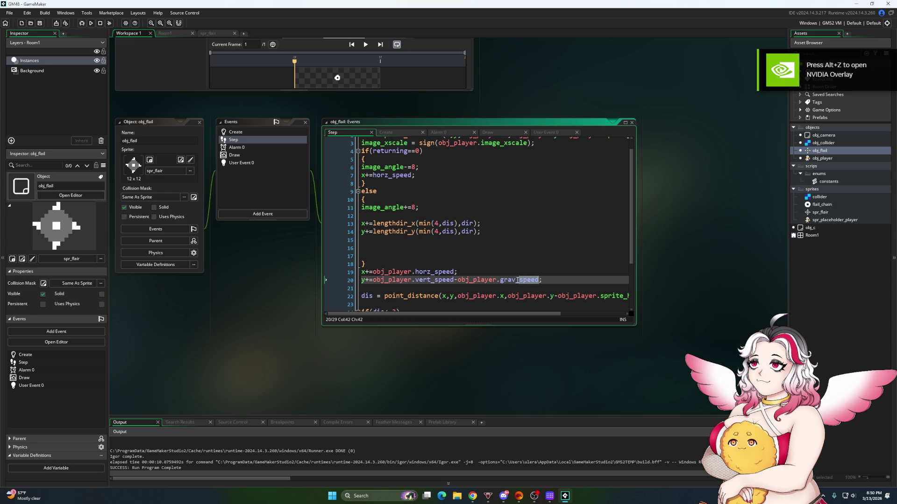
Change line 20 to y+=floor(obj_player.vert_speed), dropping the grav_speed term, then save and run with F5
{"action": "key", "text": "BackSpace"}
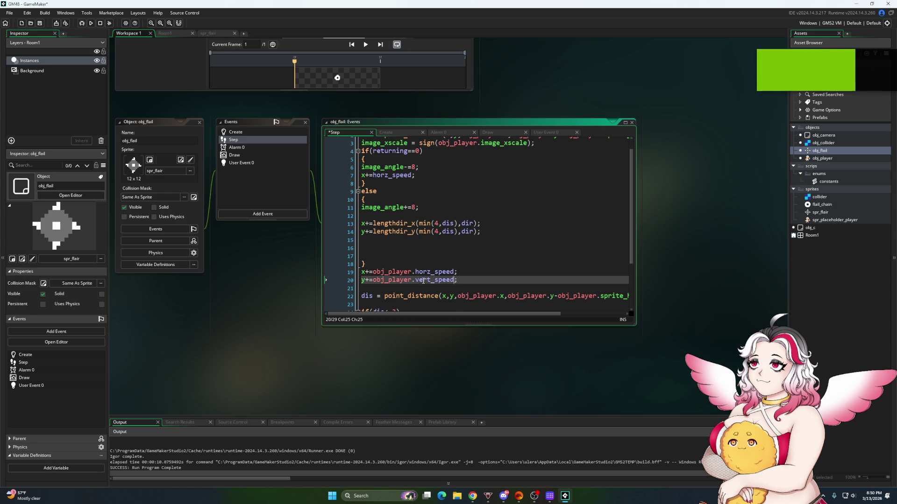
{"action": "left_click", "coordinate": [374, 280]}
{"action": "type", "text": "round("}
{"action": "key", "text": "End"}
{"action": "key", "text": "Left"}
{"action": "type", "text": ")"}
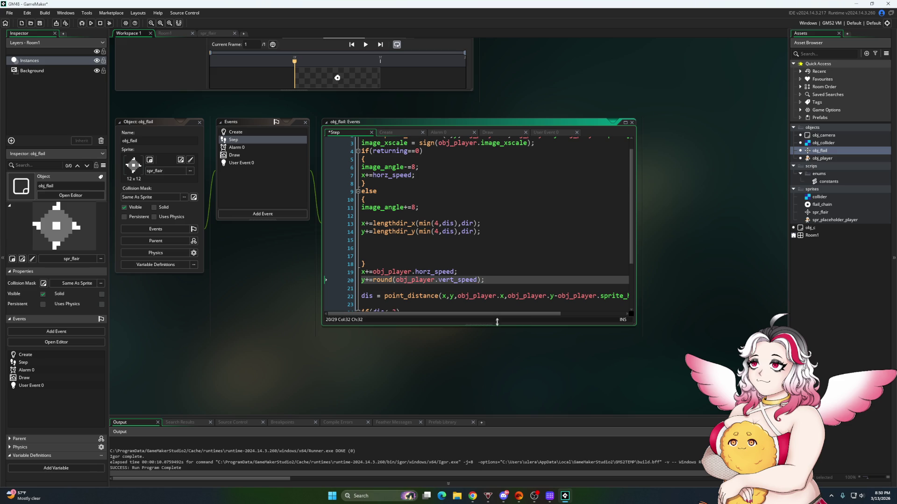
{"action": "left_click", "coordinate": [373, 280]}
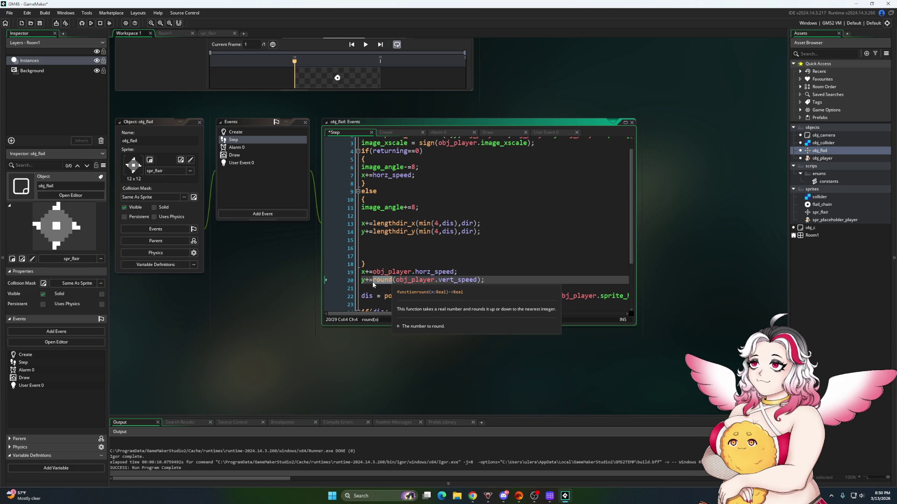
{"action": "key", "text": "Delete"}
{"action": "key", "text": "Delete"}
{"action": "key", "text": "Delete"}
{"action": "type", "text": "floor"}
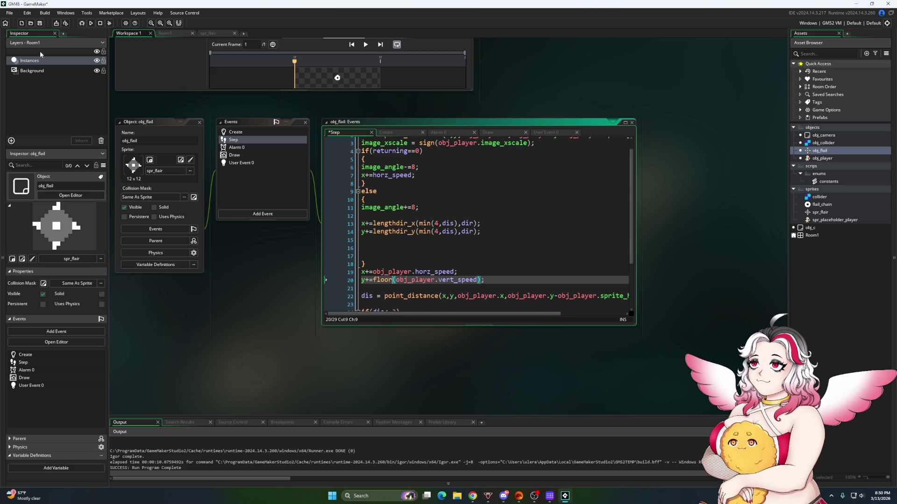
{"action": "key", "text": "F5"}
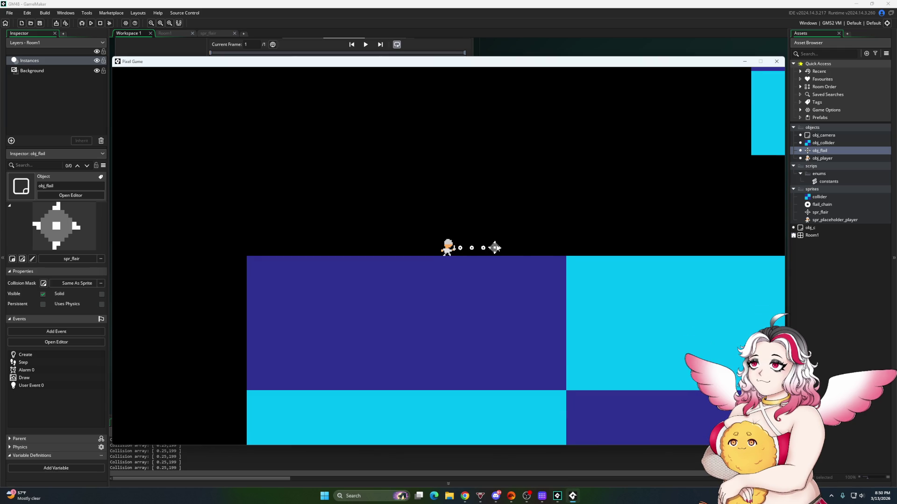
Walk the player back and forth with the A and D keys
{"action": "key", "text": "d"}
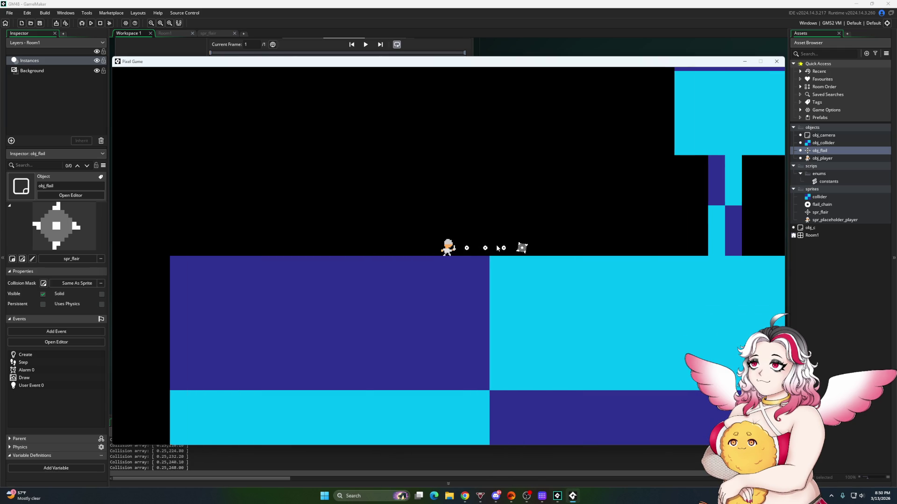
{"action": "key", "text": "a"}
{"action": "key", "text": "d"}
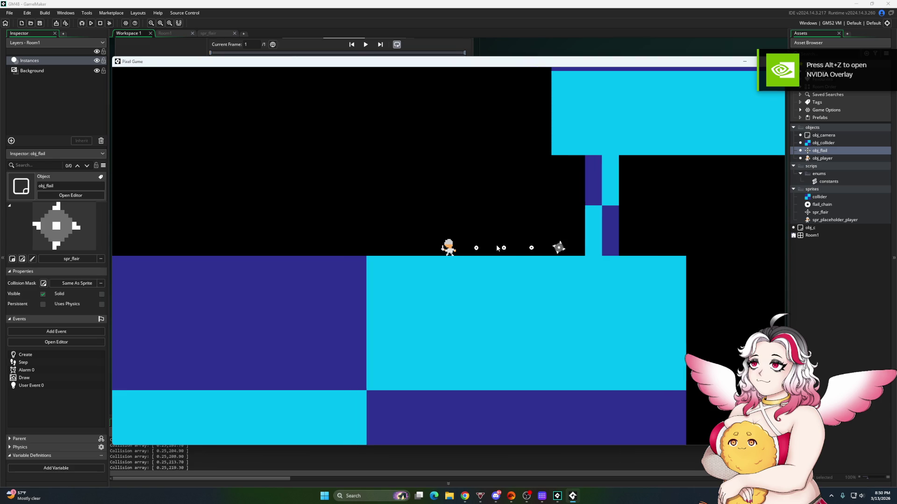
{"action": "key", "text": "a"}
{"action": "key", "text": "d"}
{"action": "key", "text": "a"}
{"action": "key", "text": "d"}
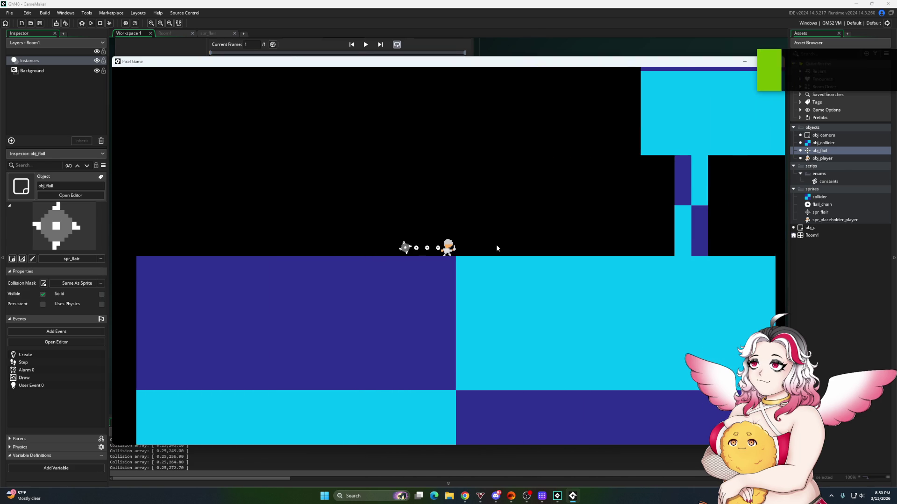
{"action": "key", "text": "a"}
{"action": "key", "text": "d"}
Jump and throw the flail to the right several times, then close the game window
{"action": "left_click", "coordinate": [496, 248]}
{"action": "key", "text": "space"}
{"action": "left_click", "coordinate": [497, 249]}
{"action": "key", "text": "space"}
{"action": "left_click", "coordinate": [497, 248]}
{"action": "key", "text": "space"}
{"action": "left_click", "coordinate": [496, 248]}
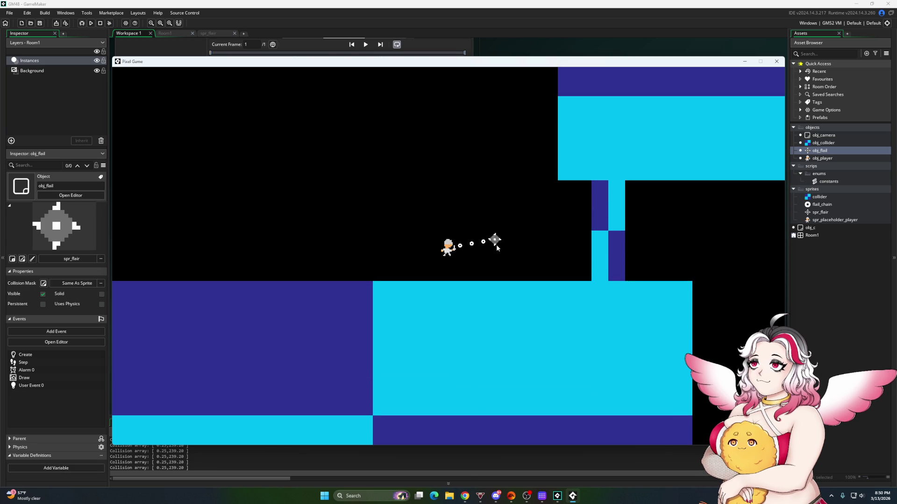
{"action": "left_click", "coordinate": [496, 248]}
{"action": "key", "text": "space"}
{"action": "left_click", "coordinate": [496, 249]}
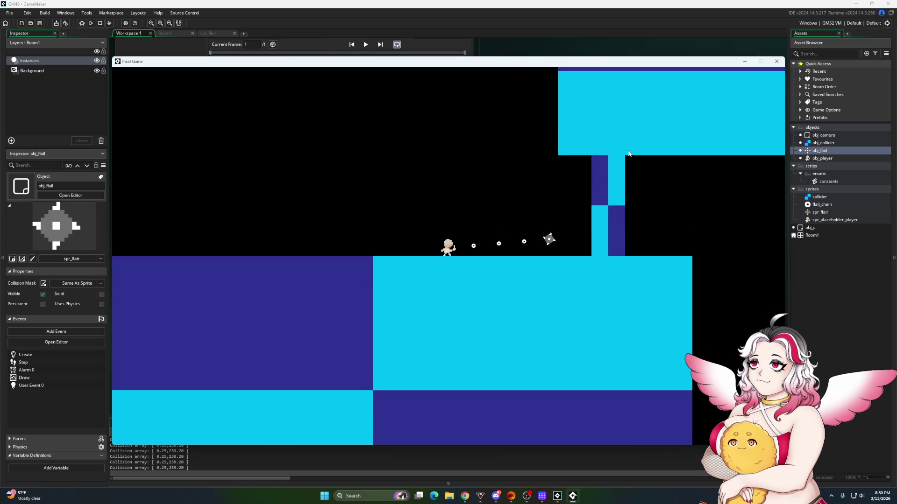
{"action": "left_click", "coordinate": [781, 61]}
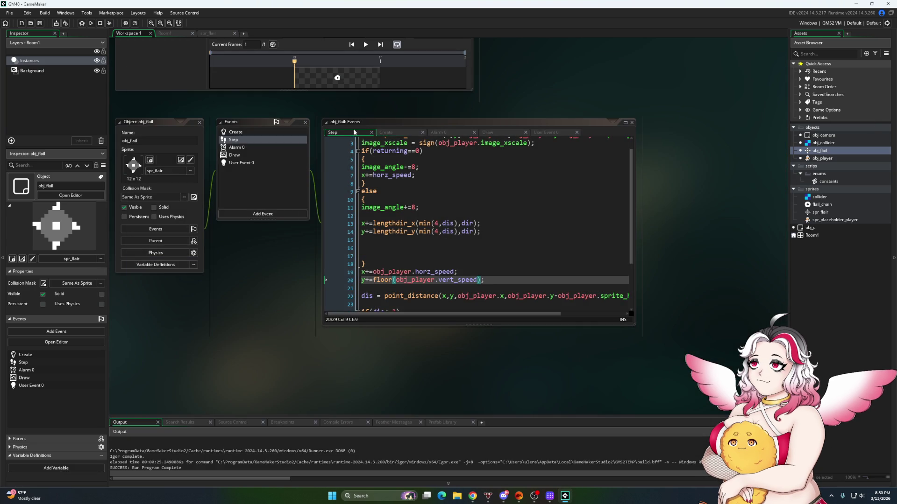
Set jump_power to 6 in obj_player's Create code and run the game
{"action": "double_click", "coordinate": [824, 160]}
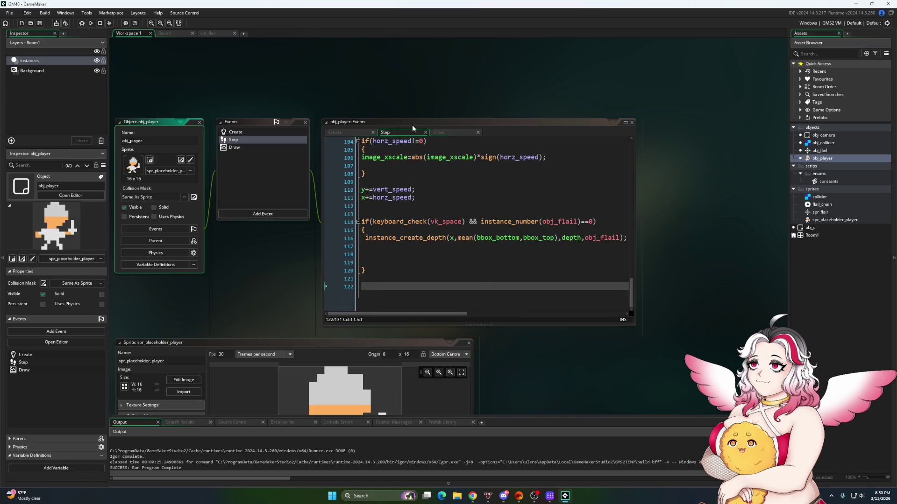
{"action": "type", "text": "6;"}
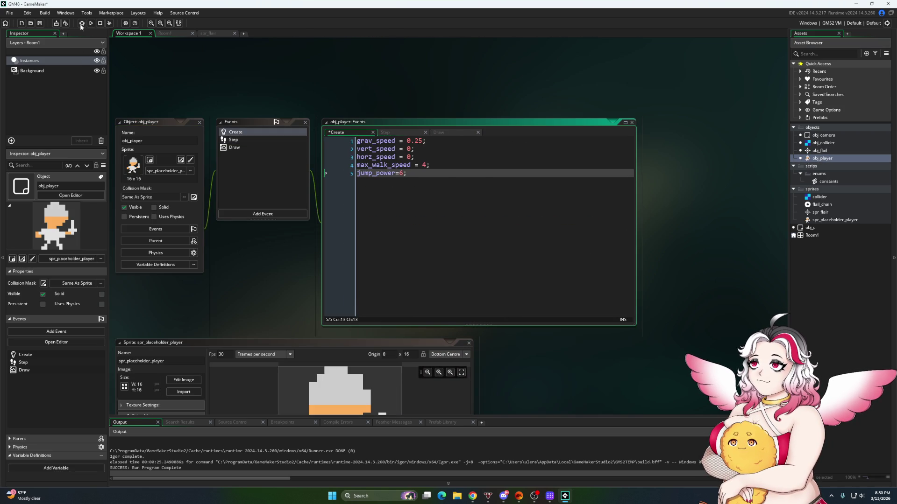
{"action": "key", "text": "F5"}
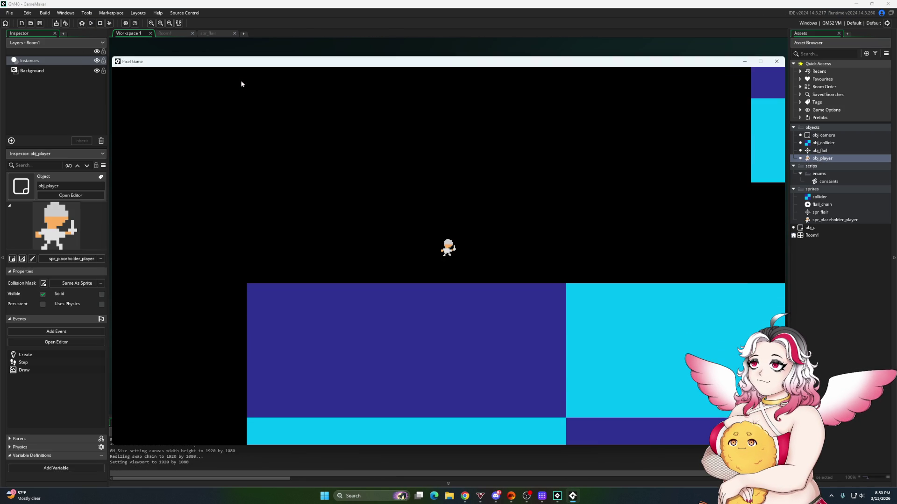
Jump repeatedly and step left and right to test the flail
{"action": "key", "text": "space"}
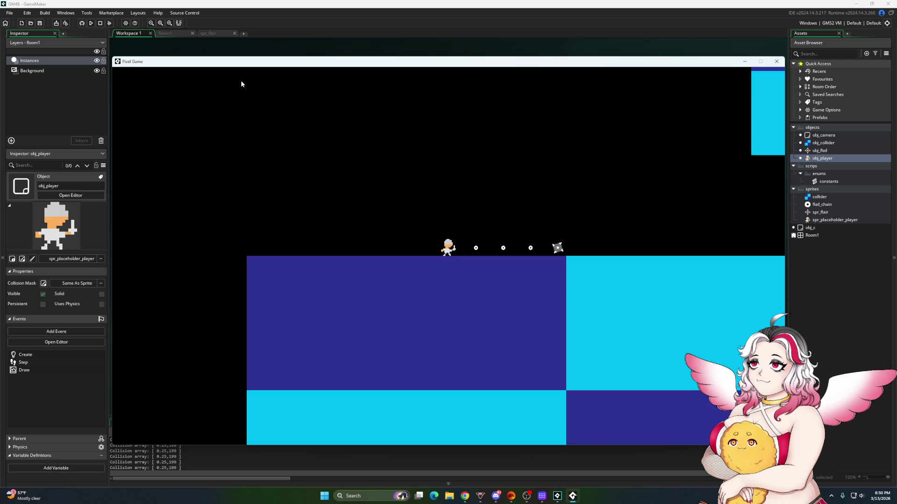
{"action": "key", "text": "space"}
{"action": "key", "text": "space"}
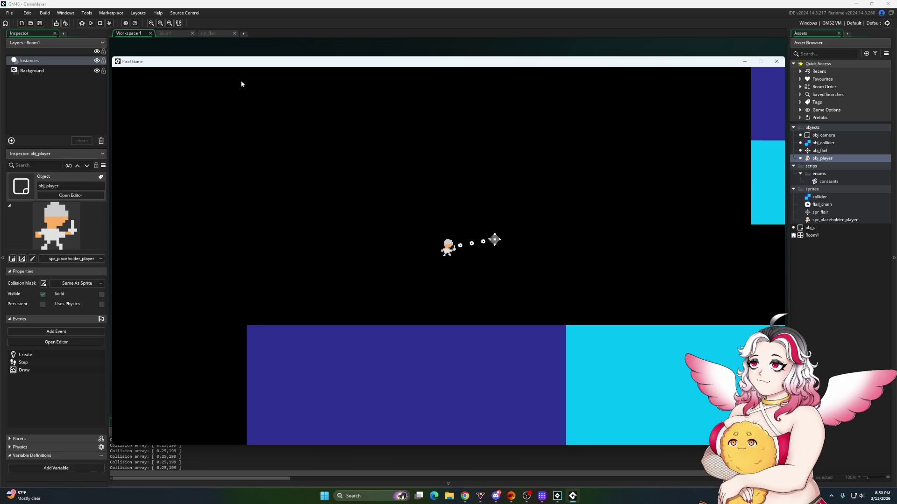
{"action": "key", "text": "space"}
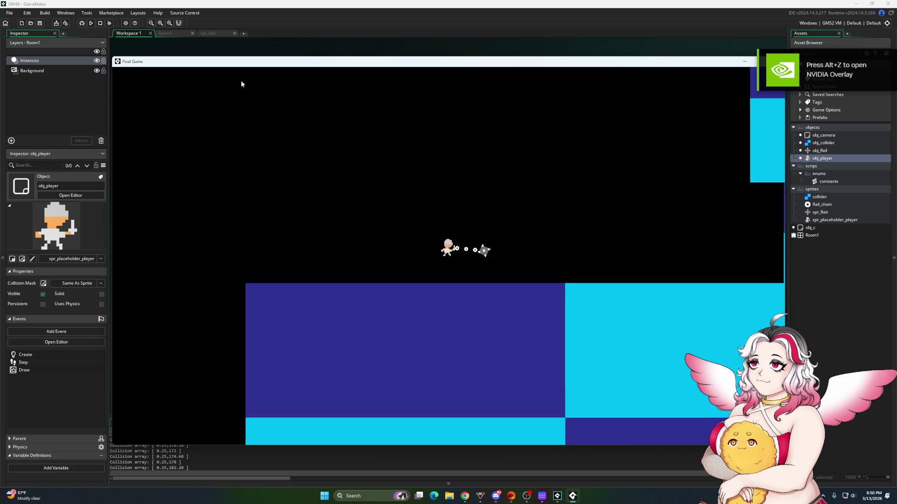
{"action": "key", "text": "space"}
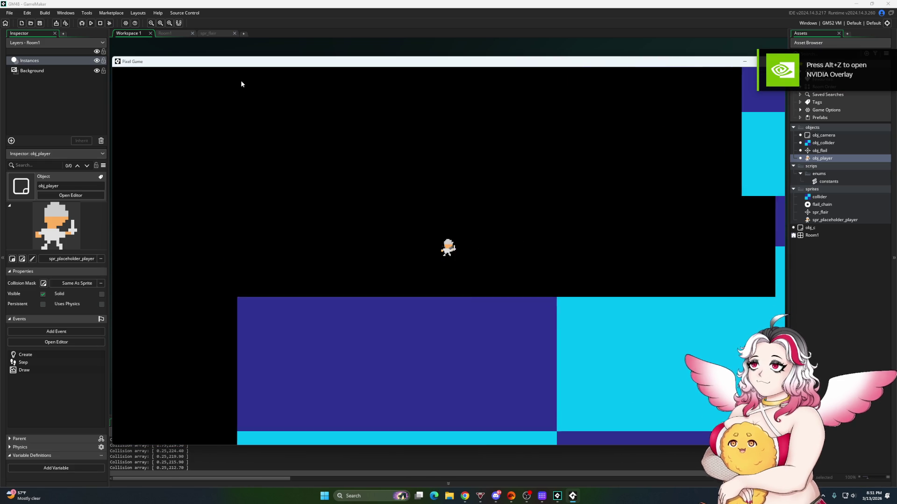
{"action": "key", "text": "Right"}
{"action": "key", "text": "Left"}
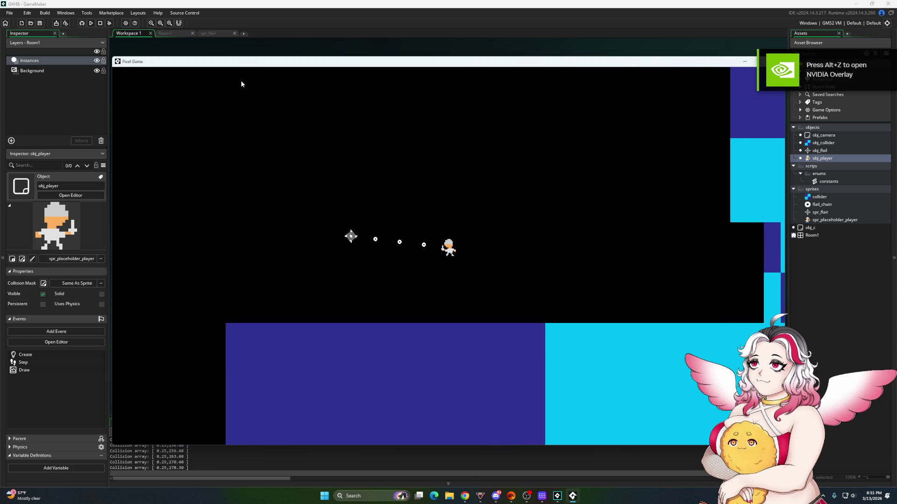
{"action": "key", "text": "space"}
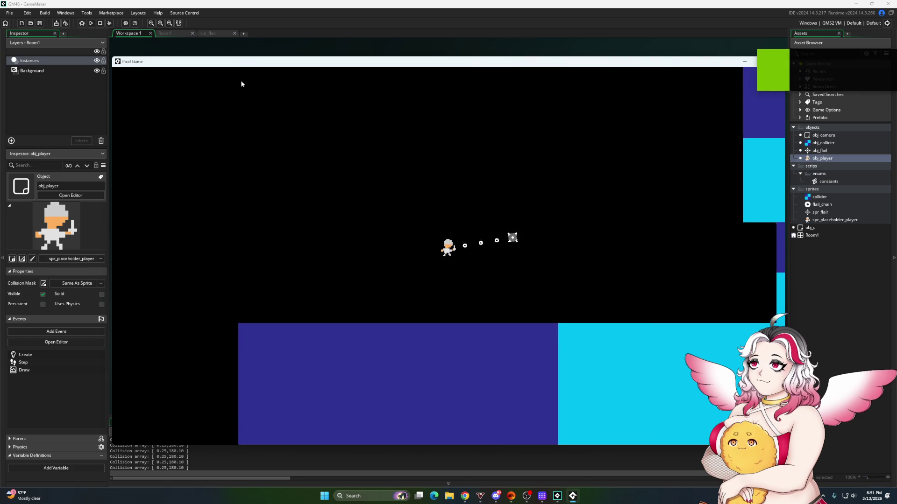
Run the player left and right to watch the flail swing behind him, then close the game
{"action": "key", "text": "Left"}
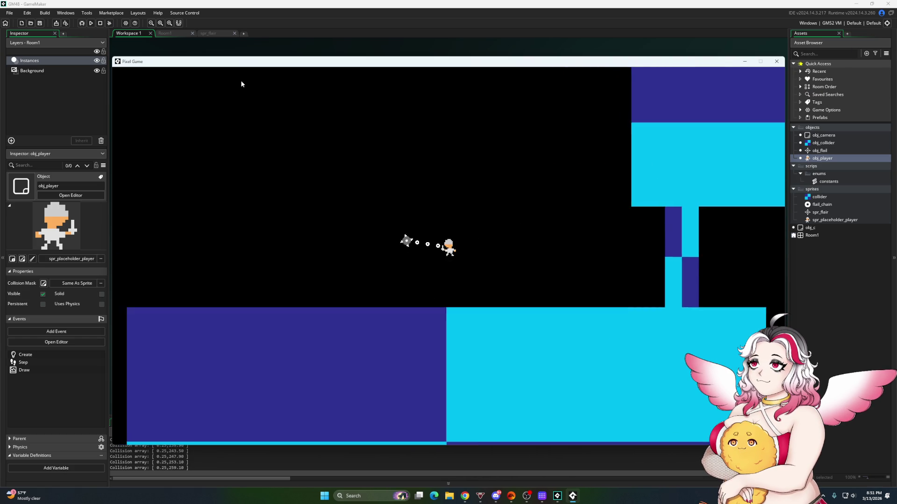
{"action": "key", "text": "Right"}
{"action": "key", "text": "Left"}
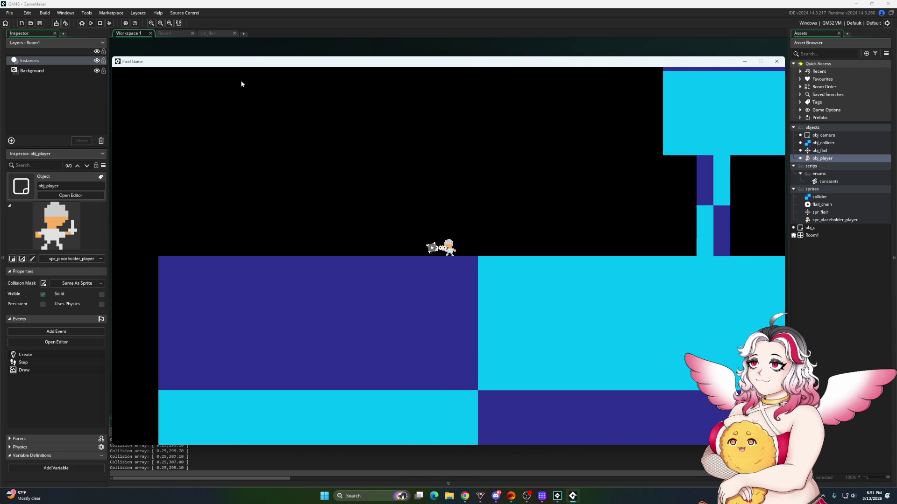
{"action": "key", "text": "Right"}
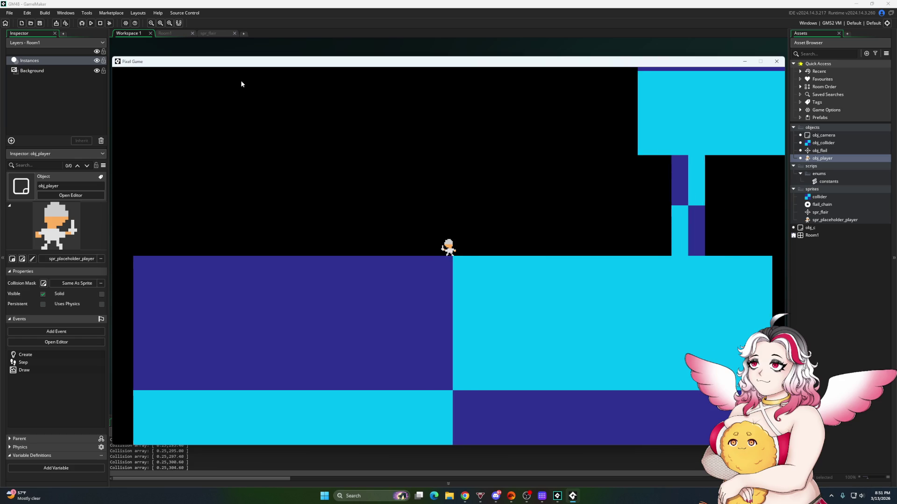
{"action": "key", "text": "Left"}
{"action": "key", "text": "Right"}
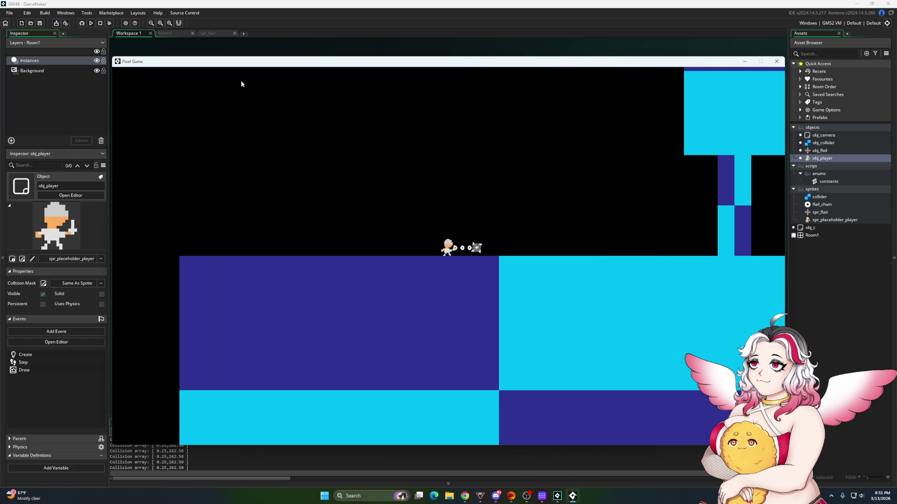
{"action": "key", "text": "Left"}
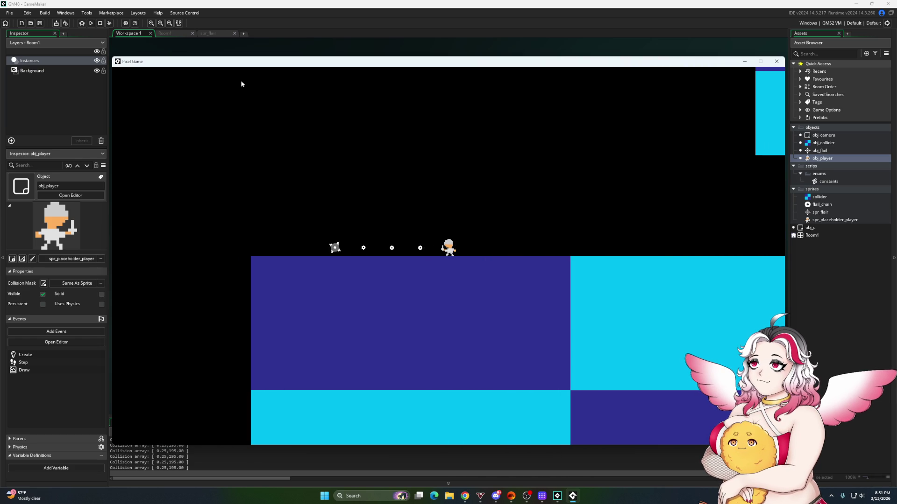
{"action": "key", "text": "Right"}
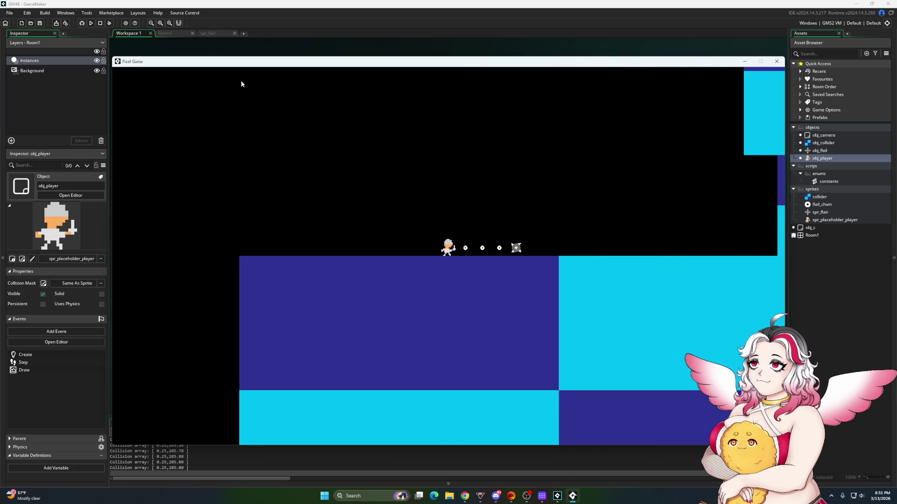
{"action": "key", "text": "Left"}
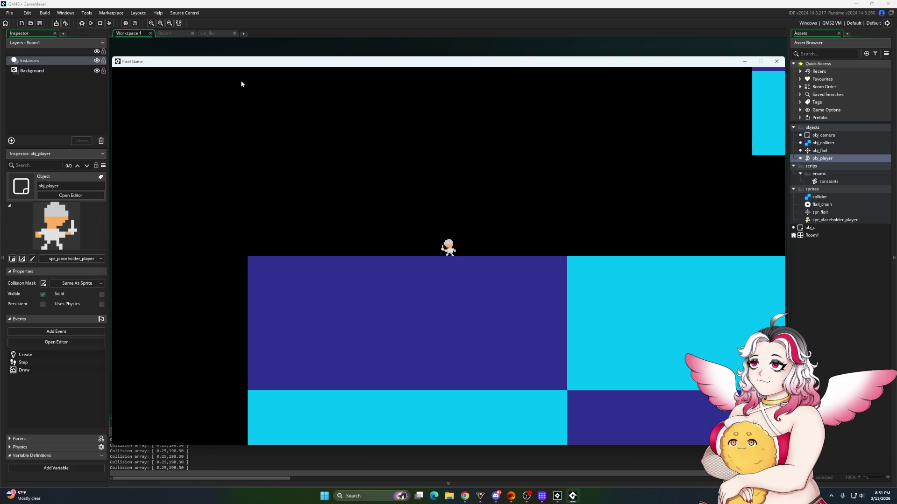
{"action": "left_click", "coordinate": [777, 61]}
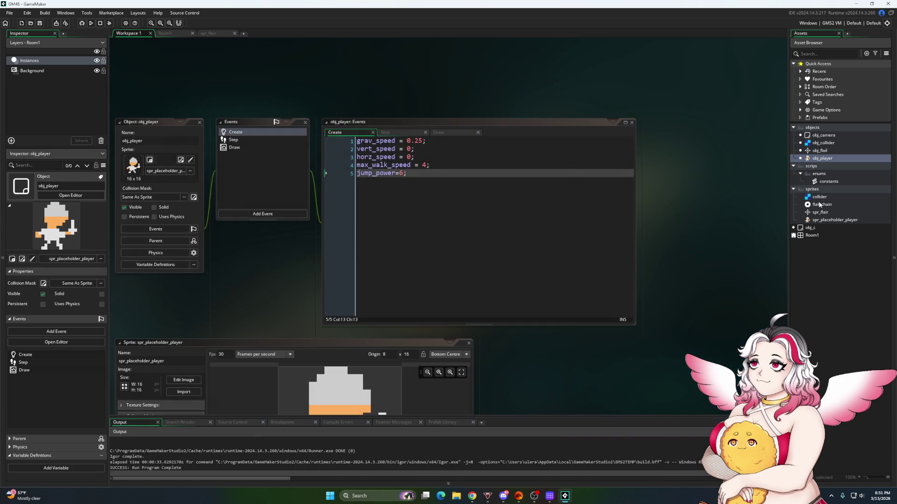
Open spr_flair and obj_flail's Draw event, then run the game and close it
{"action": "double_click", "coordinate": [820, 213]}
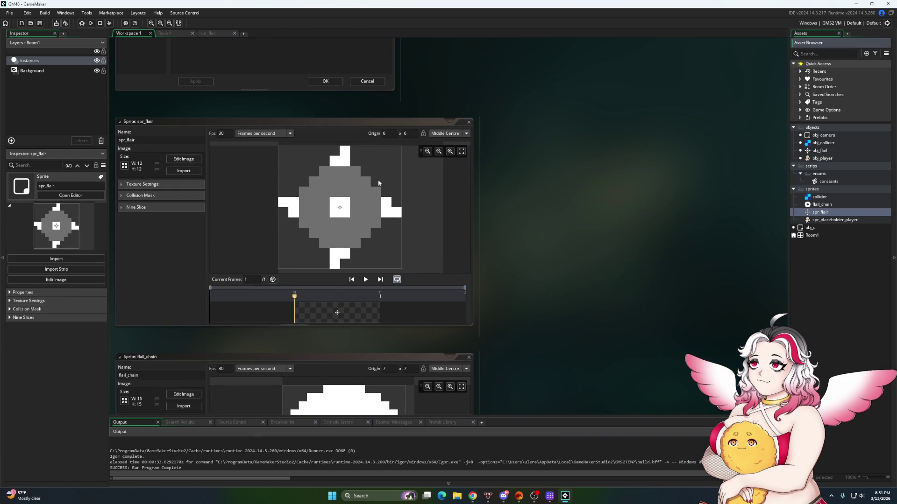
{"action": "double_click", "coordinate": [820, 150]}
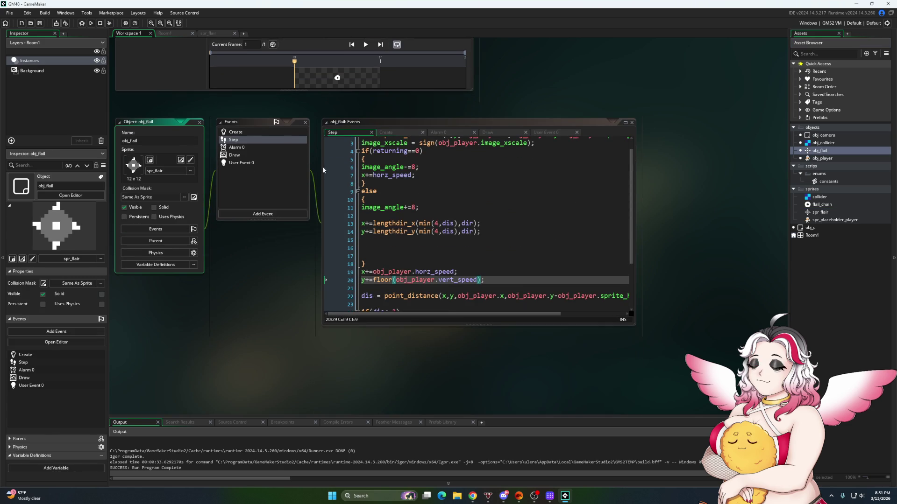
{"action": "left_click", "coordinate": [491, 133]}
{"action": "key", "text": "F5"}
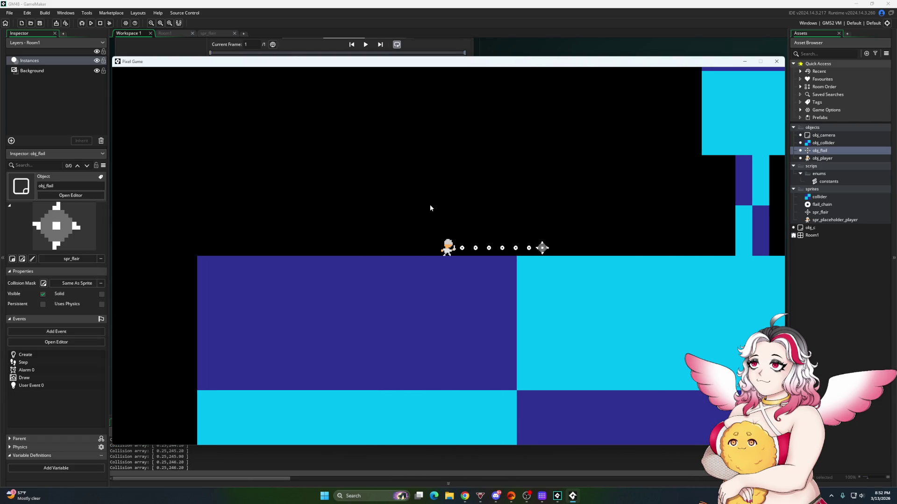
{"action": "left_click", "coordinate": [777, 62]}
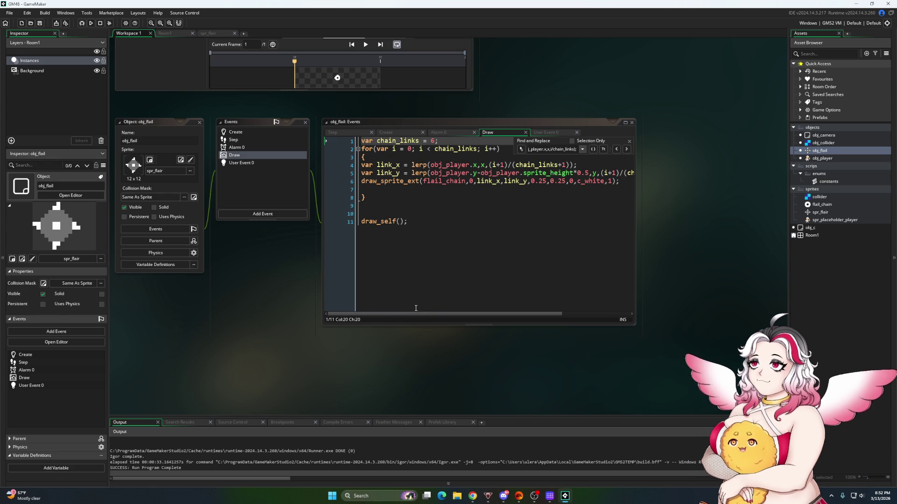
Reopen spr_flair and obj_flail, moving from the Draw and Step code to the Create event
{"action": "double_click", "coordinate": [820, 213]}
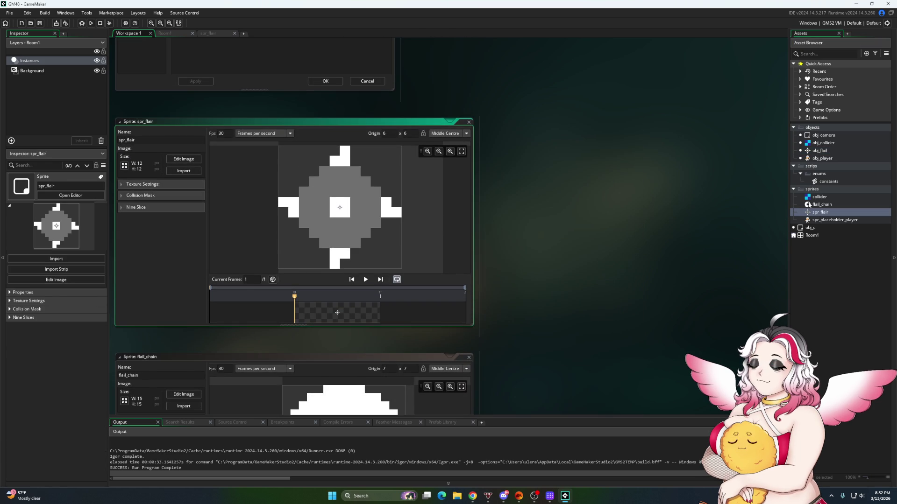
{"action": "double_click", "coordinate": [820, 150]}
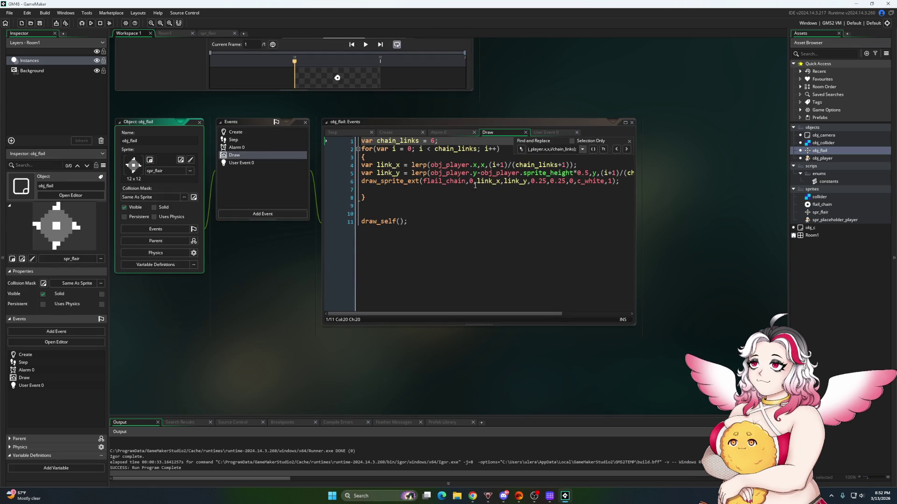
{"action": "left_click", "coordinate": [443, 207]}
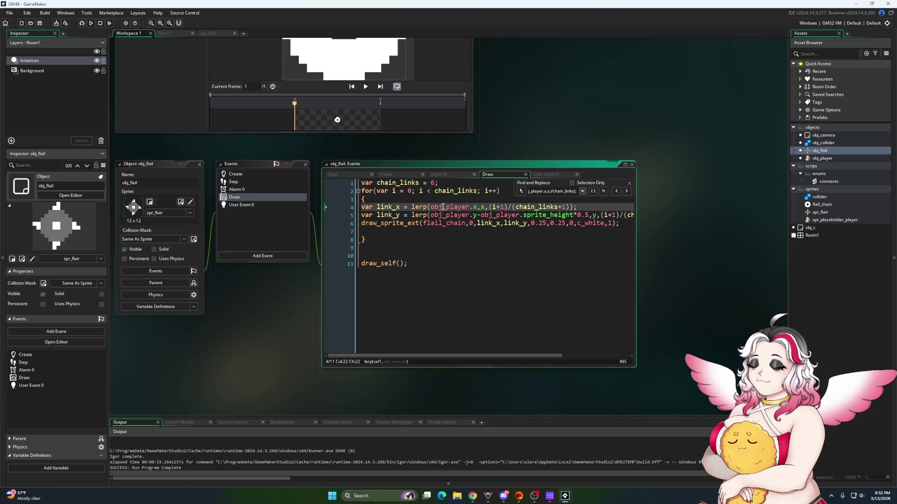
{"action": "left_click", "coordinate": [344, 176]}
{"action": "scroll", "coordinate": [470, 257], "scroll_direction": "up", "scroll_amount": 1}
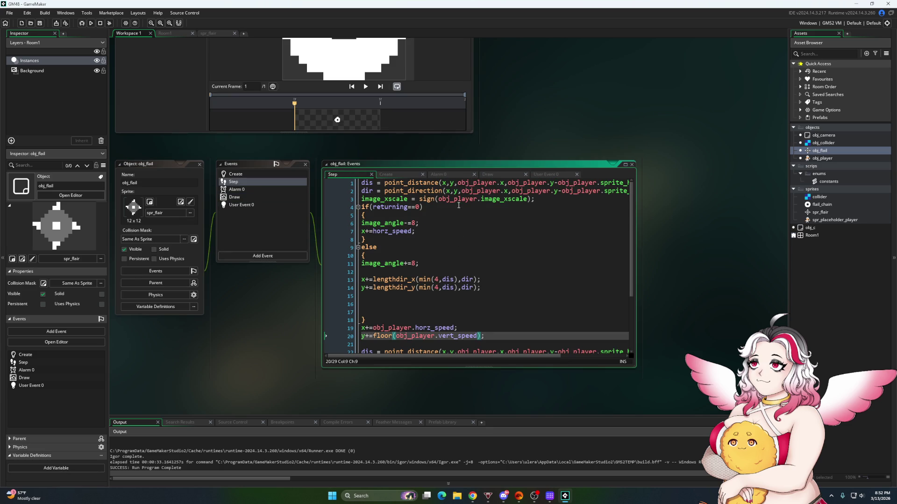
{"action": "left_click", "coordinate": [385, 175]}
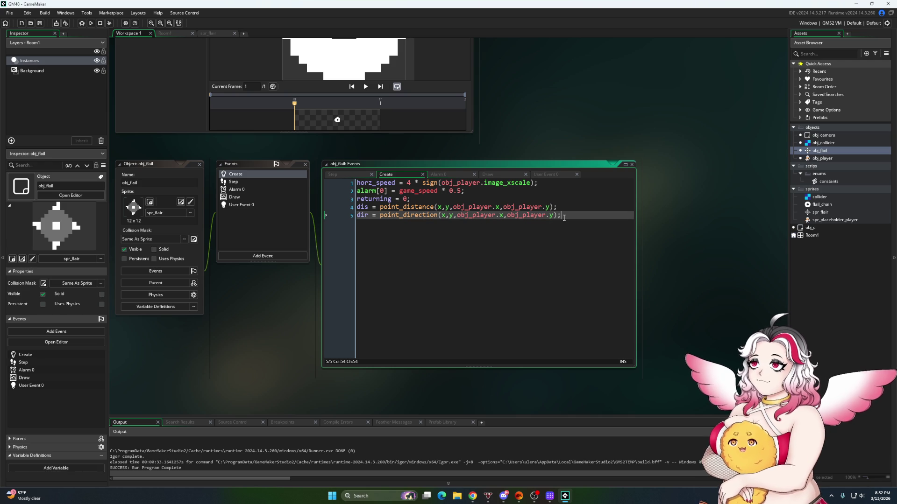
Start a 'z' line after the dir line, then review the Draw and Step code
{"action": "key", "text": "Return"}
{"action": "type", "text": "z = 0;"}
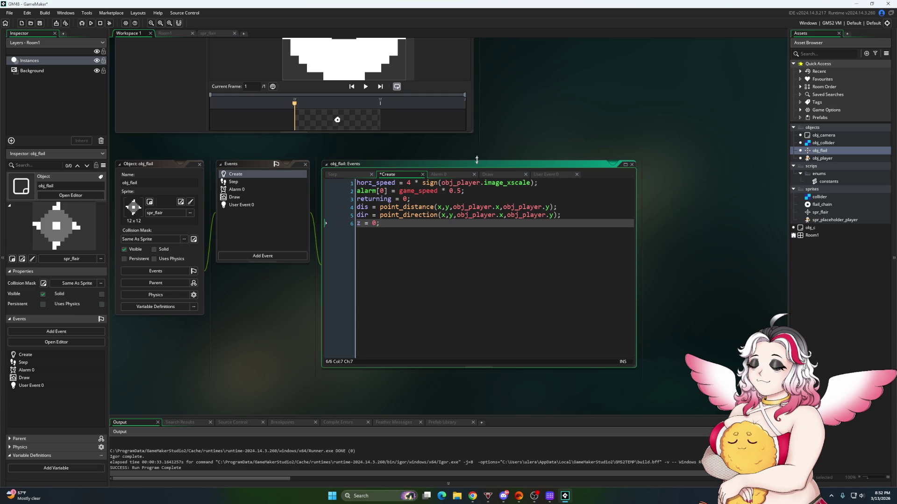
{"action": "left_click", "coordinate": [487, 175]}
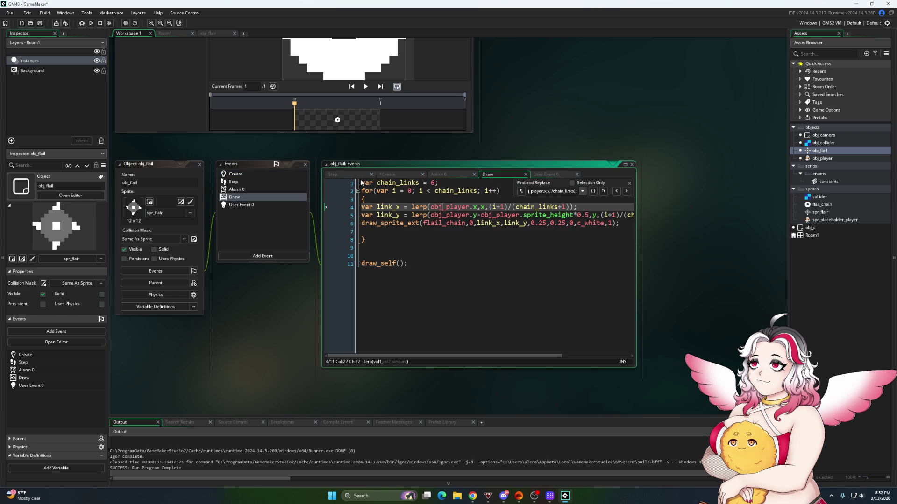
{"action": "key", "text": "ctrl+Home"}
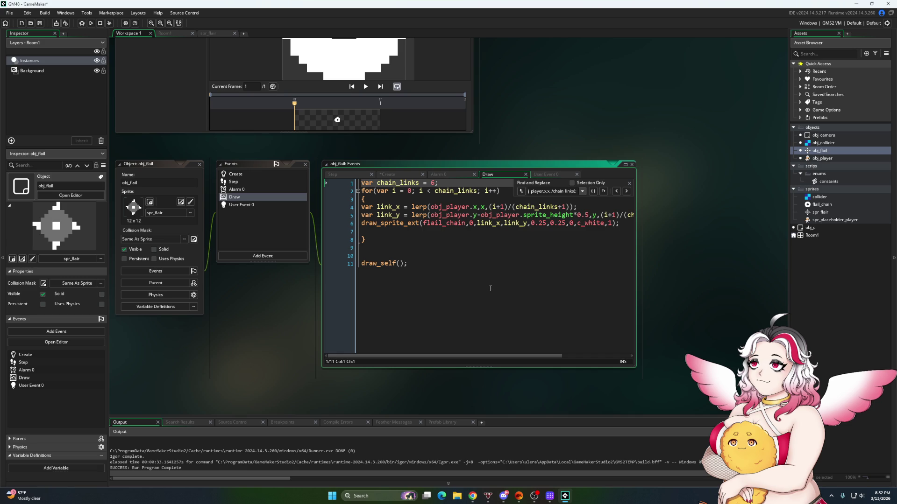
{"action": "left_click", "coordinate": [332, 175]}
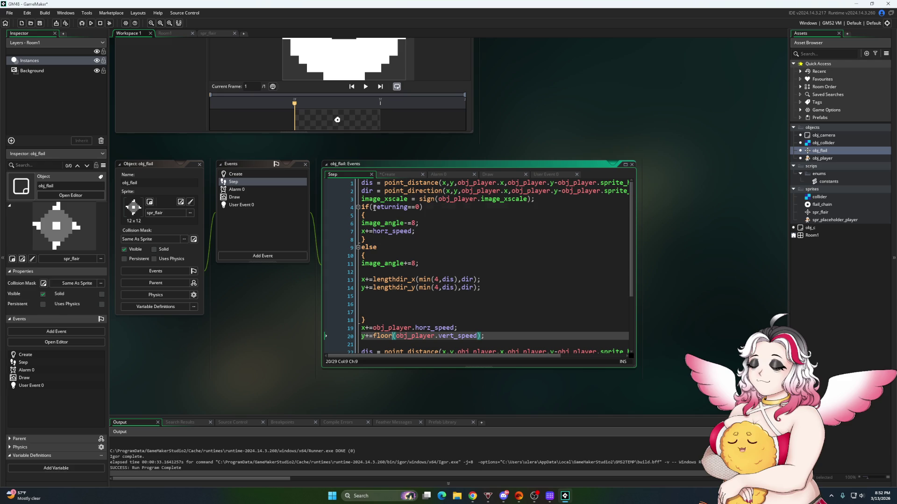
{"action": "left_click", "coordinate": [388, 174]}
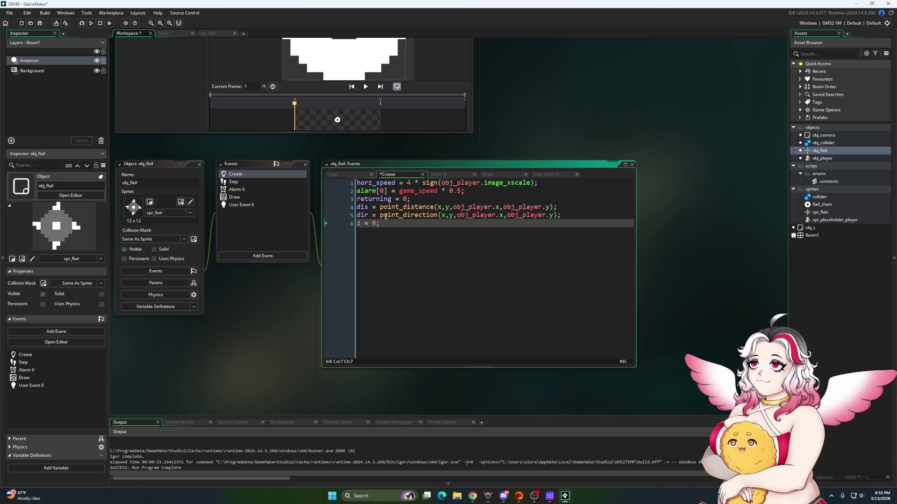
Insert 'thrown = 0;' on a new line above returning = 0 in the Create event
{"action": "left_click", "coordinate": [358, 200]}
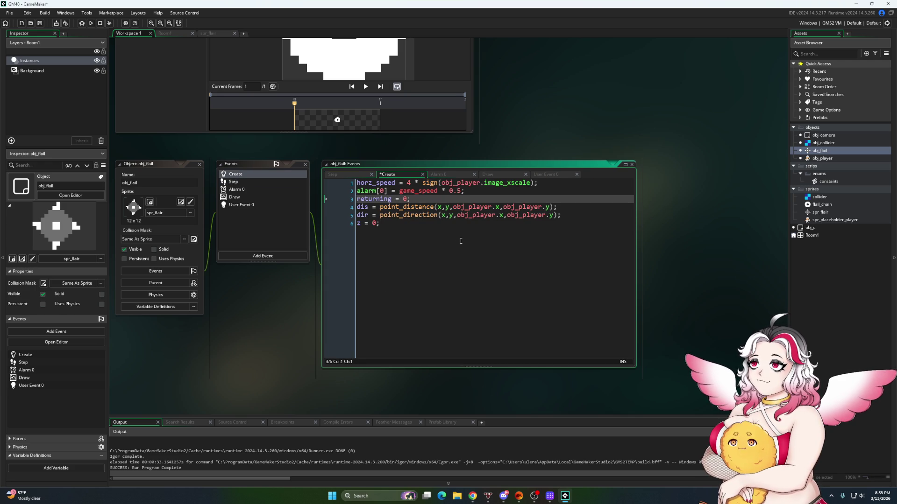
{"action": "key", "text": "Return"}
{"action": "key", "text": "Up"}
{"action": "type", "text": "thrown = 0;"}
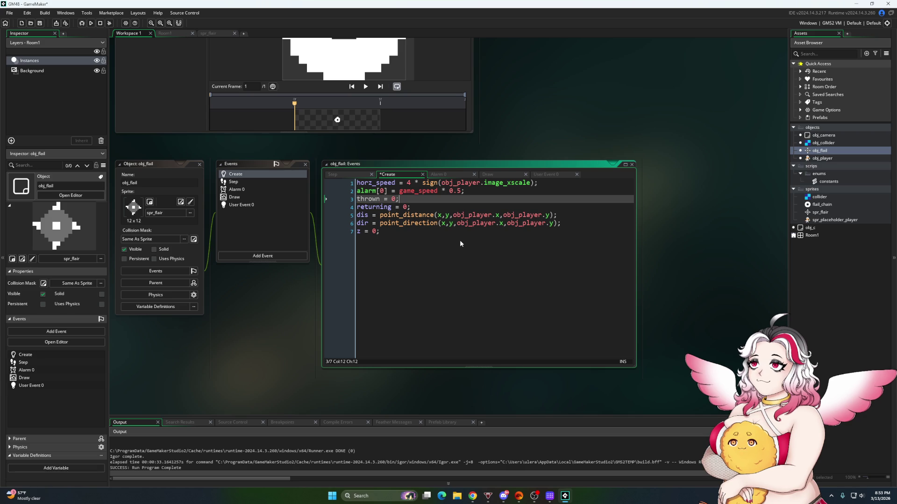
{"action": "left_click", "coordinate": [333, 176]}
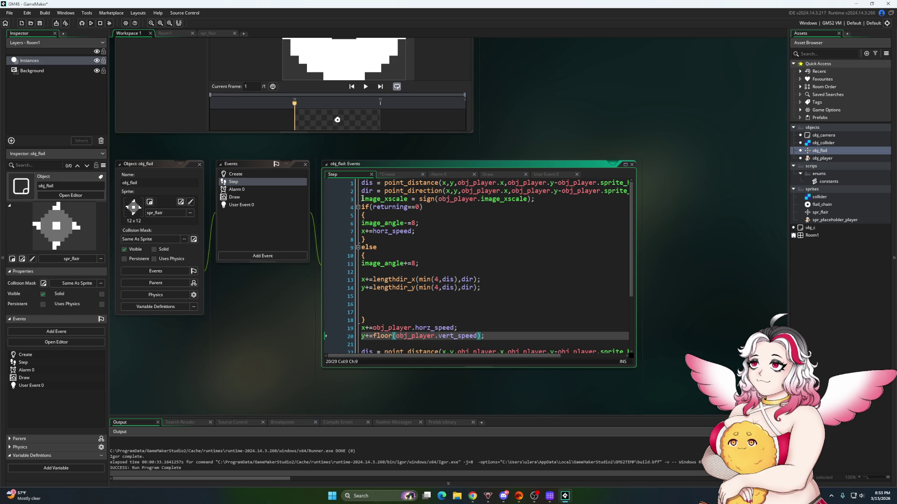
Add an extra closing brace after the flail's movement code in the Step event
{"action": "scroll", "coordinate": [362, 207], "scroll_direction": "down", "scroll_amount": 3}
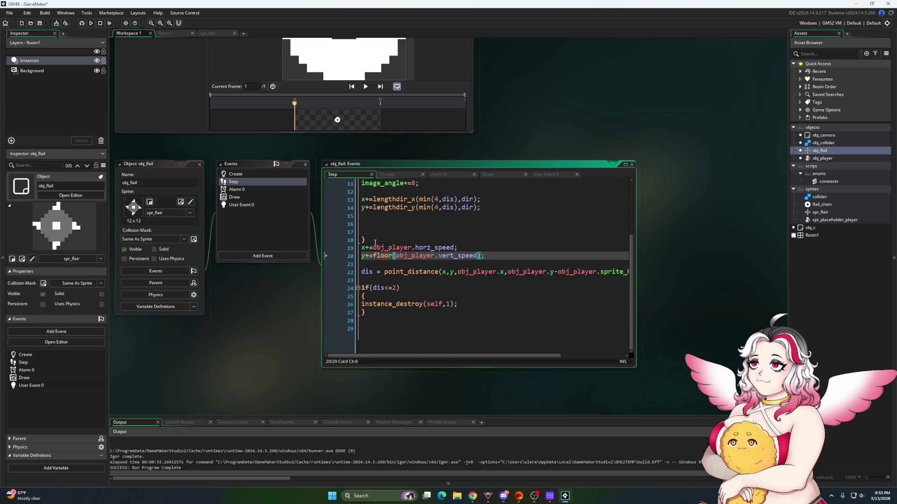
{"action": "scroll", "coordinate": [373, 268], "scroll_direction": "up", "scroll_amount": 2}
{"action": "left_click", "coordinate": [373, 281]}
{"action": "key", "text": "Return"}
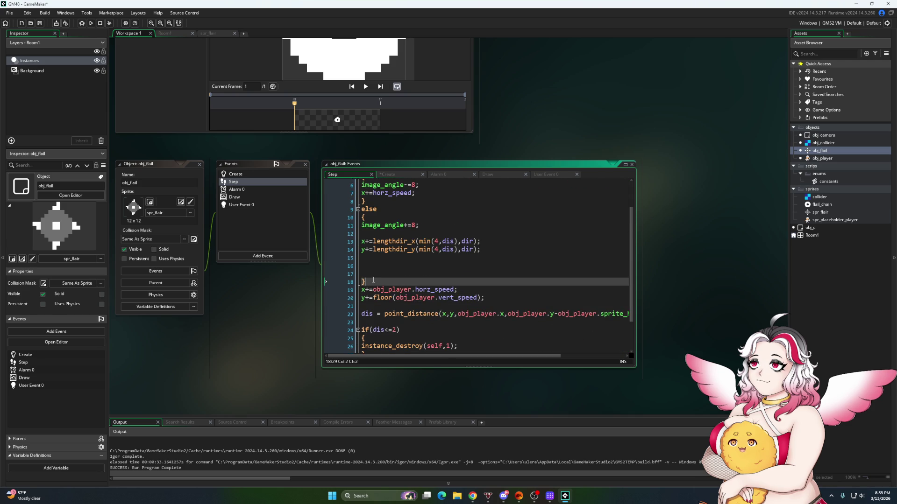
{"action": "type", "text": "{"}
{"action": "key", "text": "BackSpace"}
{"action": "type", "text": "}"}
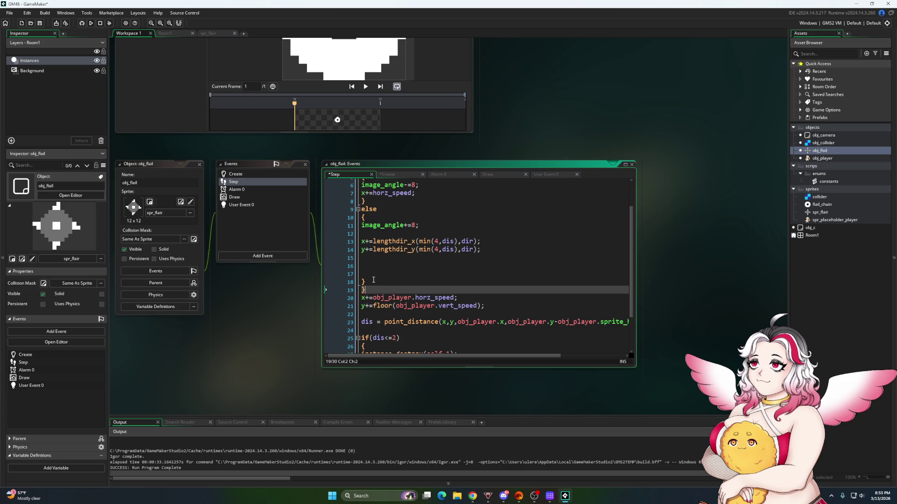
Insert 'if(thrown == 1) {' on a new line above the returning check
{"action": "key", "text": "Up"}
{"action": "key", "text": "Up"}
{"action": "key", "text": "Up"}
{"action": "key", "text": "Up"}
{"action": "key", "text": "Up"}
{"action": "key", "text": "Up"}
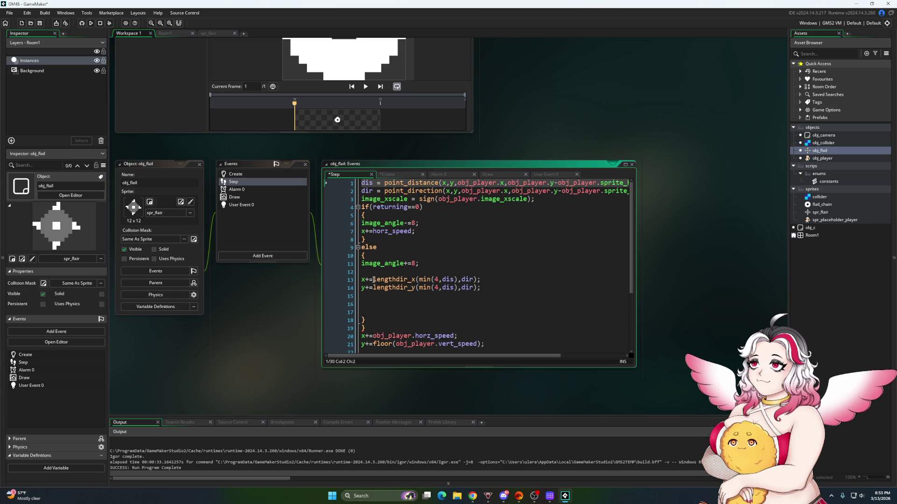
{"action": "key", "text": "Down"}
{"action": "key", "text": "Down"}
{"action": "key", "text": "Return"}
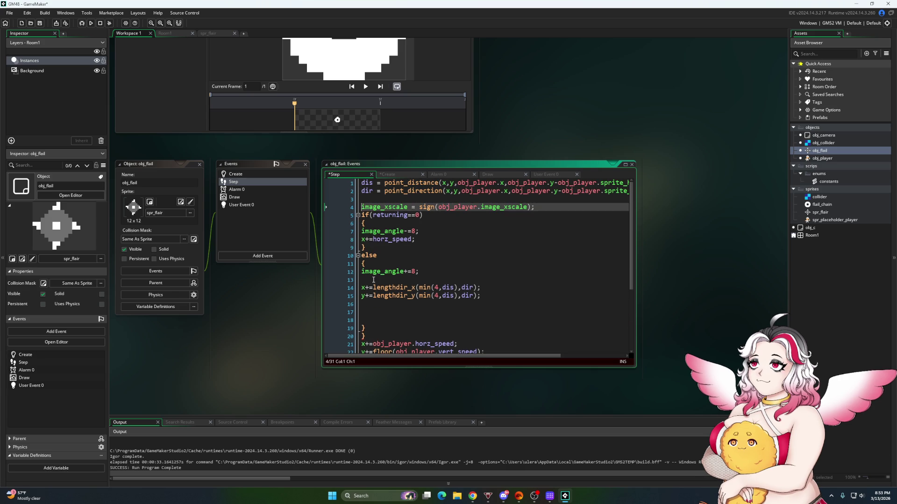
{"action": "key", "text": "Down"}
{"action": "key", "text": "Return"}
{"action": "key", "text": "Return"}
{"action": "key", "text": "Up"}
{"action": "type", "text": "if"}
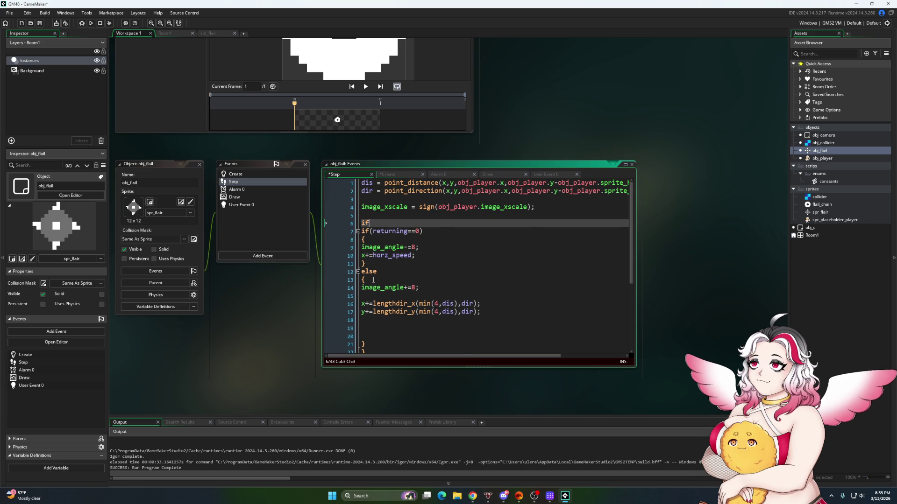
{"action": "type", "text": "(thrown "}
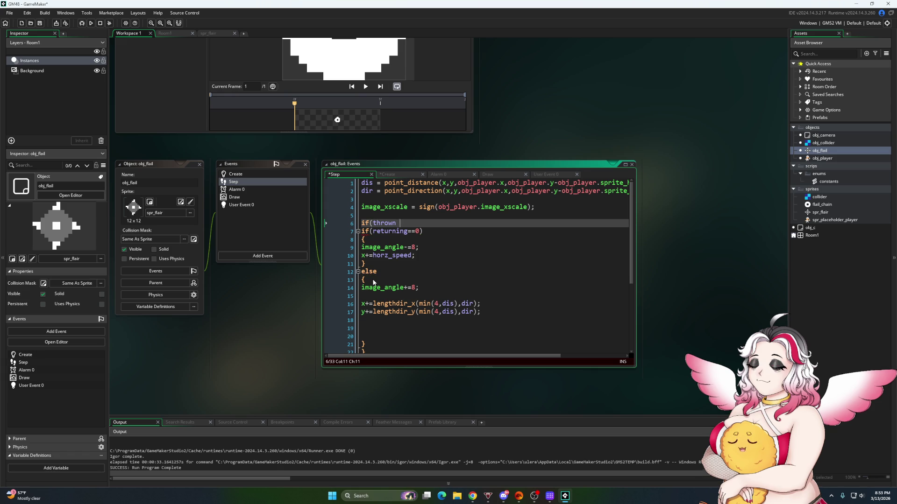
{"action": "type", "text": "== 1)"}
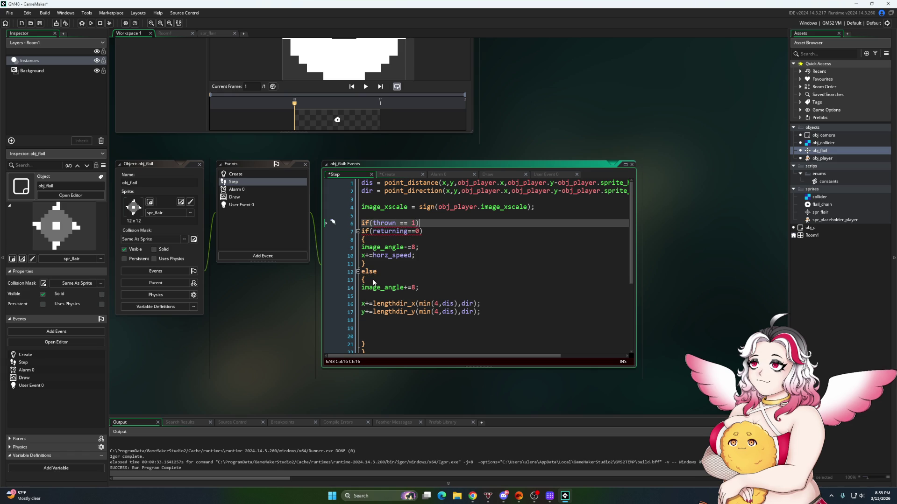
{"action": "key", "text": "Return"}
{"action": "type", "text": "{"}
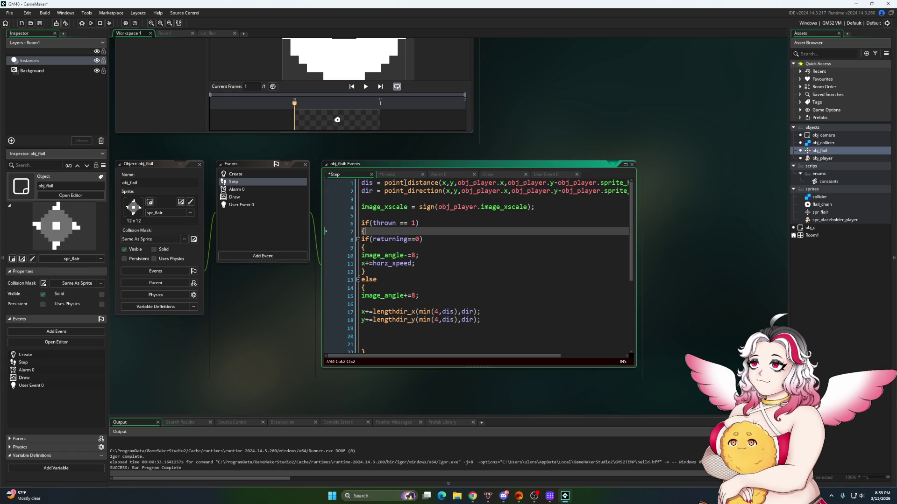
Check the Create event code, then return to blank line 5 of the Step event
{"action": "left_click", "coordinate": [388, 174]}
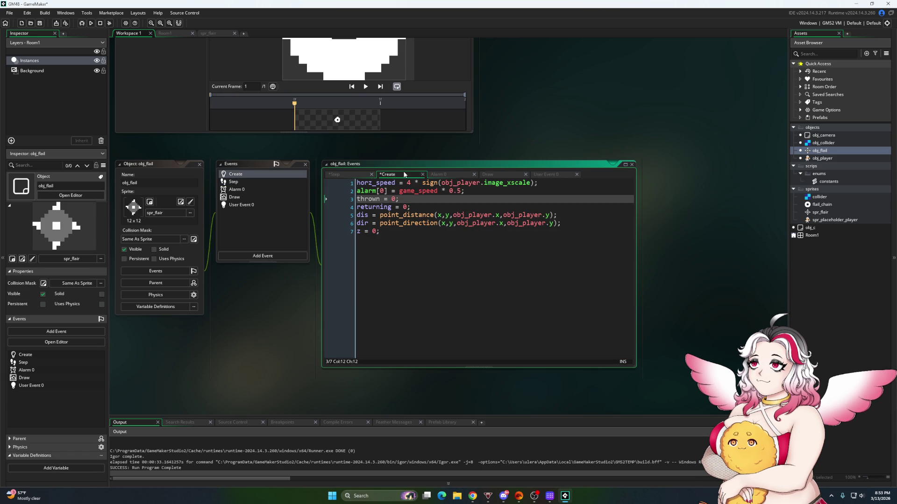
{"action": "left_click", "coordinate": [350, 172]}
{"action": "left_click", "coordinate": [382, 214]}
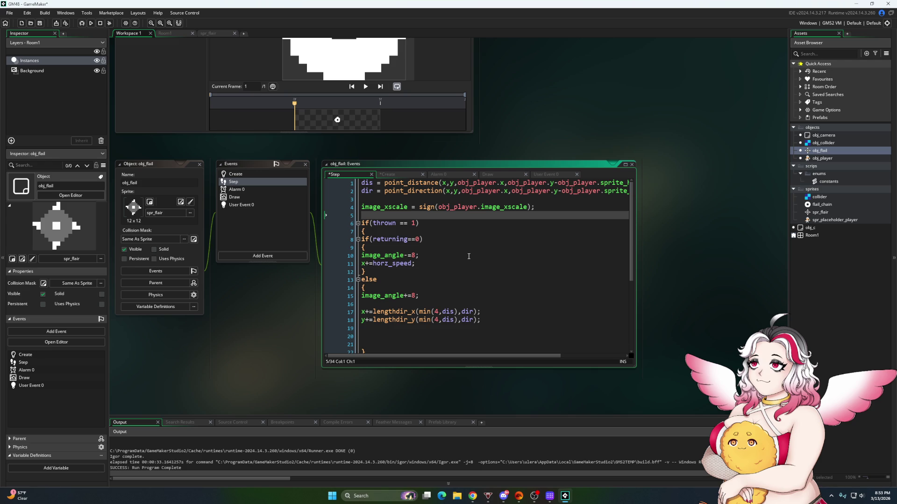
Add an 'if(keyboard_check(vk_space)!=0)' check with empty braces below the image_xscale line
{"action": "key", "text": "Return"}
{"action": "key", "text": "Return"}
{"action": "key", "text": "Up"}
{"action": "type", "text": "if(key"}
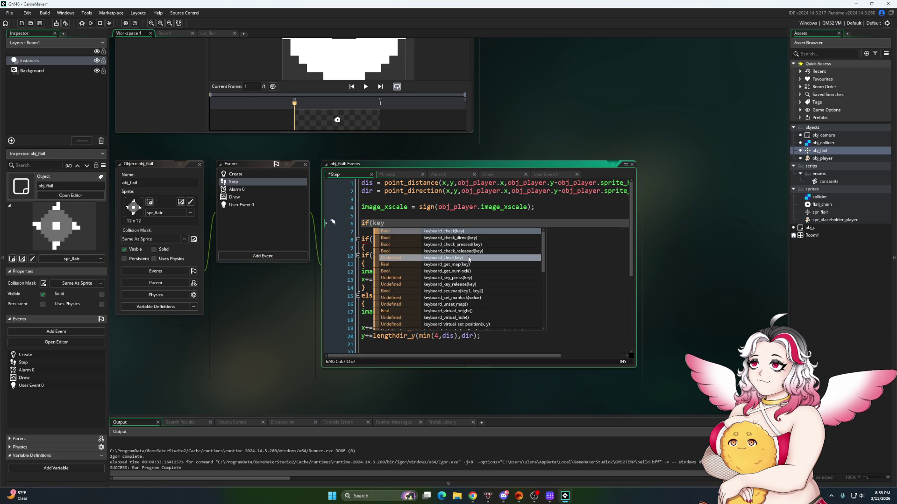
{"action": "double_click", "coordinate": [450, 231]}
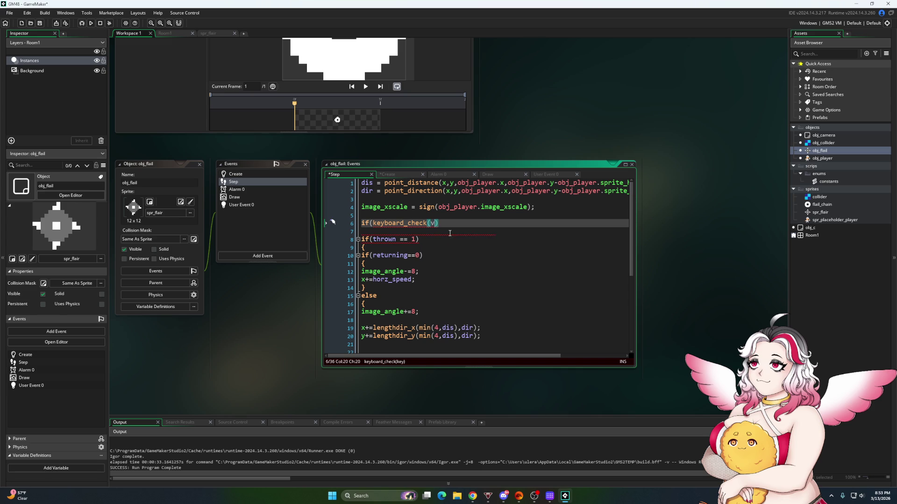
{"action": "type", "text": "vk_space"}
{"action": "type", "text": ")!=0)"}
{"action": "key", "text": "Return"}
{"action": "type", "text": "{"}
{"action": "key", "text": "Return"}
{"action": "key", "text": "Return"}
{"action": "type", "text": "}"}
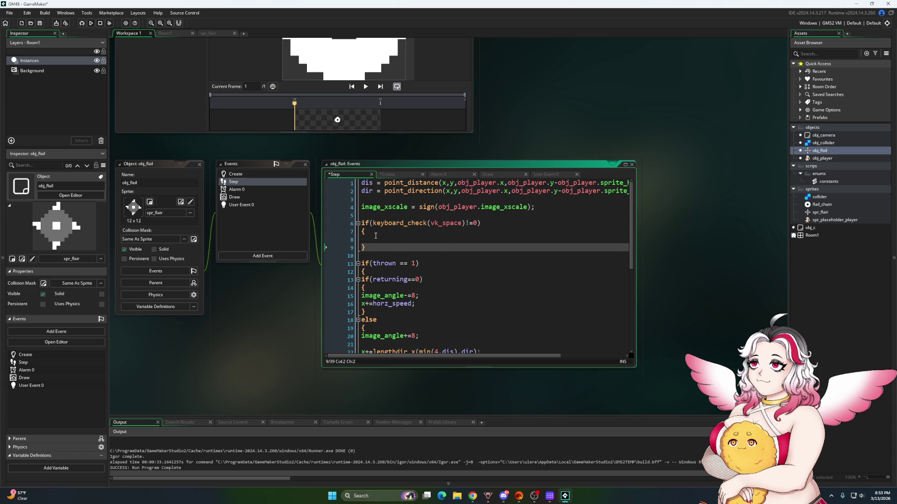
Extend the condition with '&& thrown !=0' and put 'thrown = 1;' in its body
{"action": "left_click", "coordinate": [365, 239]}
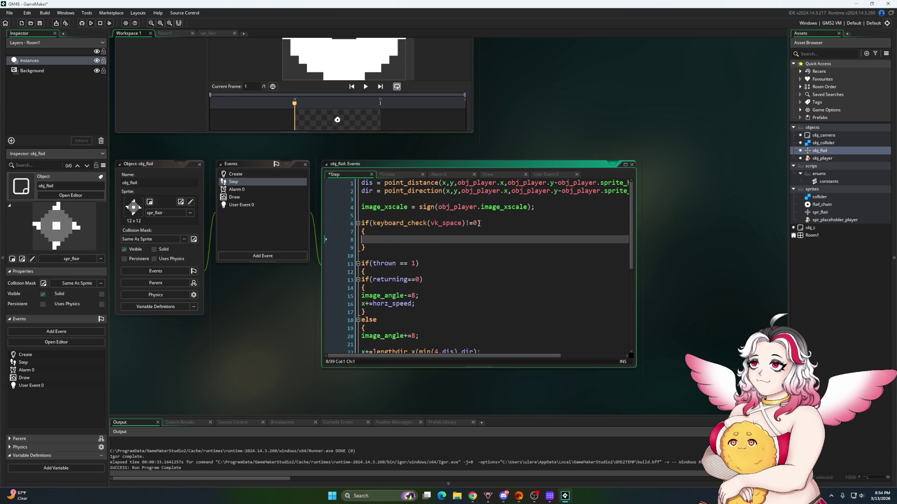
{"action": "left_click", "coordinate": [479, 224]}
{"action": "type", "text": "&& thrown !=0"}
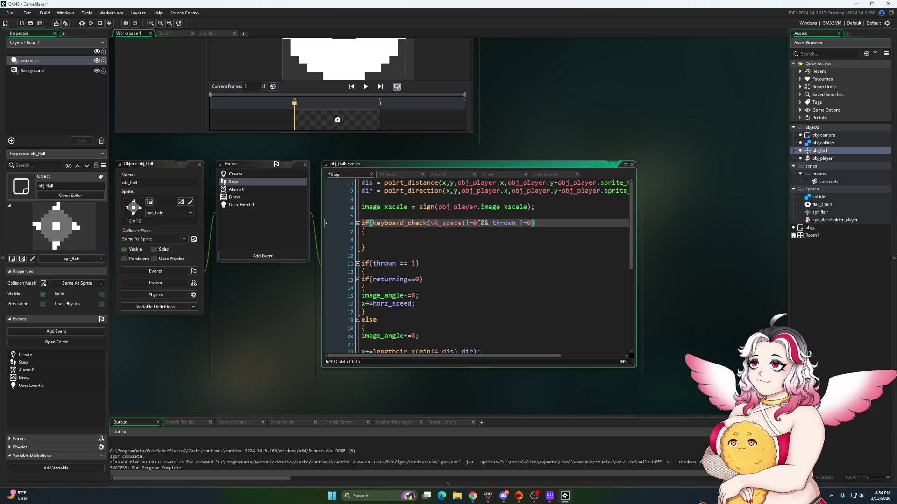
{"action": "left_click", "coordinate": [363, 240]}
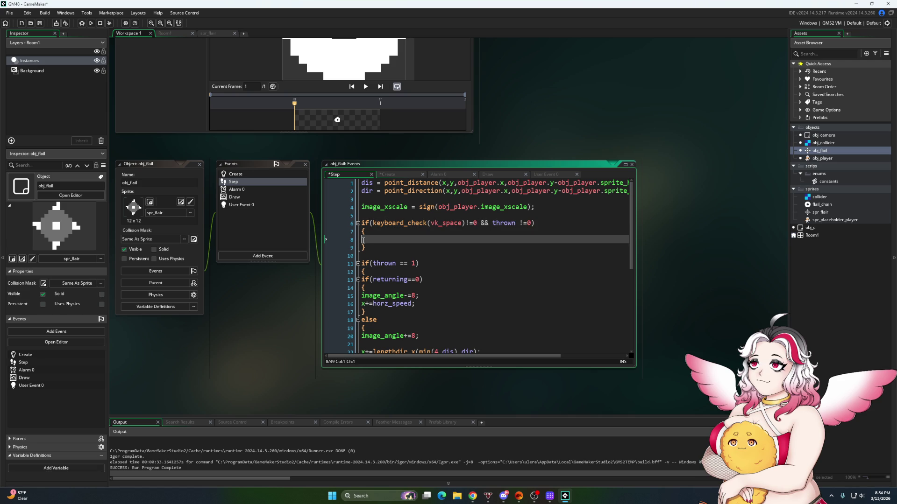
{"action": "type", "text": "thrown "}
{"action": "type", "text": "= 1;"}
{"action": "left_click", "coordinate": [379, 257]}
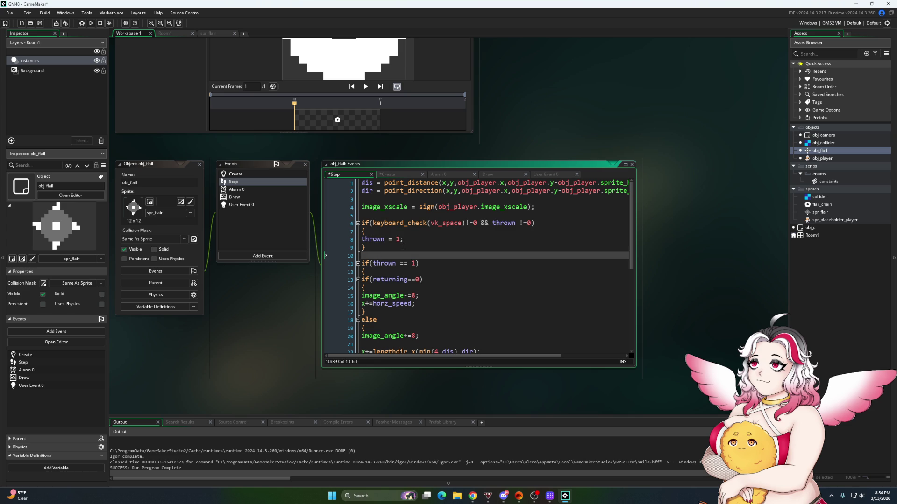
Insert blank lines before the player-following code and after the space check
{"action": "key", "text": "Return"}
{"action": "key", "text": "Return"}
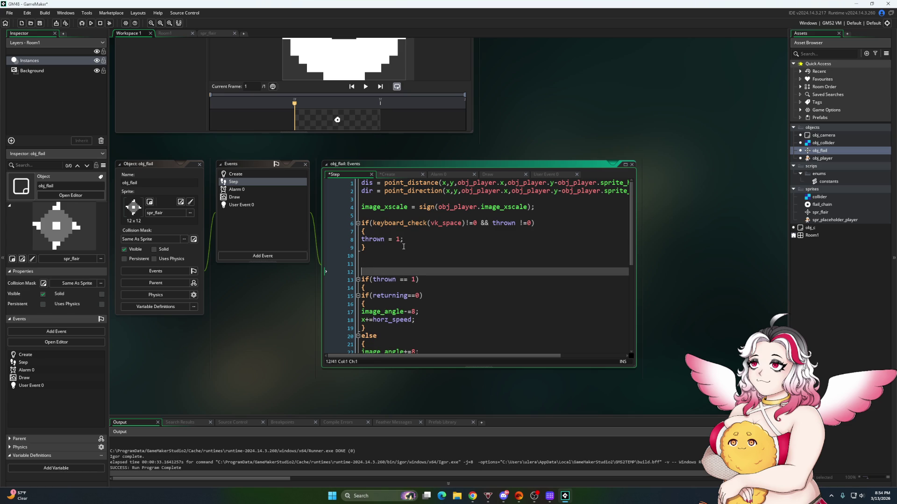
{"action": "key", "text": "Down"}
{"action": "key", "text": "Down"}
{"action": "key", "text": "Down"}
{"action": "key", "text": "Down"}
{"action": "key", "text": "Down"}
{"action": "key", "text": "Down"}
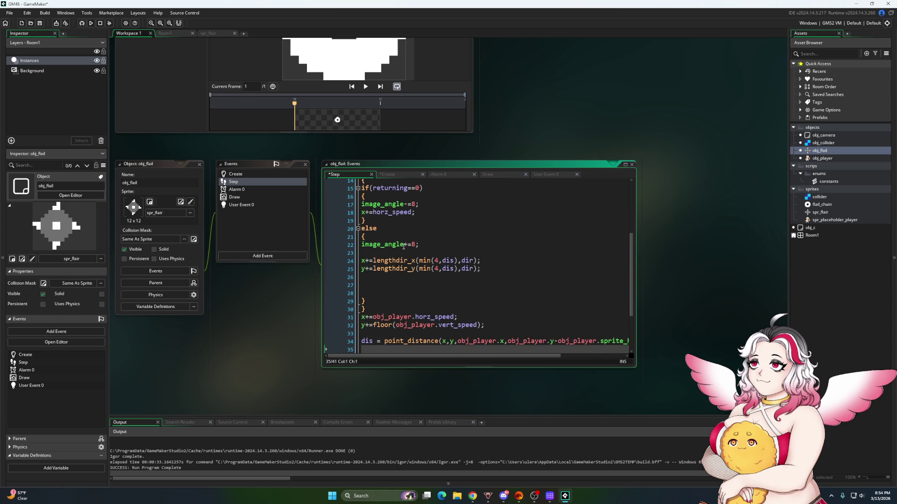
{"action": "key", "text": "Up"}
{"action": "key", "text": "Up"}
{"action": "key", "text": "Up"}
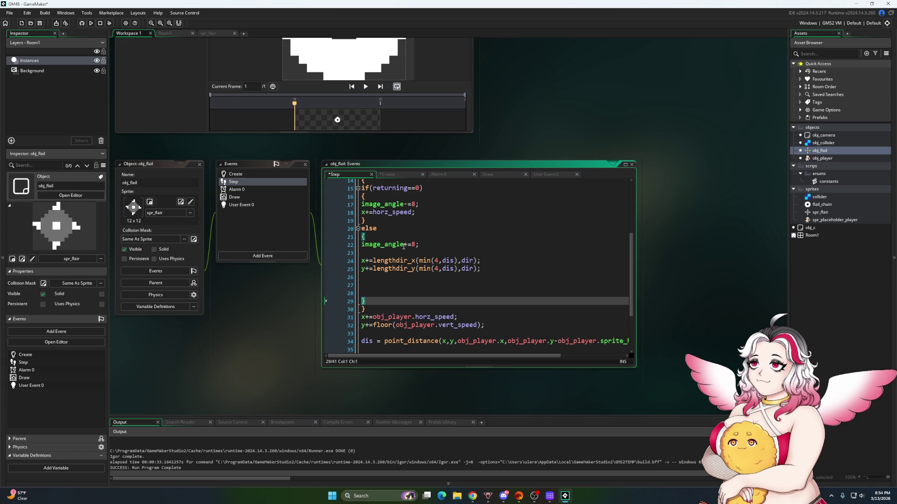
{"action": "key", "text": "Down"}
{"action": "key", "text": "Down"}
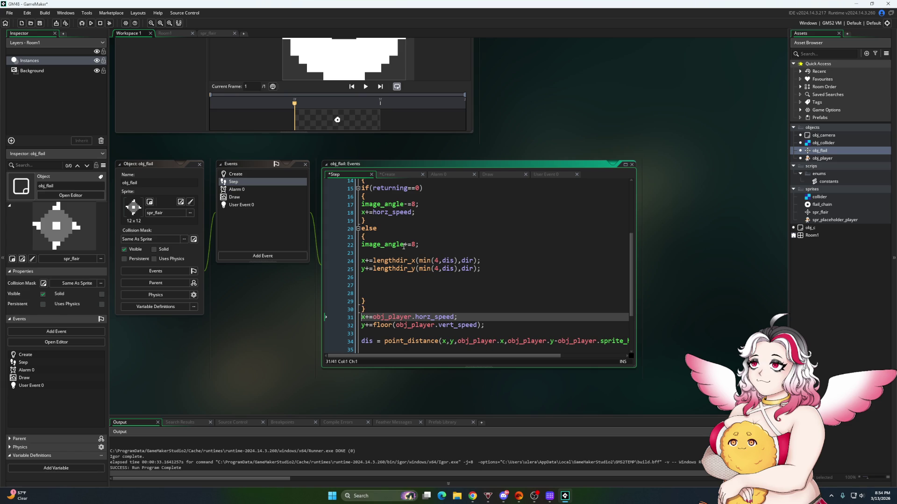
{"action": "key", "text": "Return"}
{"action": "key", "text": "Return"}
{"action": "key", "text": "Return"}
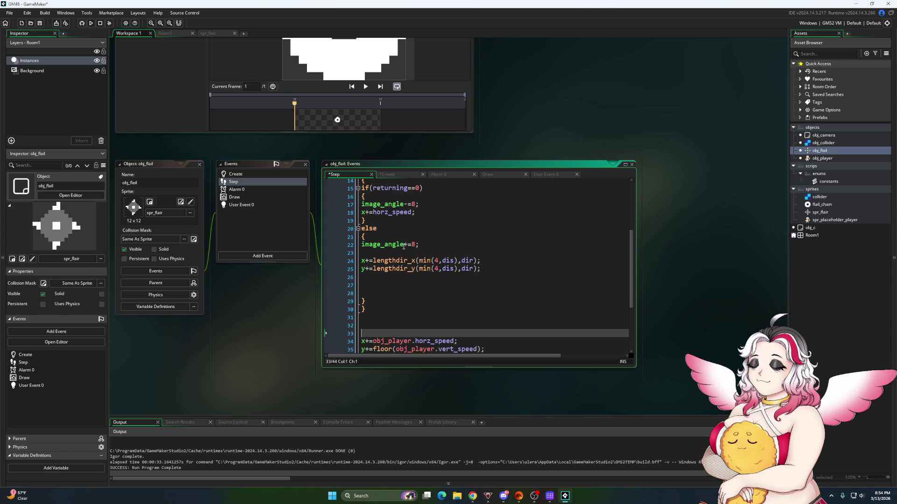
{"action": "key", "text": "Up"}
{"action": "key", "text": "Up"}
{"action": "key", "text": "Up"}
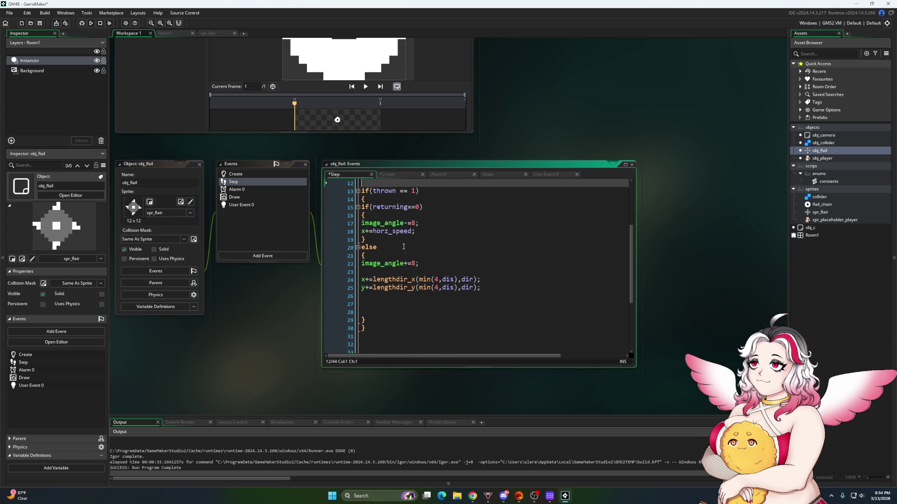
{"action": "key", "text": "Up"}
{"action": "key", "text": "Up"}
{"action": "key", "text": "Up"}
{"action": "key", "text": "Down"}
{"action": "key", "text": "Down"}
{"action": "key", "text": "Down"}
{"action": "key", "text": "Down"}
{"action": "key", "text": "Return"}
{"action": "key", "text": "Return"}
{"action": "key", "text": "Return"}
{"action": "key", "text": "Up"}
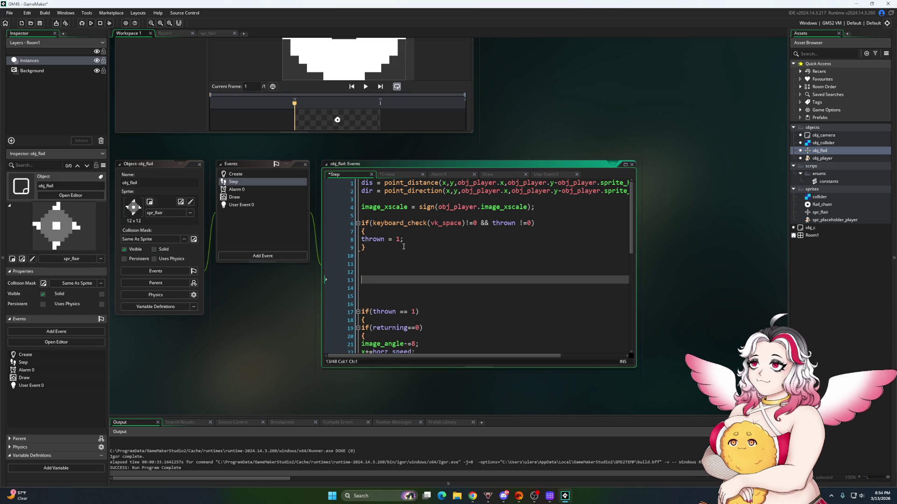
Add an 'if(thrown==0)' block containing 'direction+=4;' below the space check
{"action": "type", "text": "if(thrown==0)"}
{"action": "key", "text": "Return"}
{"action": "type", "text": "{"}
{"action": "key", "text": "Return"}
{"action": "key", "text": "Return"}
{"action": "key", "text": "Return"}
{"action": "type", "text": "}"}
{"action": "key", "text": "Up"}
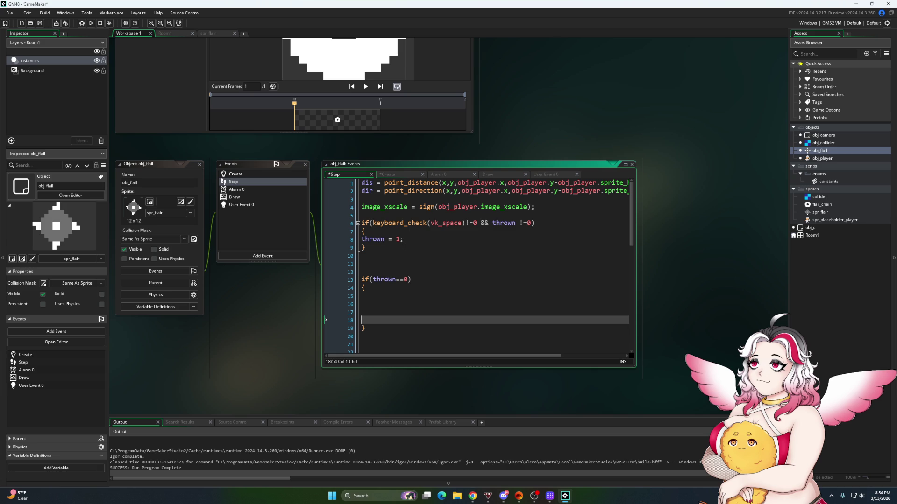
{"action": "key", "text": "Up"}
{"action": "key", "text": "Up"}
{"action": "key", "text": "Up"}
{"action": "type", "text": "direction+=4;"}
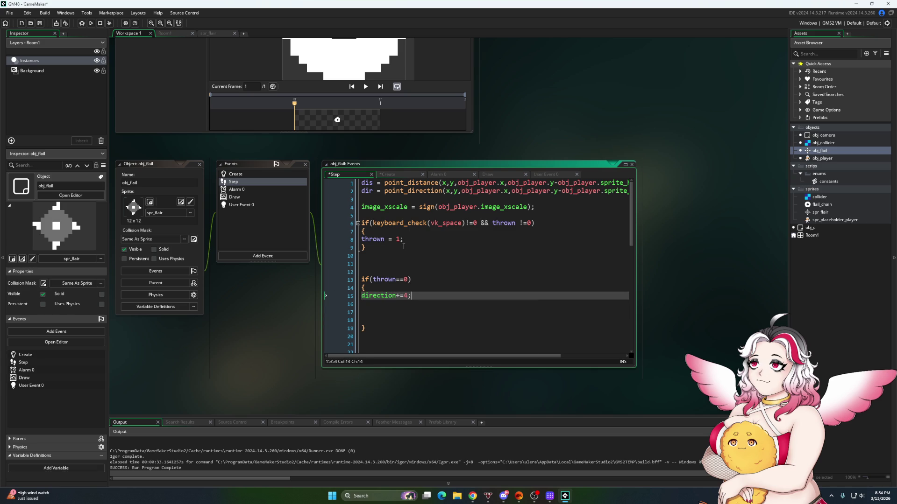
{"action": "key", "text": "Down"}
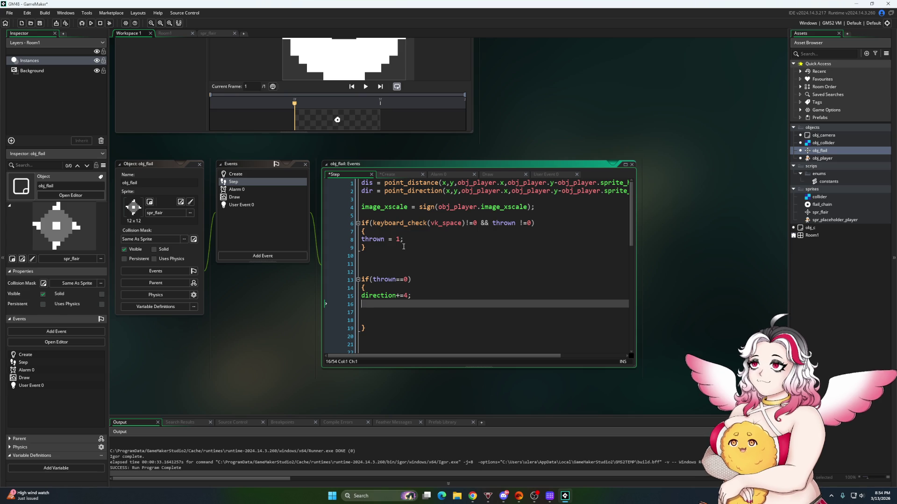
{"action": "left_click", "coordinate": [402, 174]}
Add 'direction=270;' after the z = 0 line in the Create event
{"action": "left_click", "coordinate": [388, 246]}
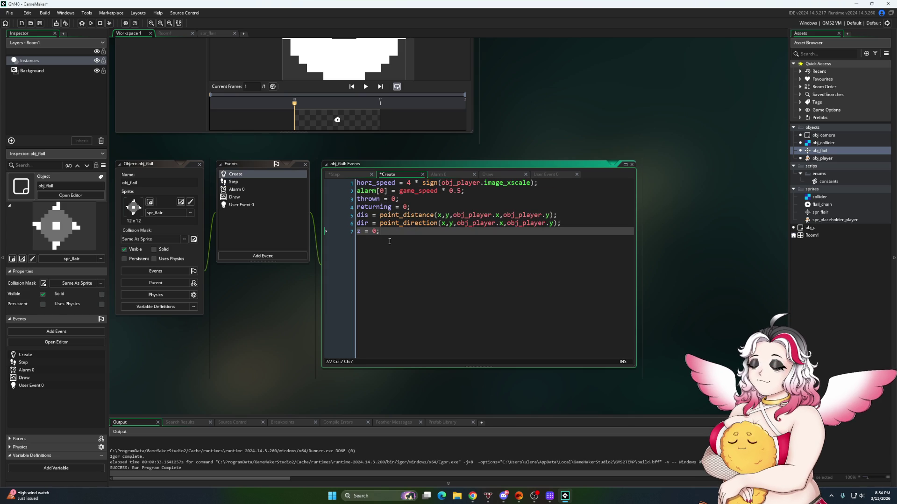
{"action": "key", "text": "Return"}
{"action": "type", "text": "dire"}
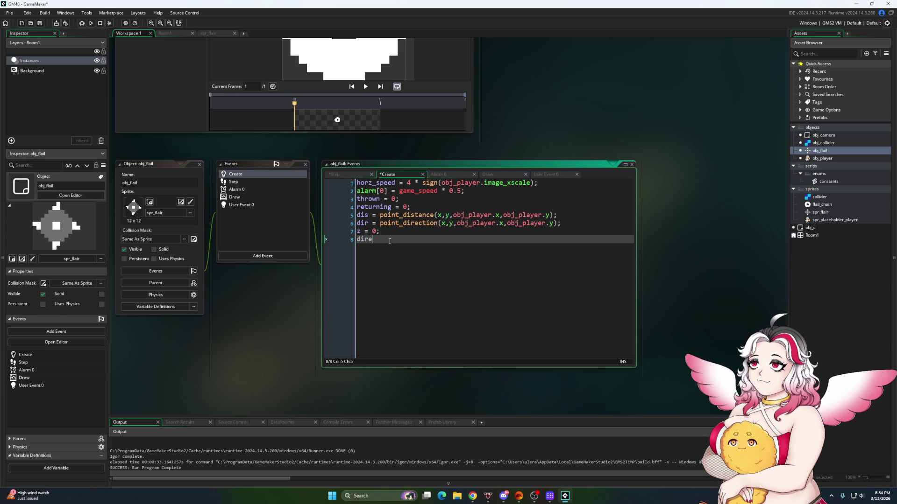
{"action": "type", "text": "ction=2"}
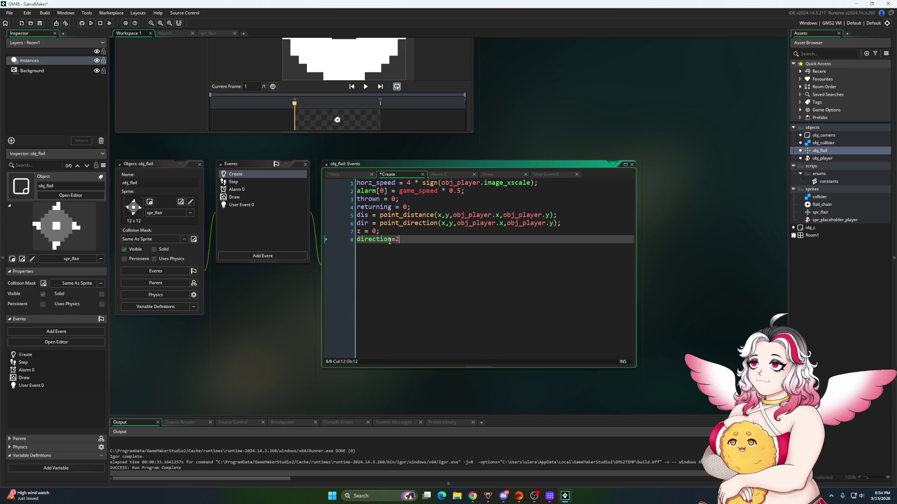
{"action": "type", "text": "70;"}
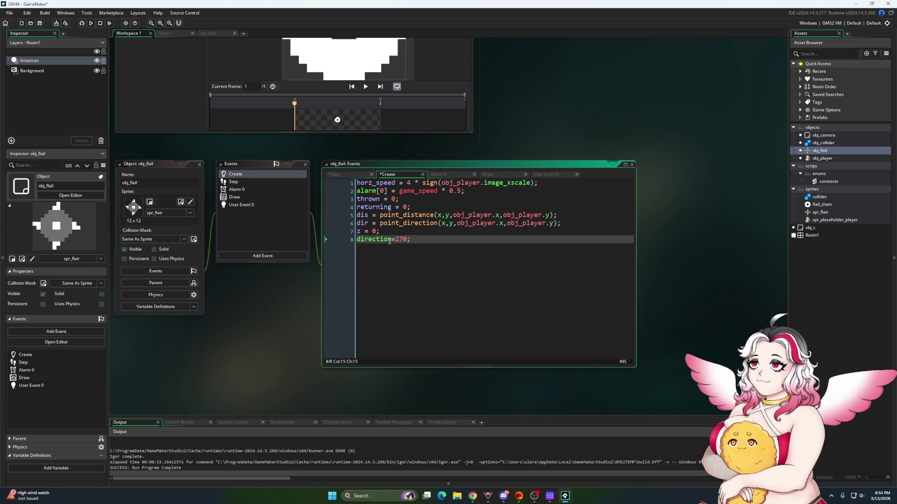
Add 'x_offset=0;' below the direction line in the Create event
{"action": "left_click", "coordinate": [341, 174]}
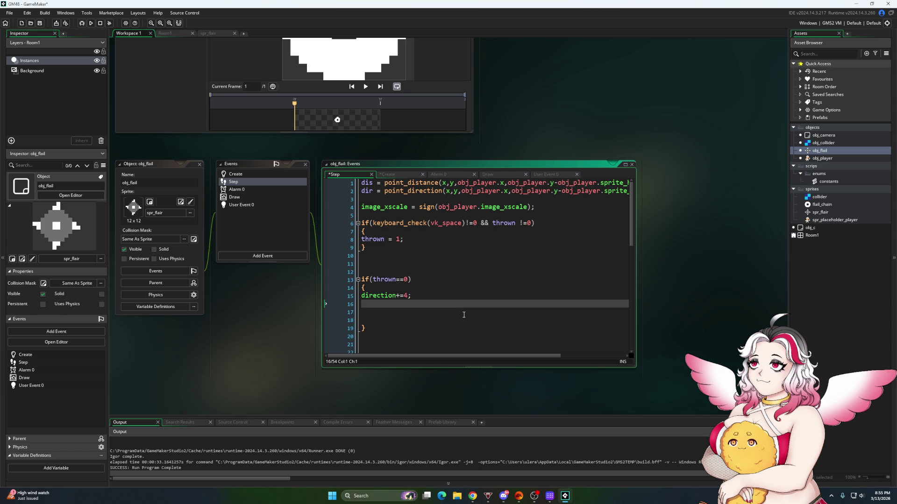
{"action": "type", "text": "x_"}
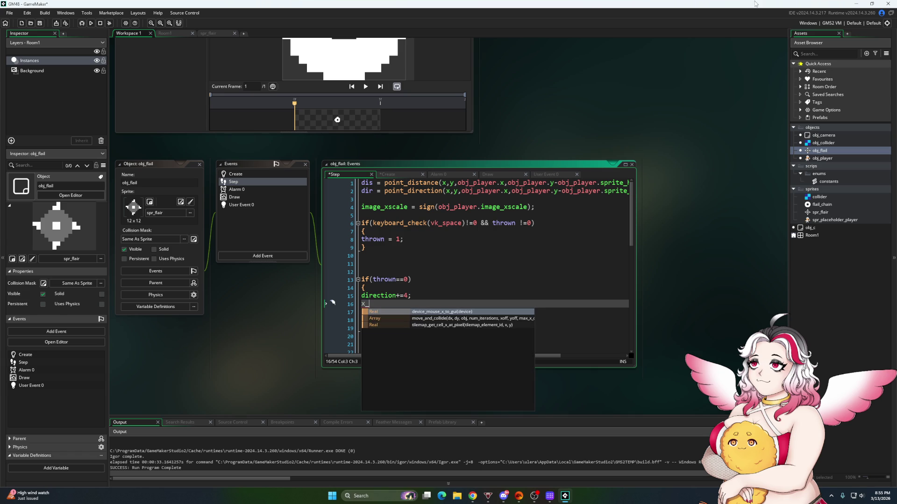
{"action": "left_click", "coordinate": [381, 176]}
{"action": "type", "text": "direction=270;\\"}
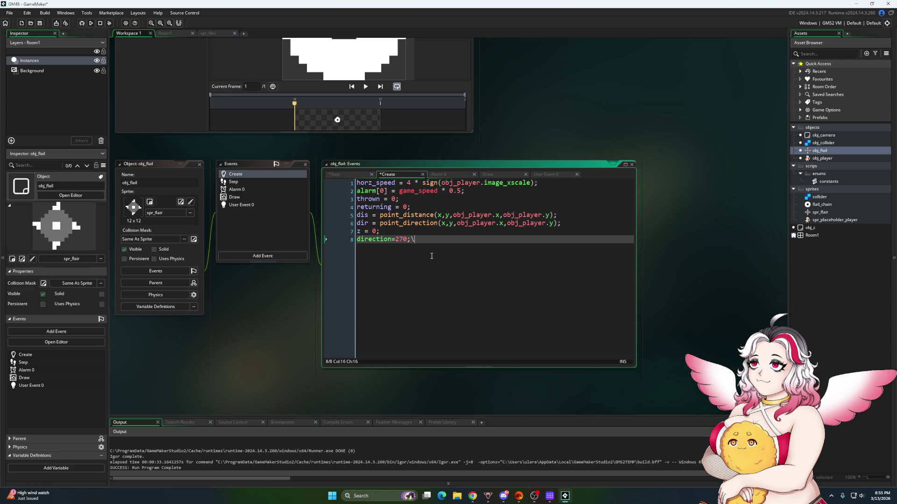
{"action": "key", "text": "BackSpace"}
{"action": "key", "text": "Return"}
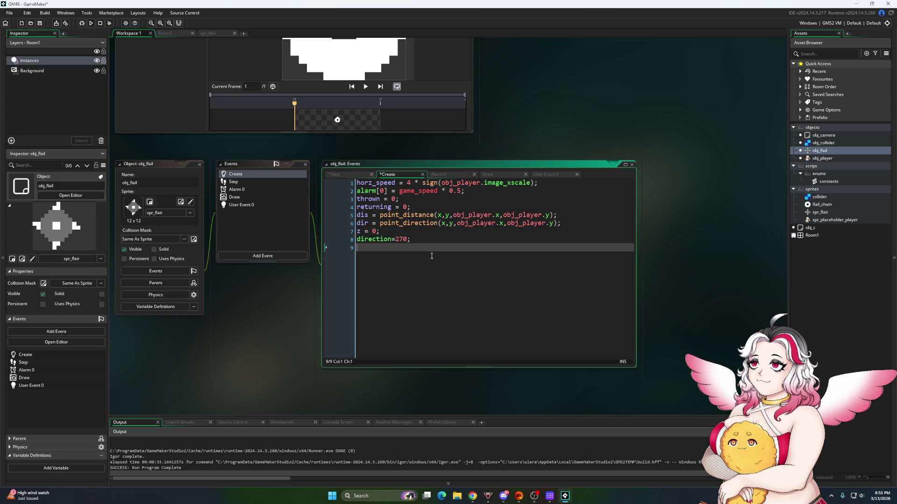
{"action": "type", "text": "x_offset="}
{"action": "type", "text": "0;"}
Add 'z_offset=0;' below x_offset in the Create event
{"action": "key", "text": "Return"}
{"action": "type", "text": "y"}
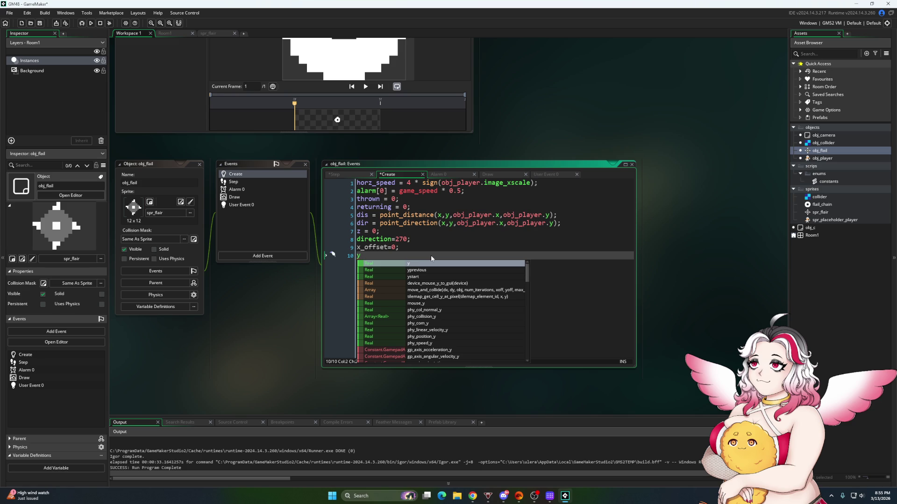
{"action": "type", "text": "_o"}
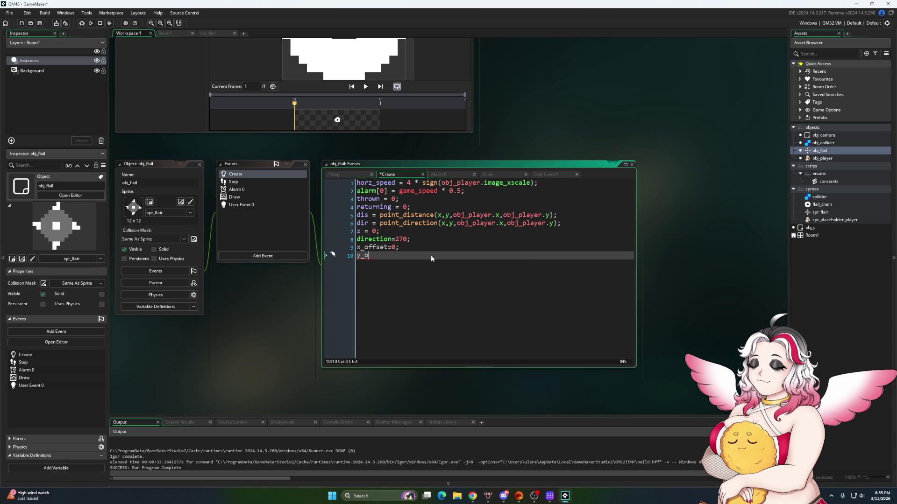
{"action": "type", "text": "ffset"}
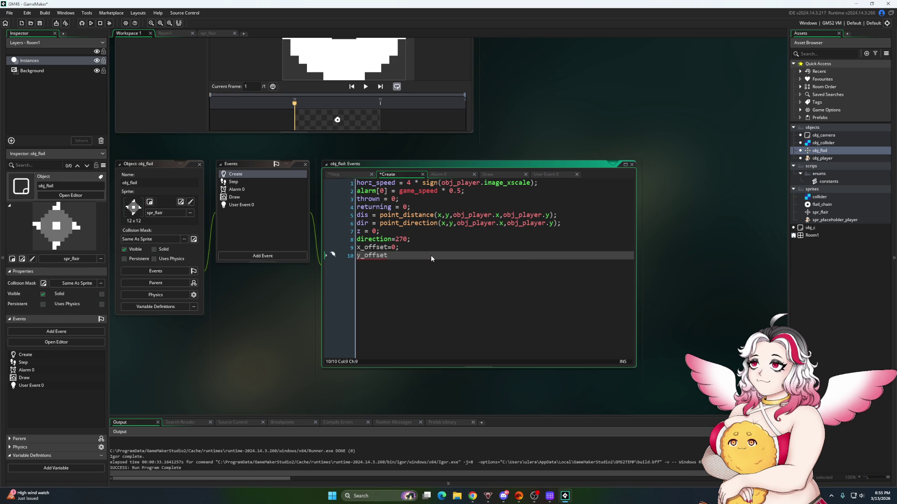
{"action": "type", "text": "=1"}
{"action": "key", "text": "BackSpace"}
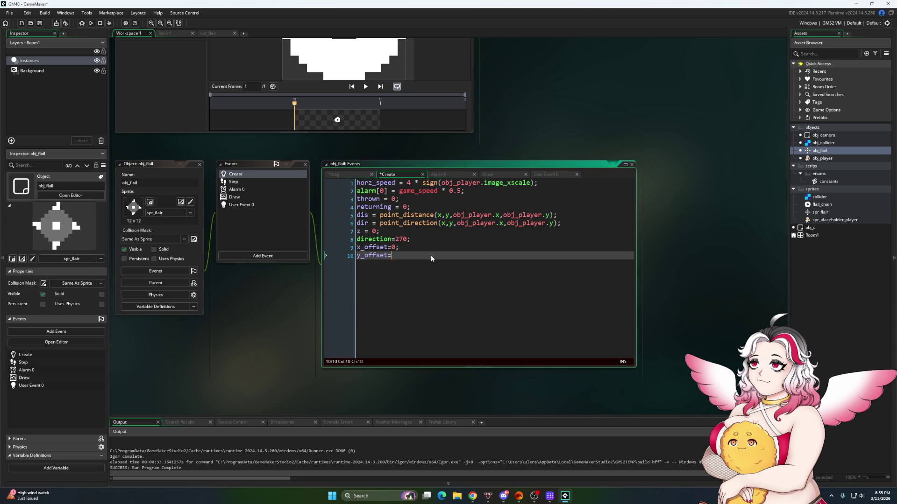
{"action": "type", "text": "0"}
{"action": "left_click", "coordinate": [363, 255]}
{"action": "key", "text": "BackSpace"}
{"action": "type", "text": "z"}
{"action": "left_click", "coordinate": [401, 247]}
{"action": "left_click", "coordinate": [402, 256]}
{"action": "type", "text": ";"}
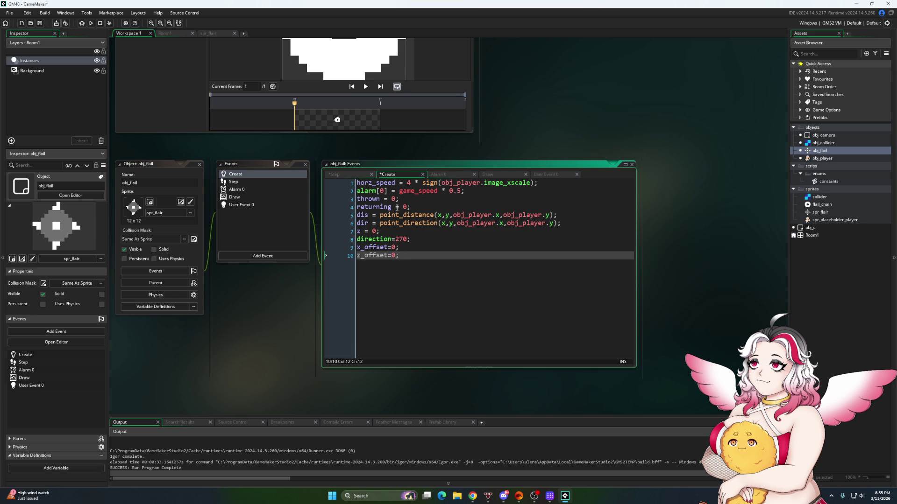
{"action": "left_click", "coordinate": [339, 176]}
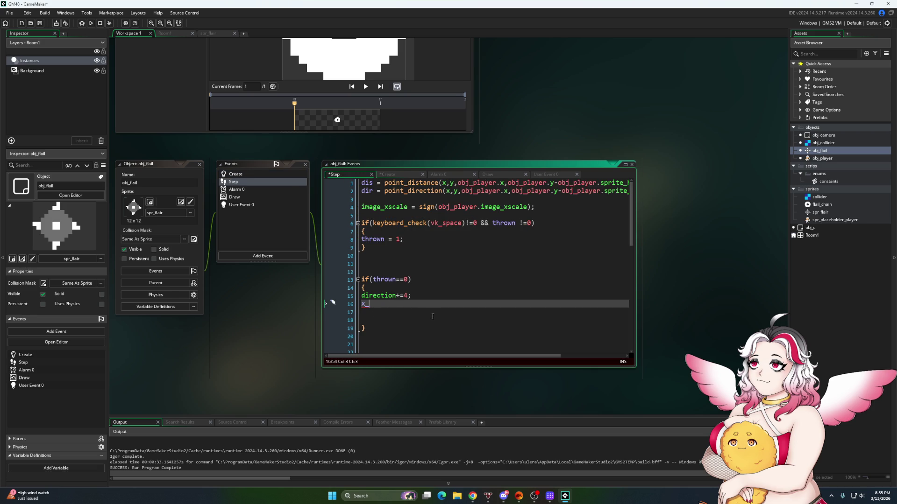
Add 'x_offset = lengthdir_x(4,direction);' inside the thrown==0 block
{"action": "type", "text": "offset "}
{"action": "type", "text": "= leng"}
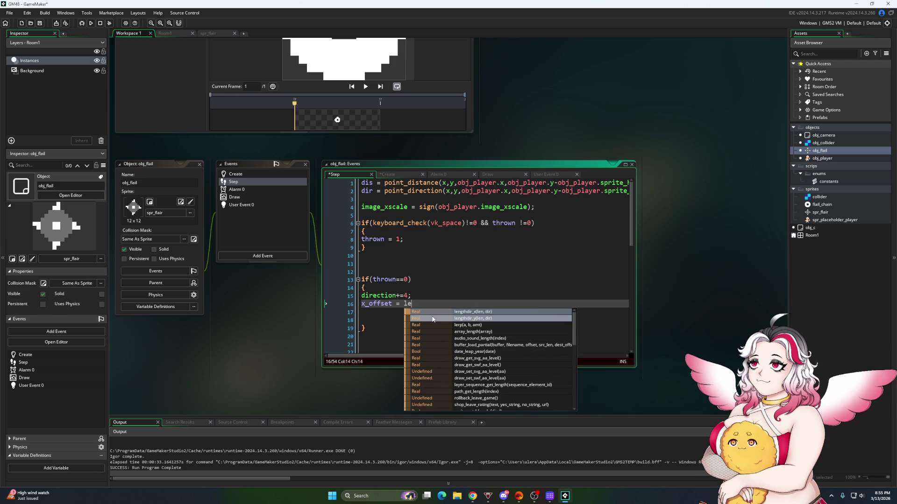
{"action": "left_click", "coordinate": [446, 312]}
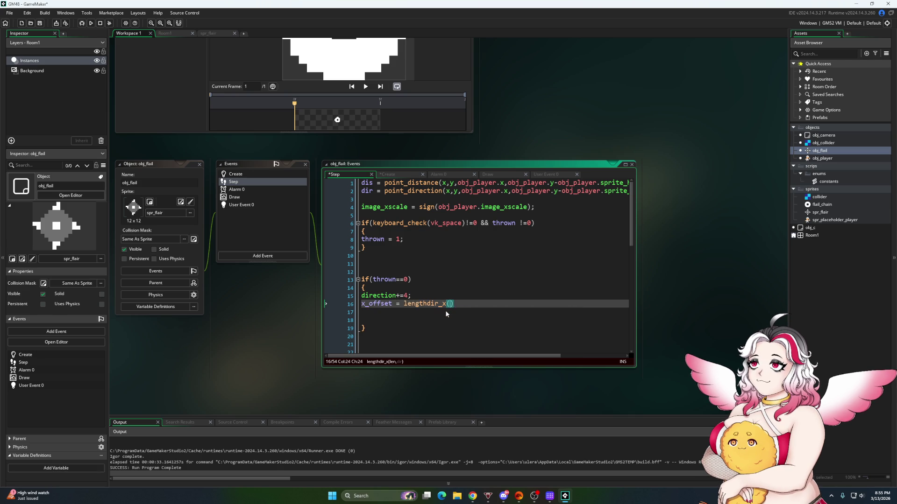
{"action": "type", "text": "4,direction"}
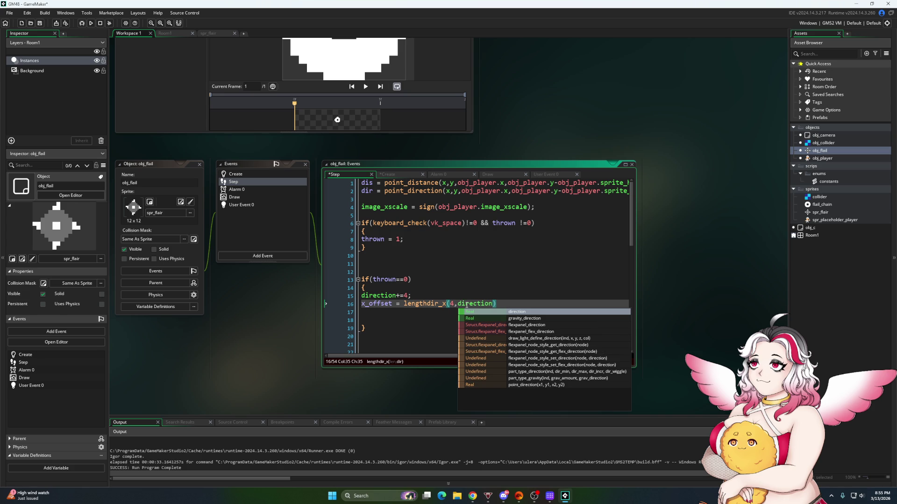
{"action": "type", "text": ");"}
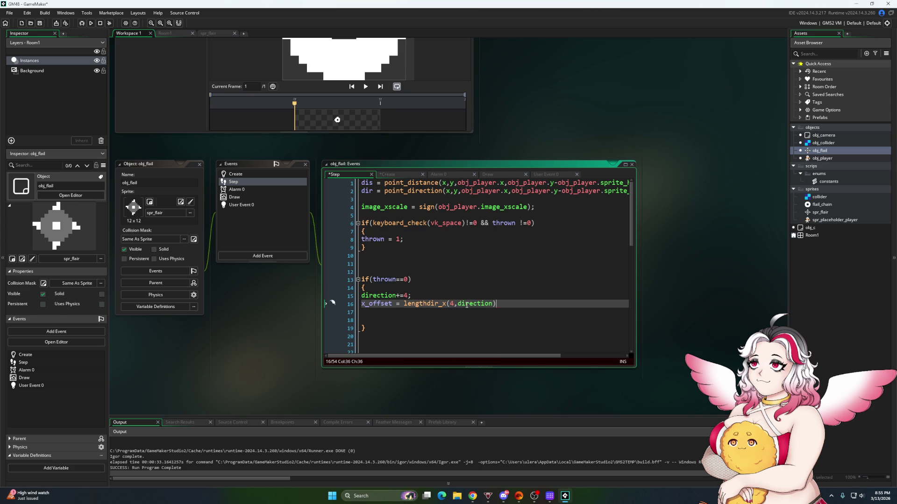
{"action": "key", "text": "Return"}
{"action": "type", "text": "_p"}
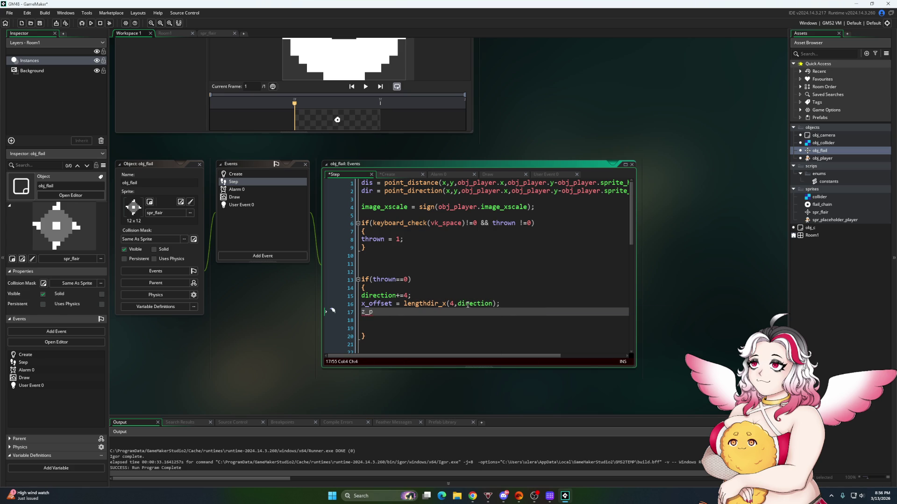
Duplicate that line and change it to 'z_offset = lengthdir_y(4,direction);'
{"action": "left_click_drag", "start_coordinate": [503, 305], "coordinate": [376, 304]}
{"action": "key", "text": "ctrl+c"}
{"action": "double_click", "coordinate": [369, 312]}
{"action": "key", "text": "ctrl+v"}
{"action": "left_click", "coordinate": [362, 313]}
{"action": "left_click", "coordinate": [447, 312]}
{"action": "key", "text": "BackSpace"}
{"action": "type", "text": "y"}
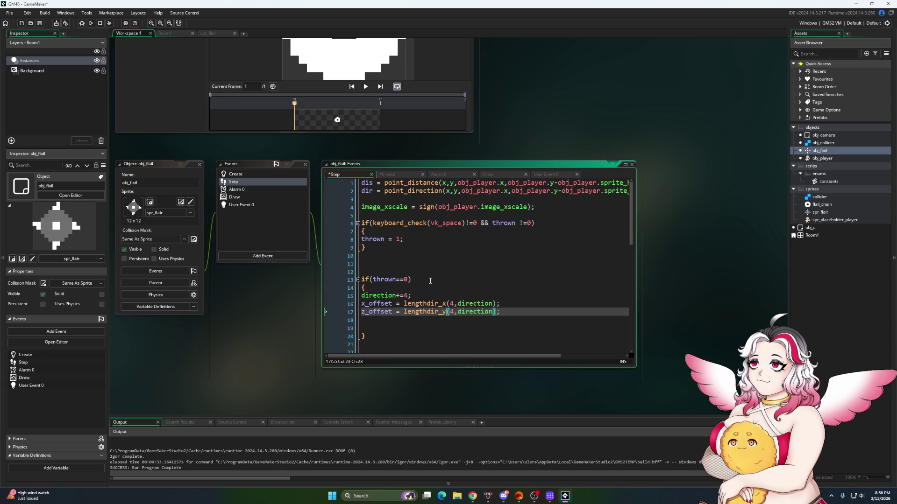
{"action": "left_click", "coordinate": [430, 282]}
{"action": "scroll", "coordinate": [421, 284], "scroll_direction": "down", "scroll_amount": 3}
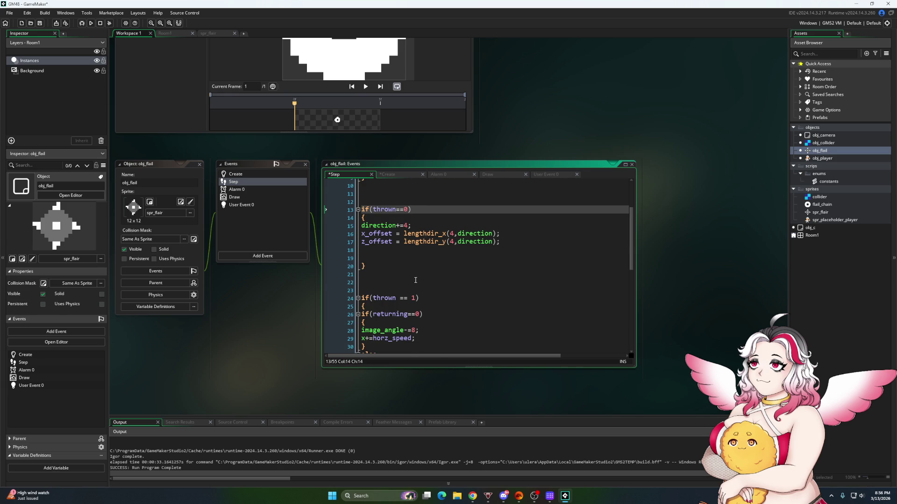
{"action": "scroll", "coordinate": [415, 280], "scroll_direction": "up", "scroll_amount": 3}
{"action": "left_click", "coordinate": [369, 313]}
{"action": "left_click", "coordinate": [368, 306]}
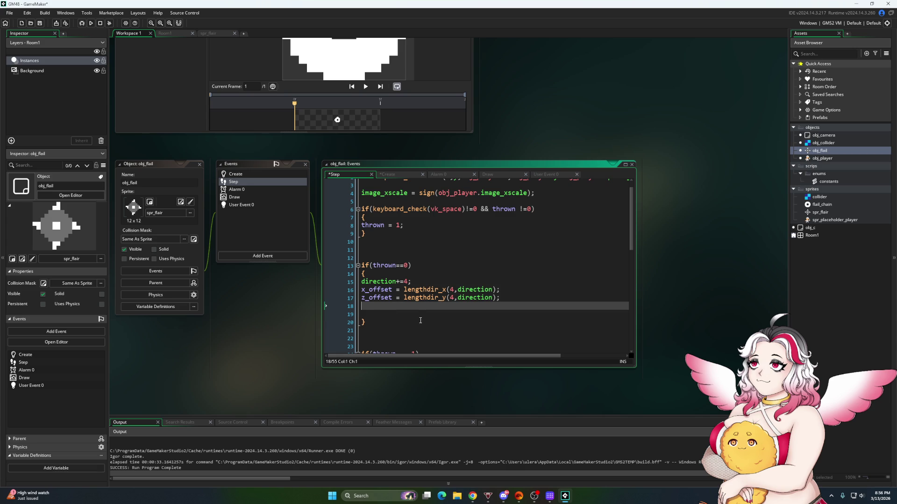
{"action": "scroll", "coordinate": [425, 320], "scroll_direction": "down", "scroll_amount": 10}
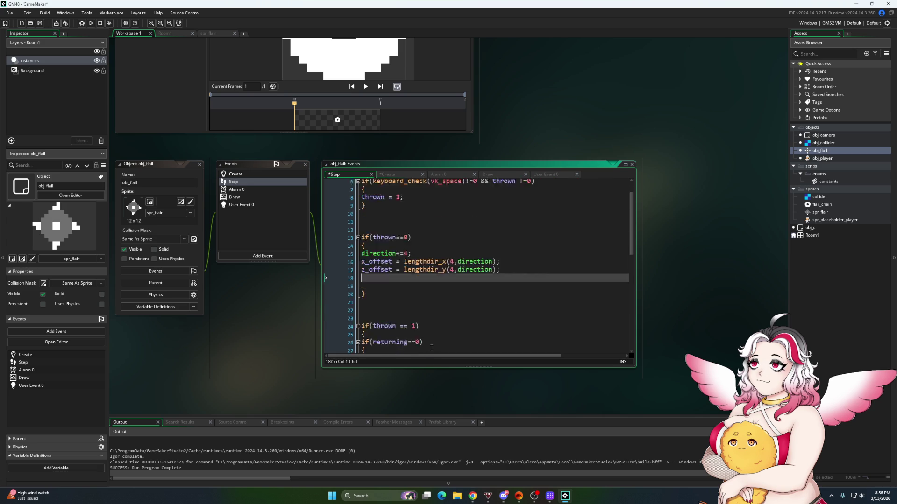
{"action": "left_click", "coordinate": [415, 327]}
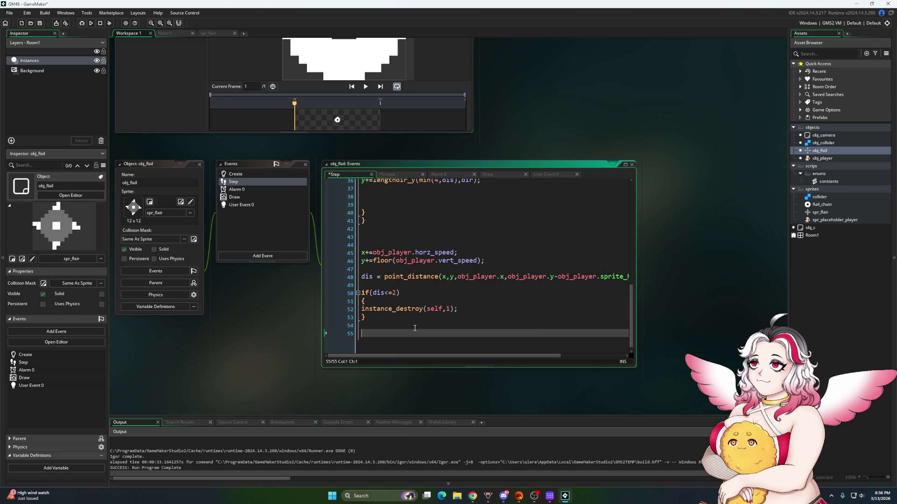
End Step with 'depth = obj_player.depth+z_offset;', save, and test-run the game
{"action": "type", "text": "depth = "}
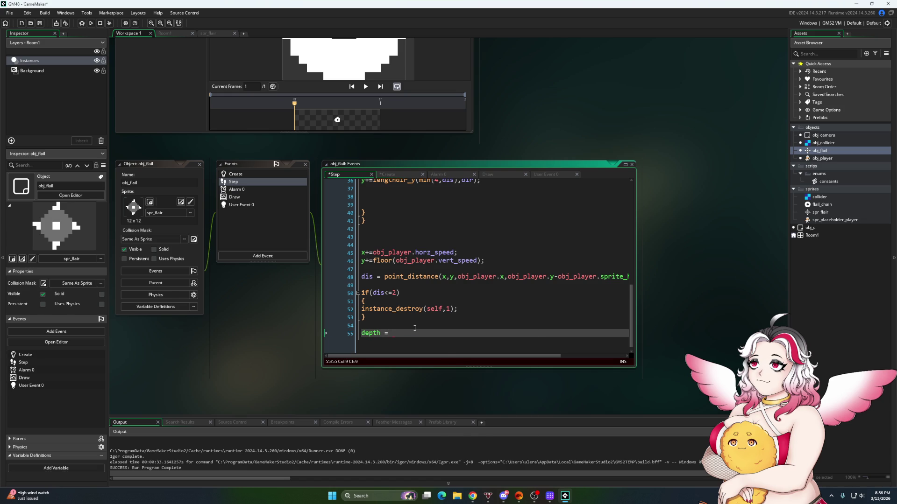
{"action": "type", "text": "obj_player.depth+"}
{"action": "type", "text": "z_offset;"}
{"action": "left_click", "coordinate": [39, 22]}
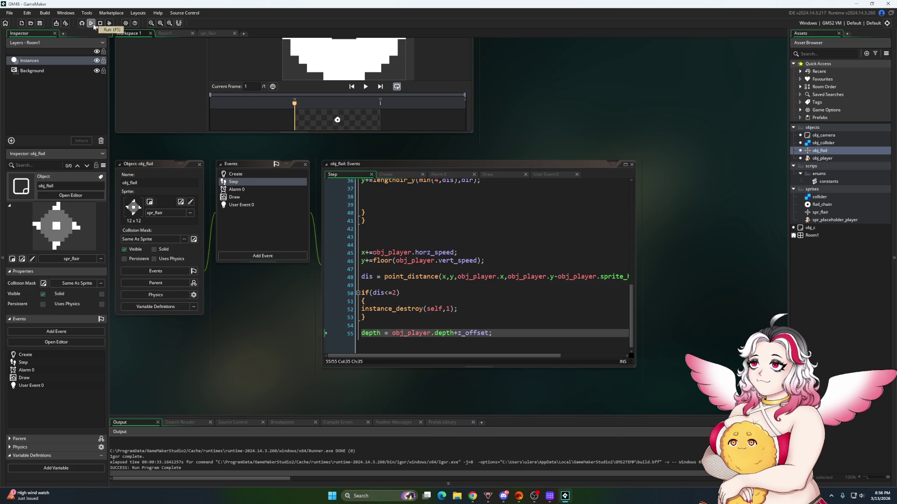
{"action": "left_click", "coordinate": [92, 23]}
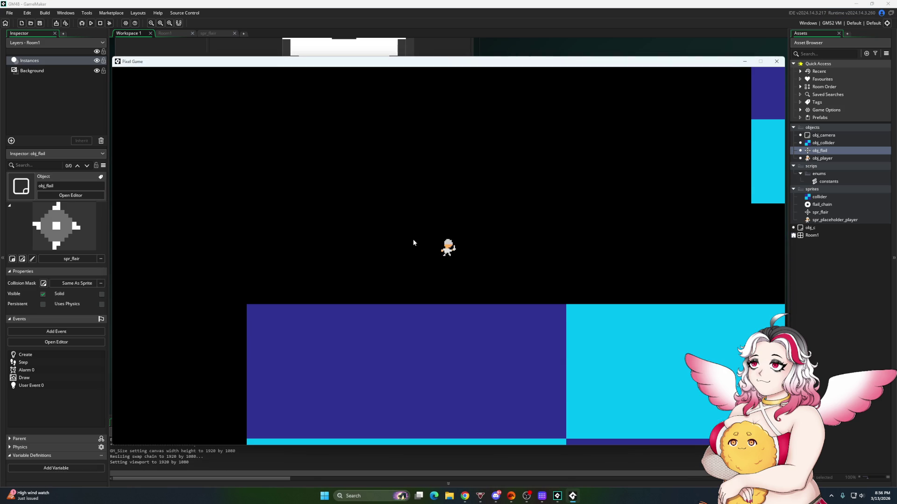
{"action": "left_click", "coordinate": [776, 62]}
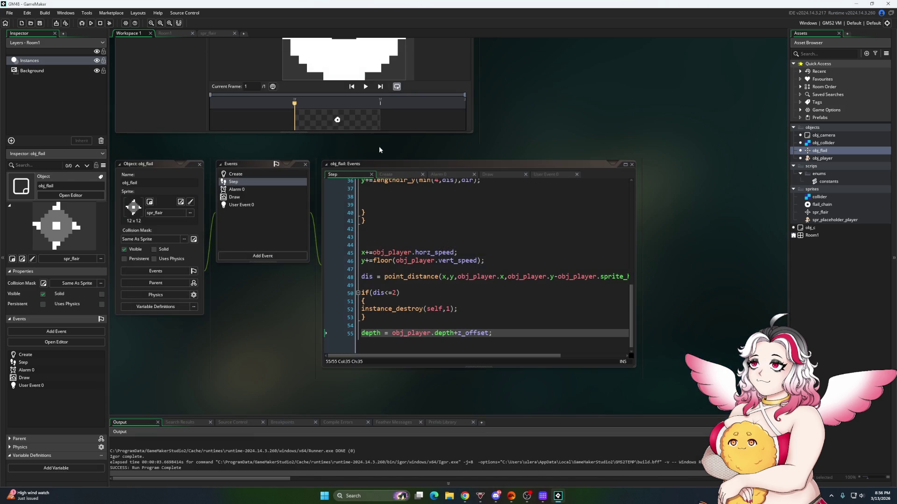
Replace draw_self with draw_sprite_ext using x+x_offset, y, image scales and angle
{"action": "left_click", "coordinate": [491, 175]}
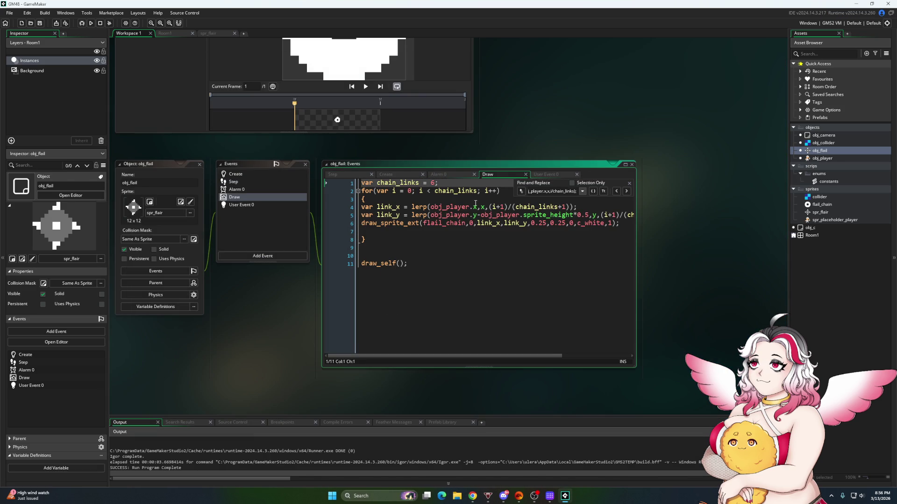
{"action": "scroll", "coordinate": [414, 274], "scroll_direction": "up", "scroll_amount": 1}
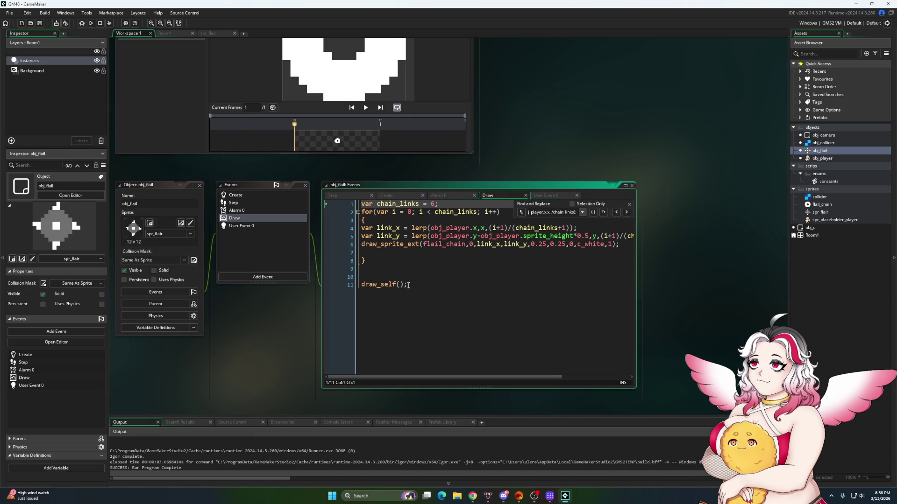
{"action": "left_click", "coordinate": [408, 285]}
{"action": "left_click_drag", "start_coordinate": [408, 285], "coordinate": [380, 286]}
{"action": "type", "text": "spri"}
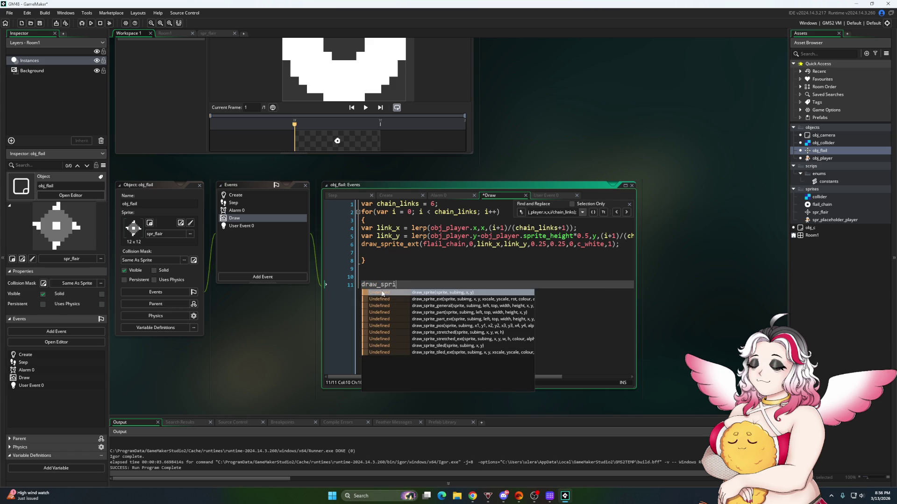
{"action": "type", "text": "te_"}
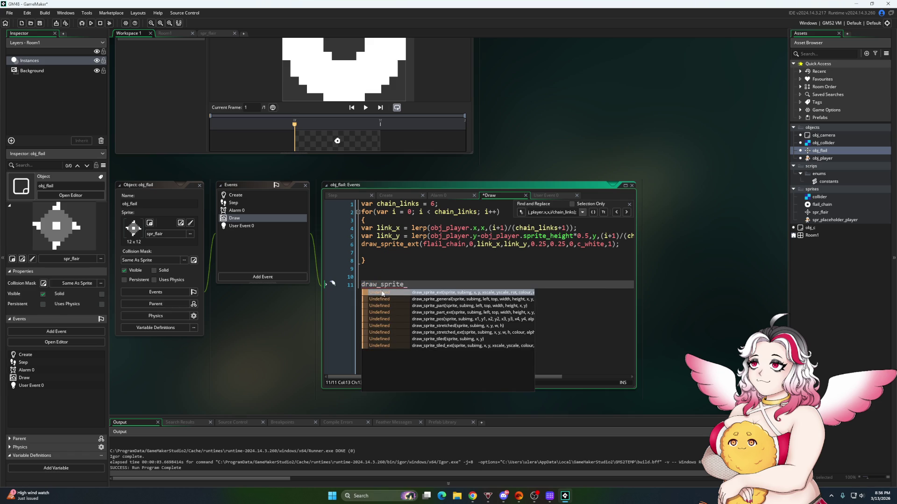
{"action": "type", "text": "ext(sprite_index,"}
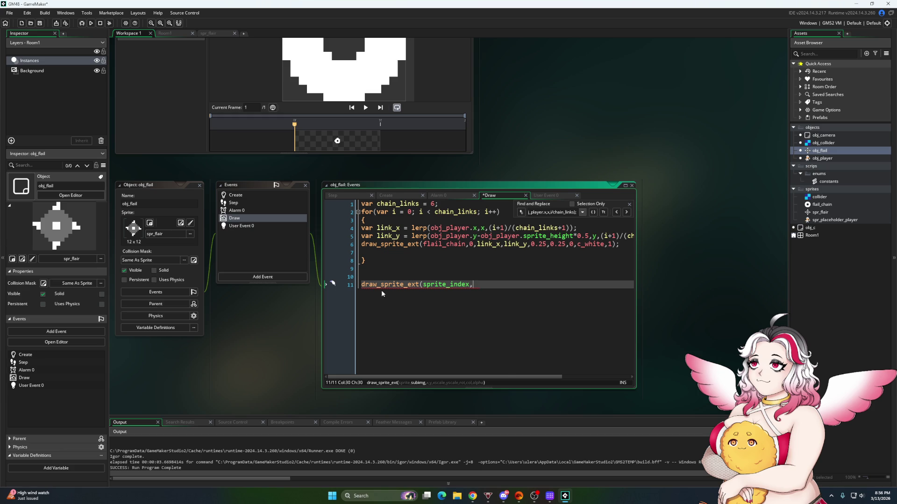
{"action": "type", "text": "image_index,x"}
{"action": "type", "text": "+x"}
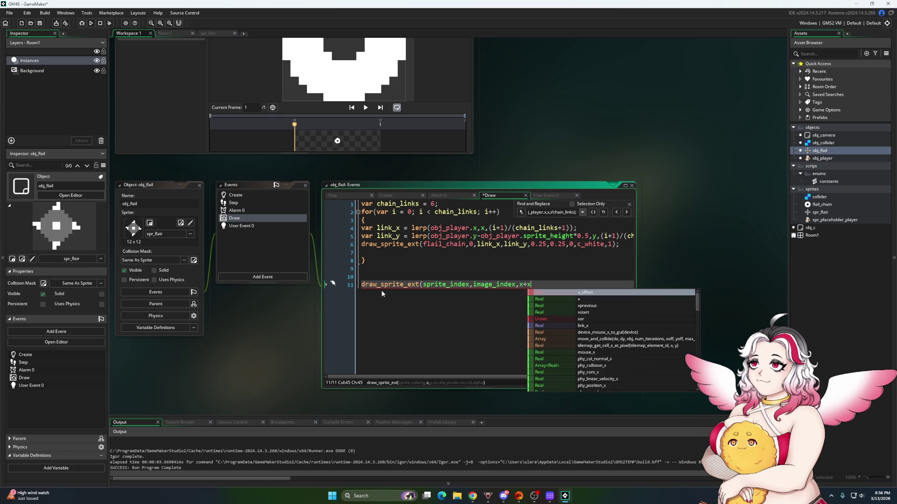
{"action": "type", "text": "_offset,y"}
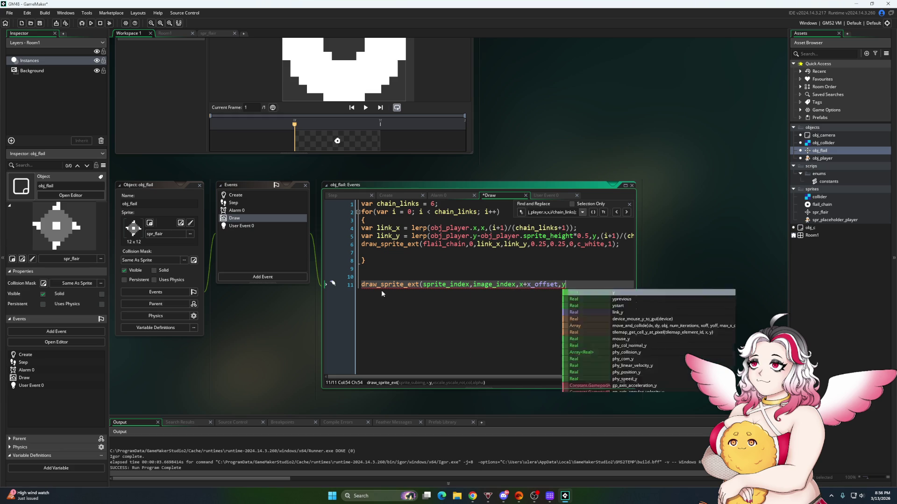
{"action": "type", "text": "+z_"}
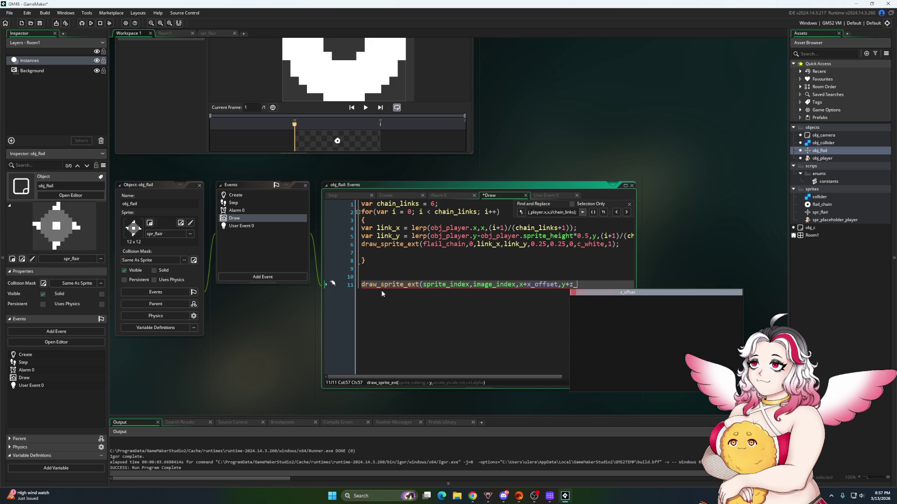
{"action": "key", "text": "BackSpace"}
{"action": "key", "text": "BackSpace"}
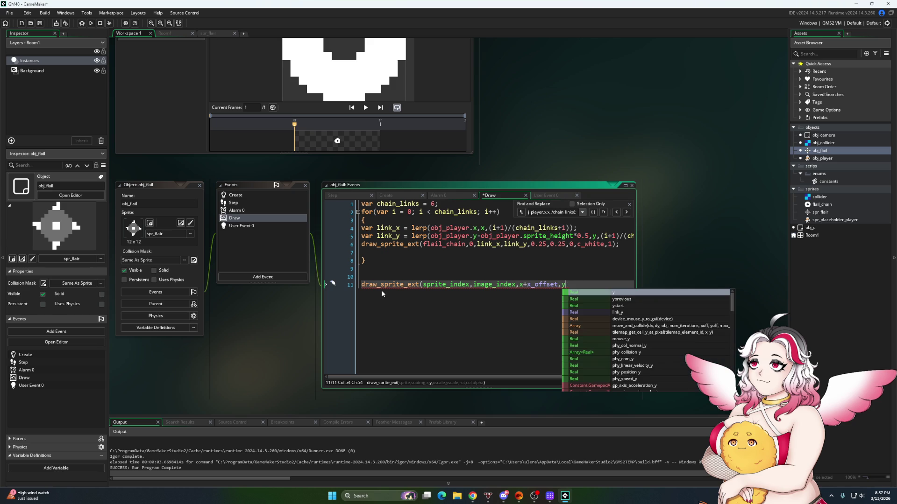
{"action": "type", "text": ","}
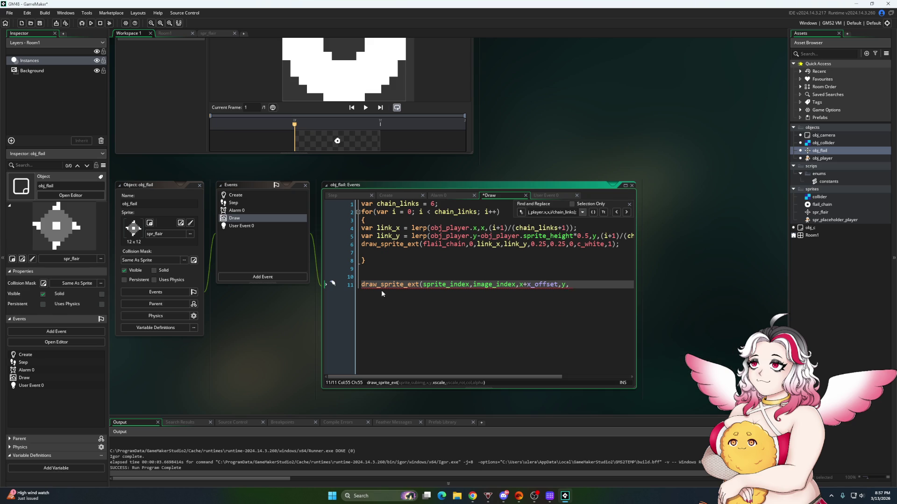
{"action": "type", "text": "image_xscale,i"}
{"action": "type", "text": "mage_yscale,image_angle,"}
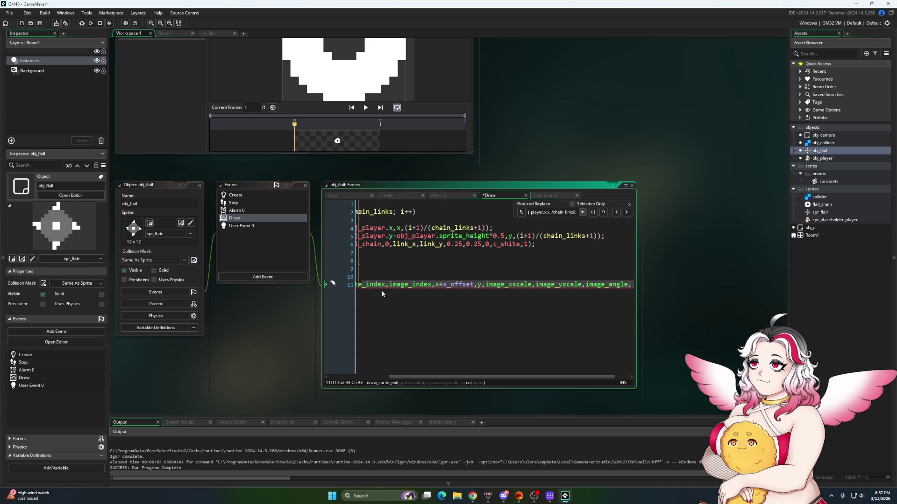
{"action": "type", "text": "mi"}
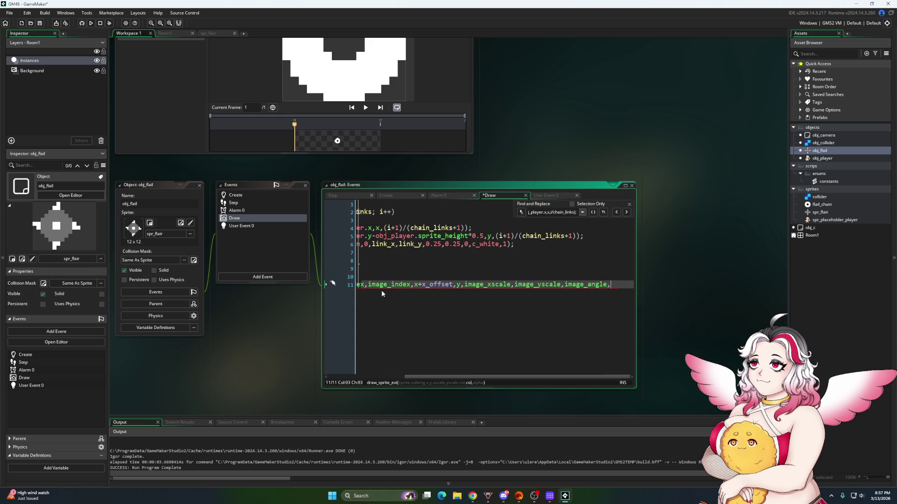
Finish with 'merge_colour(c_white,c_grey,abs(z_offset)/4),1);', then save and run the game
{"action": "key", "text": "BackSpace"}
{"action": "key", "text": "BackSpace"}
{"action": "type", "text": "ima"}
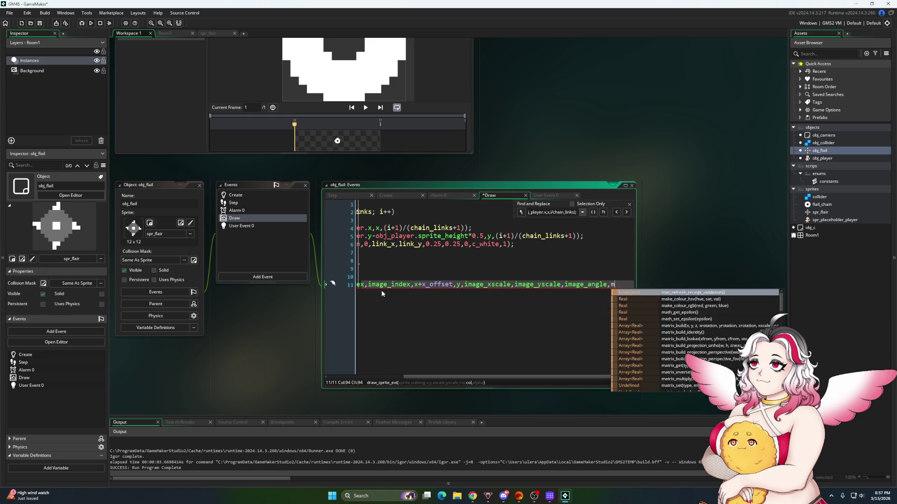
{"action": "type", "text": "ge"}
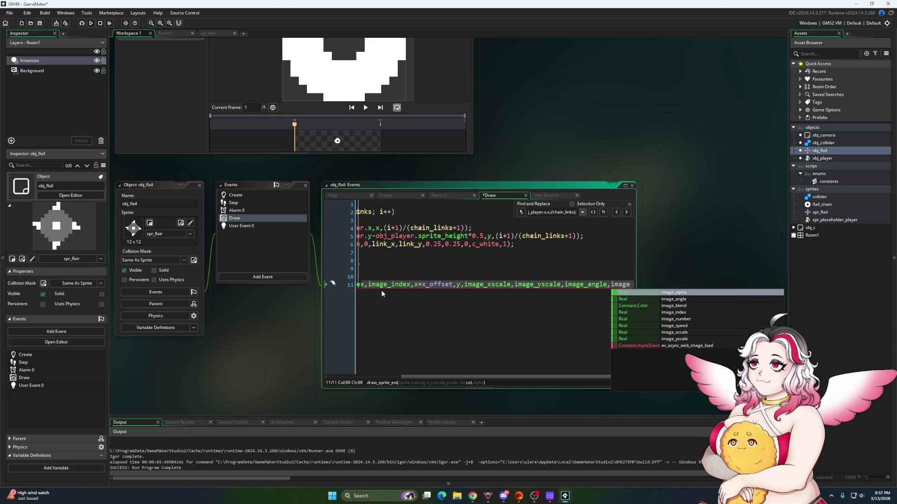
{"action": "key", "text": "BackSpace"}
{"action": "key", "text": "BackSpace"}
{"action": "key", "text": "BackSpace"}
{"action": "key", "text": "BackSpace"}
{"action": "key", "text": "BackSpace"}
{"action": "type", "text": "merg"}
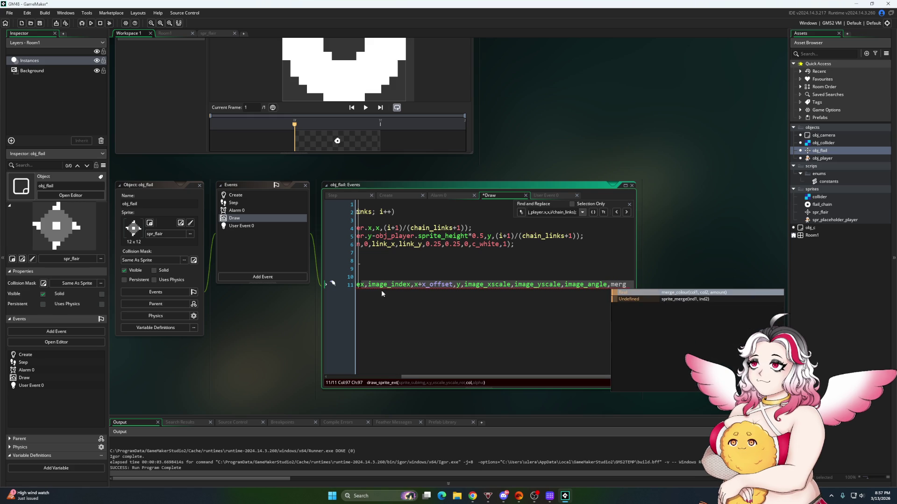
{"action": "key", "text": "Return"}
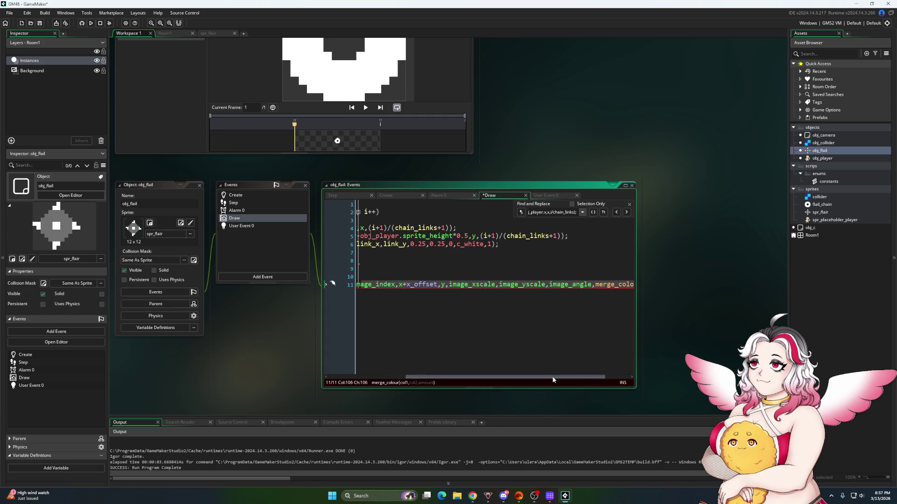
{"action": "scroll", "coordinate": [554, 380], "scroll_direction": "right", "scroll_amount": 2}
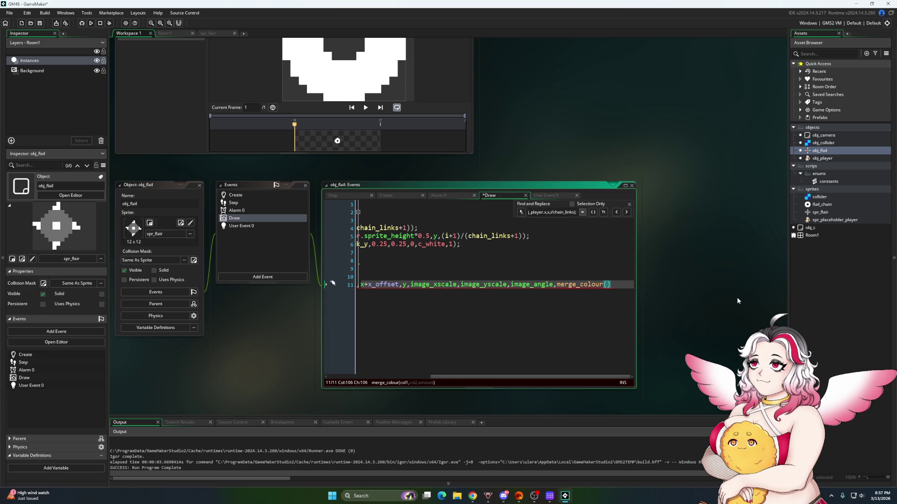
{"action": "type", "text": "c_whi"}
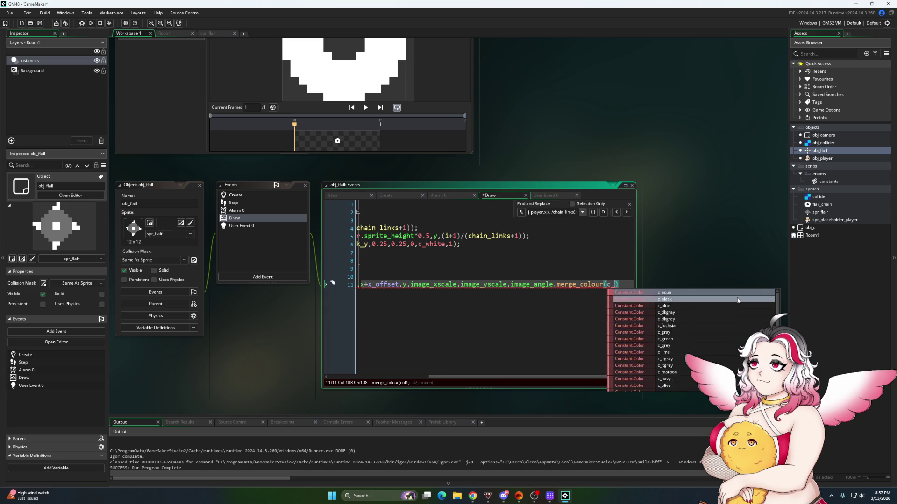
{"action": "type", "text": "te,"}
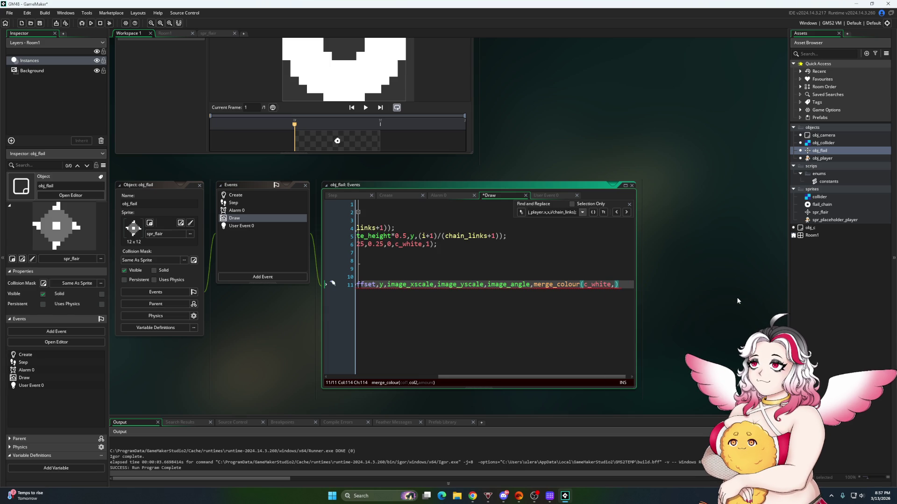
{"action": "type", "text": "c_grey"}
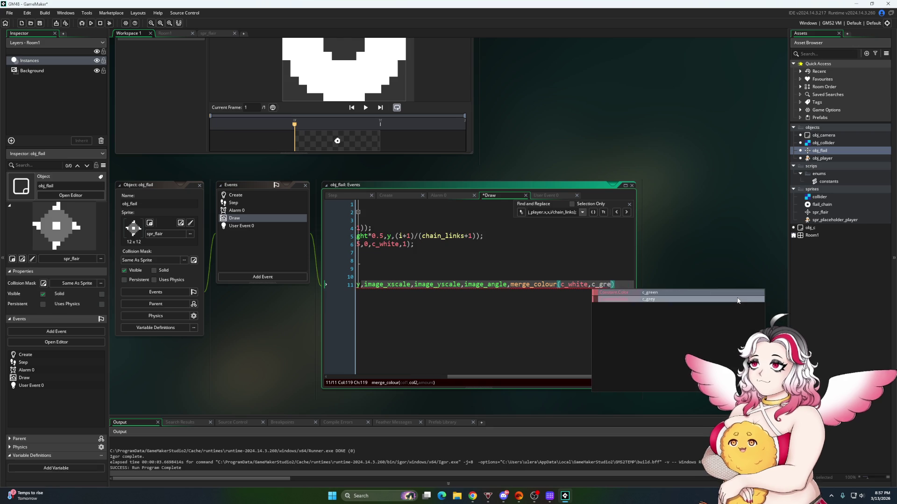
{"action": "type", "text": ","}
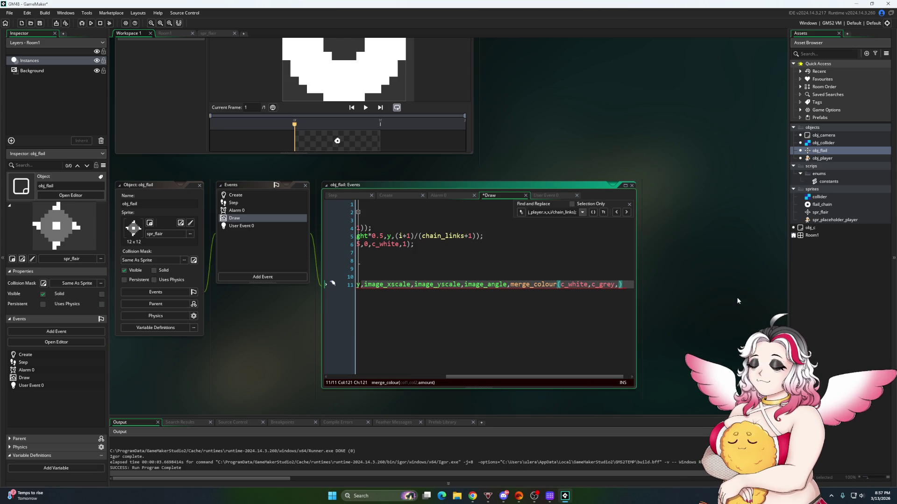
{"action": "type", "text": "abs"}
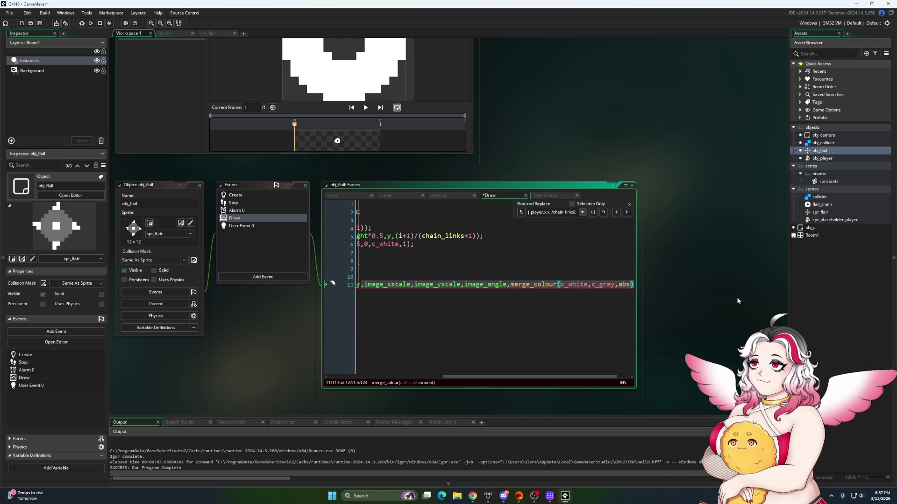
{"action": "type", "text": "("}
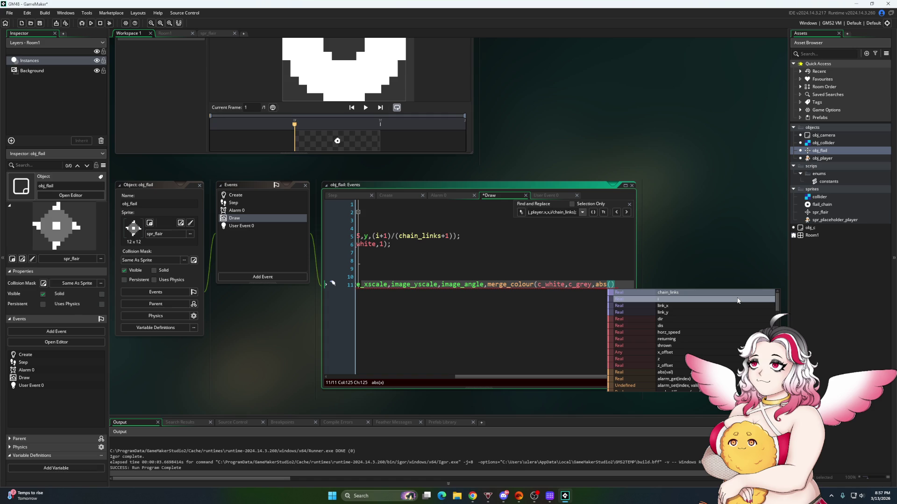
{"action": "type", "text": "z_offer"}
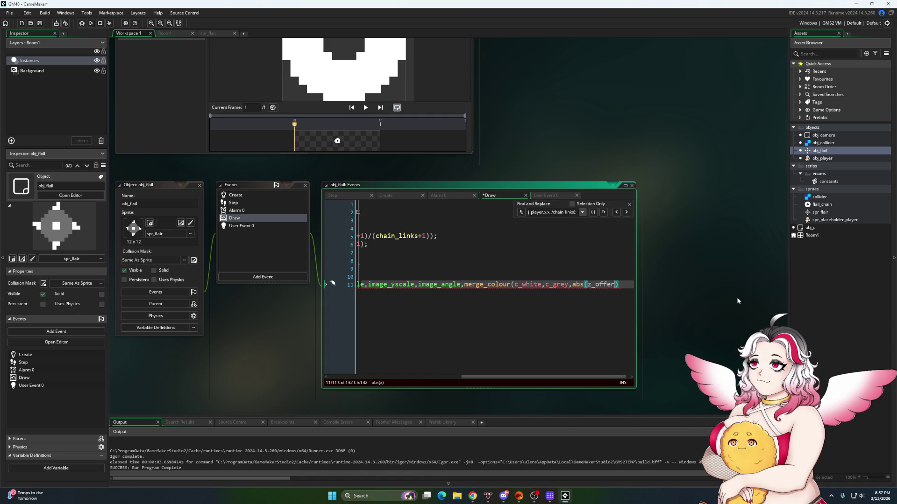
{"action": "key", "text": "BackSpace"}
{"action": "key", "text": "BackSpace"}
{"action": "type", "text": "set)/"}
{"action": "type", "text": "4"}
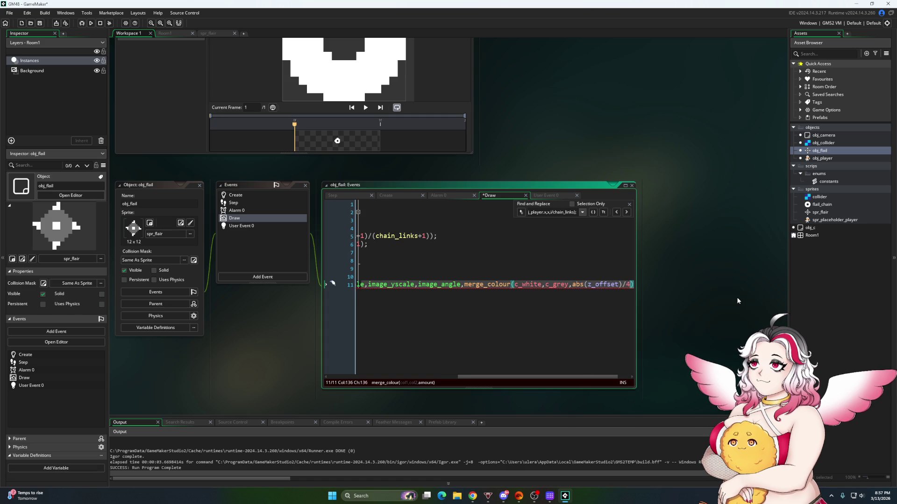
{"action": "type", "text": ")"}
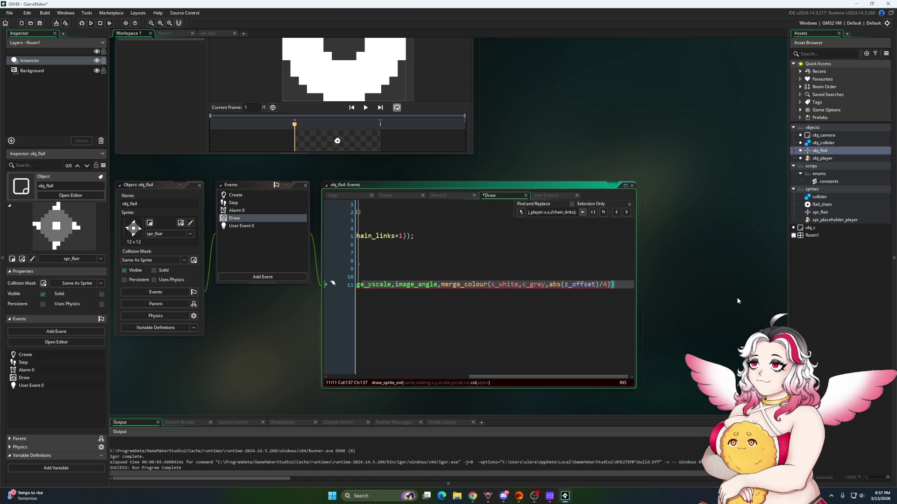
{"action": "type", "text": ",1)"}
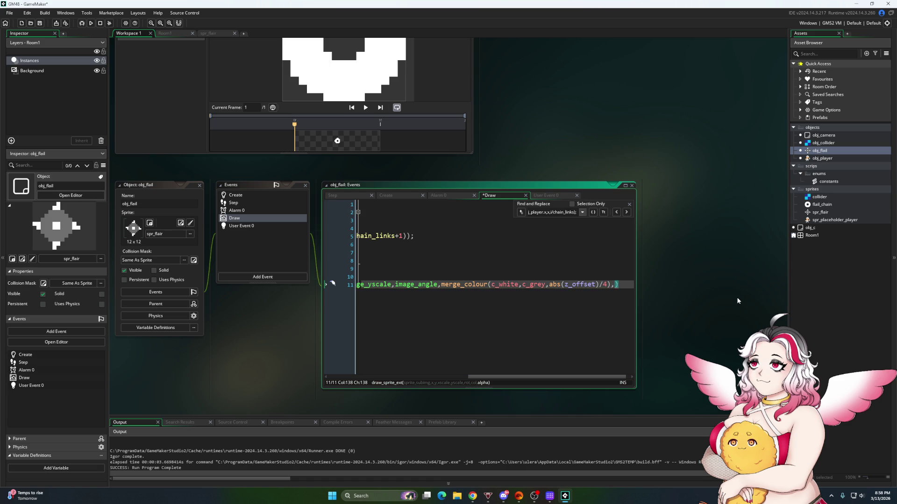
{"action": "type", "text": ";"}
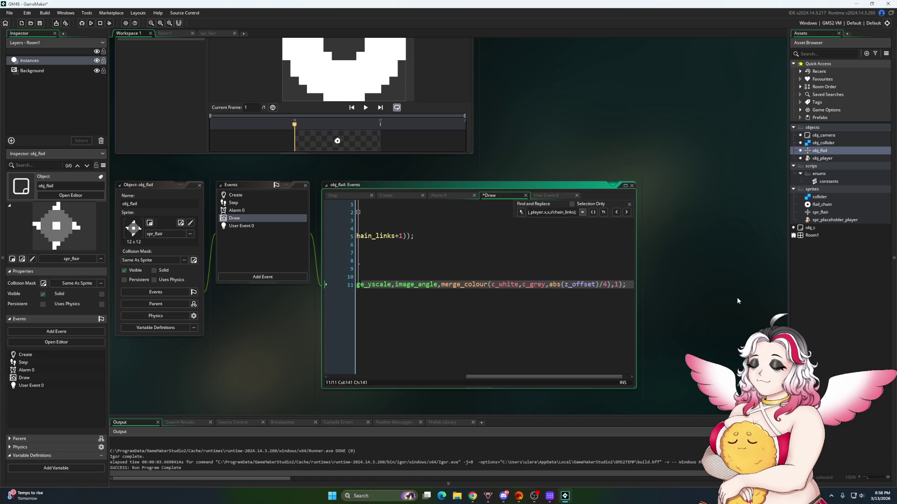
{"action": "left_click", "coordinate": [39, 23]}
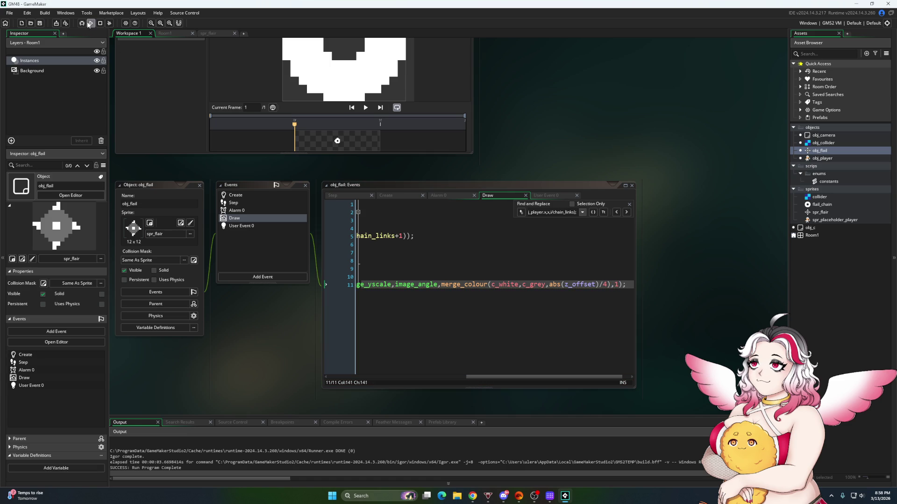
{"action": "left_click", "coordinate": [91, 23]}
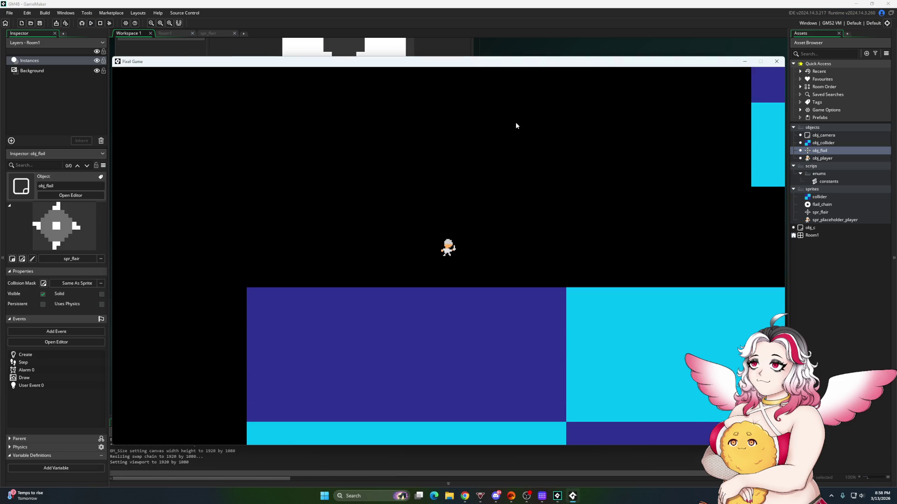
Walk the player left and right to test the flail, close the game, and view Alarm 0
{"action": "key", "text": "Left"}
{"action": "key", "text": "Right"}
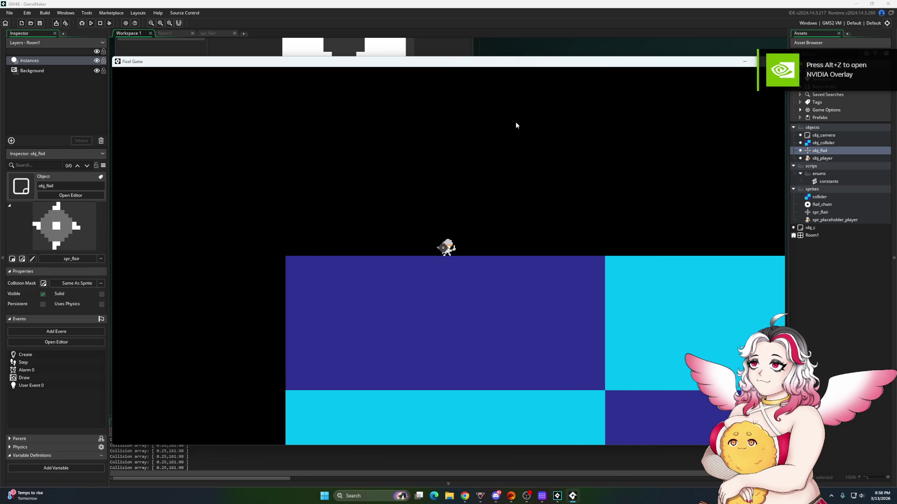
{"action": "left_click", "coordinate": [776, 61]}
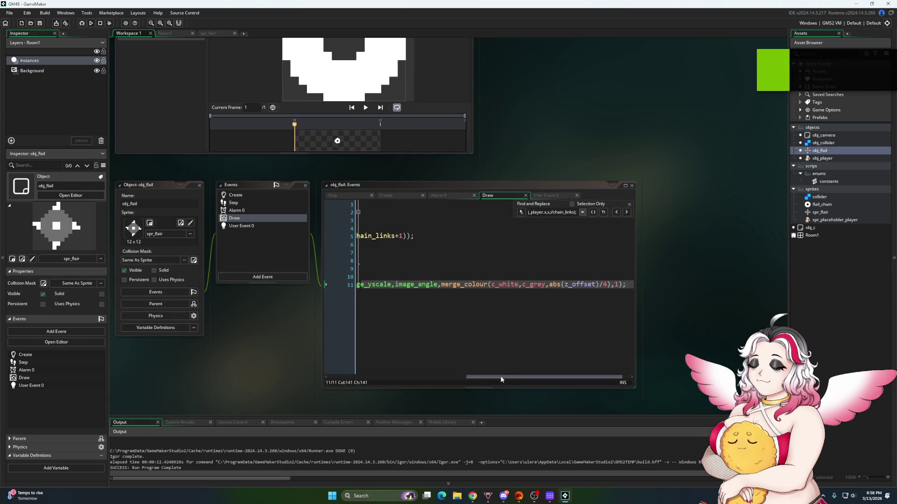
{"action": "left_click_drag", "start_coordinate": [501, 377], "coordinate": [364, 377]}
{"action": "left_click", "coordinate": [440, 194]}
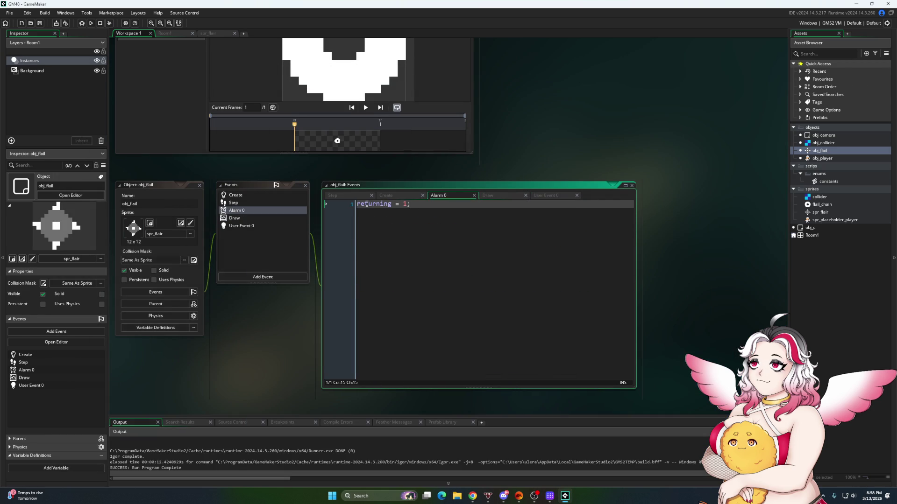
Cut the alarm[0] = game_speed * 0.5 line out of obj_flail's Create event
{"action": "left_click", "coordinate": [387, 197]}
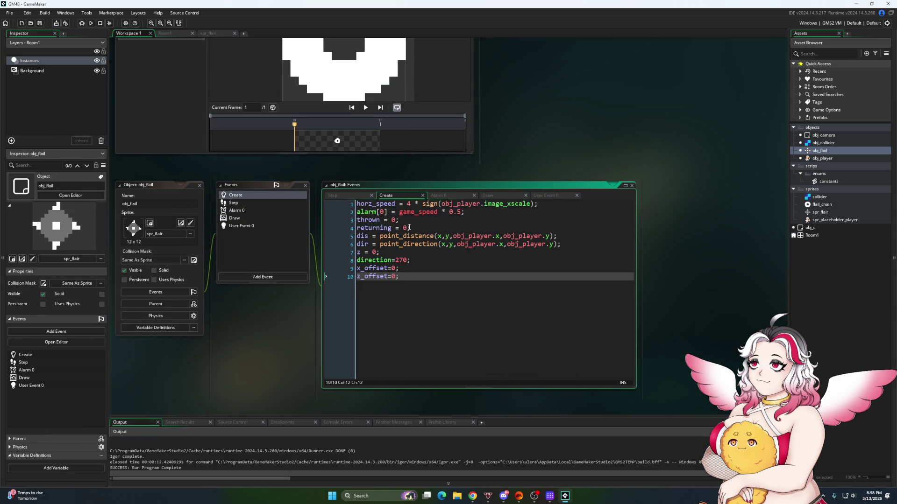
{"action": "left_click", "coordinate": [463, 212]}
{"action": "key", "text": "shift+Home"}
{"action": "key", "text": "BackSpace"}
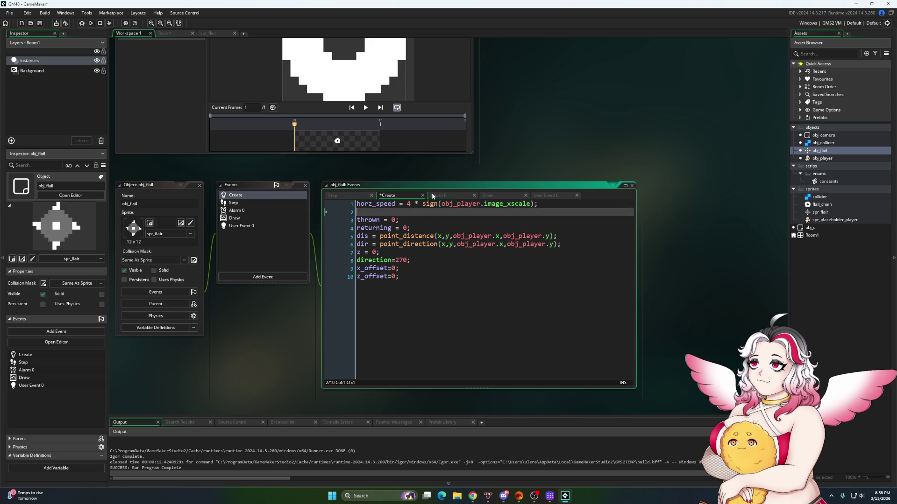
Paste the alarm[0] line into the Step event's throw block below thrown = 1
{"action": "left_click", "coordinate": [341, 196]}
{"action": "scroll", "coordinate": [425, 333], "scroll_direction": "up", "scroll_amount": 7}
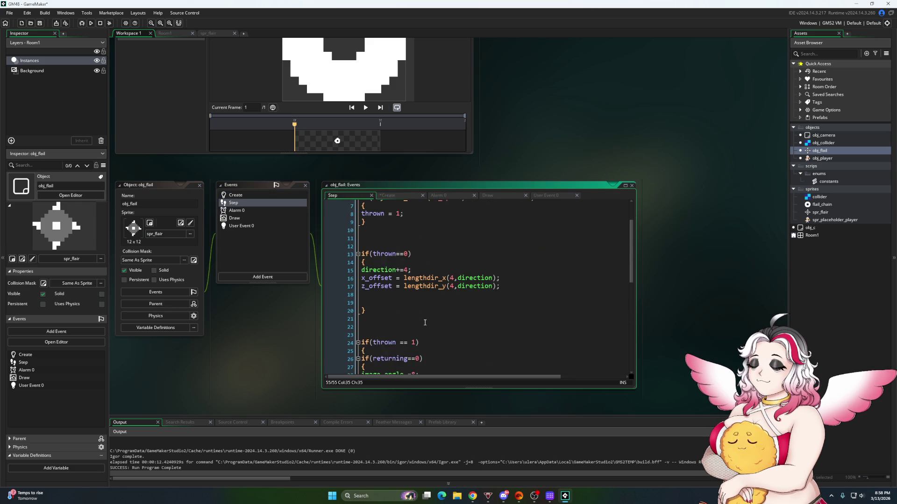
{"action": "scroll", "coordinate": [414, 320], "scroll_direction": "up", "scroll_amount": 1}
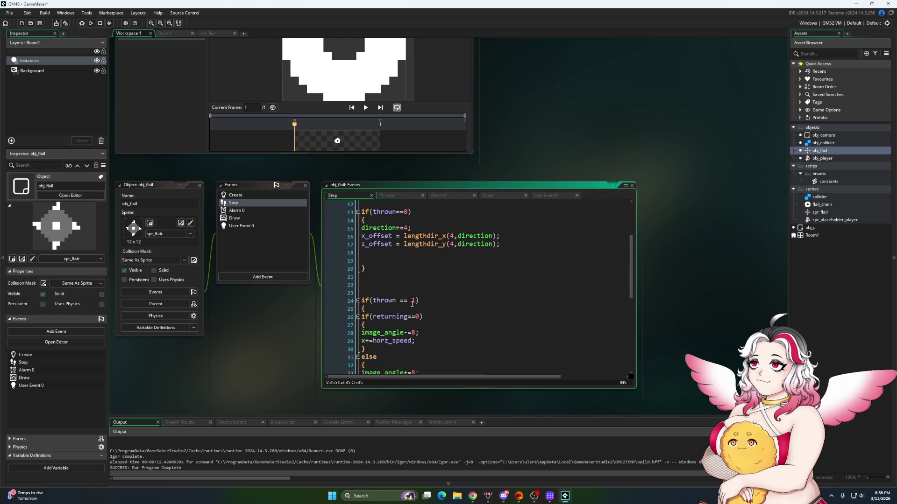
{"action": "left_click", "coordinate": [365, 253]}
{"action": "scroll", "coordinate": [400, 268], "scroll_direction": "up", "scroll_amount": 3}
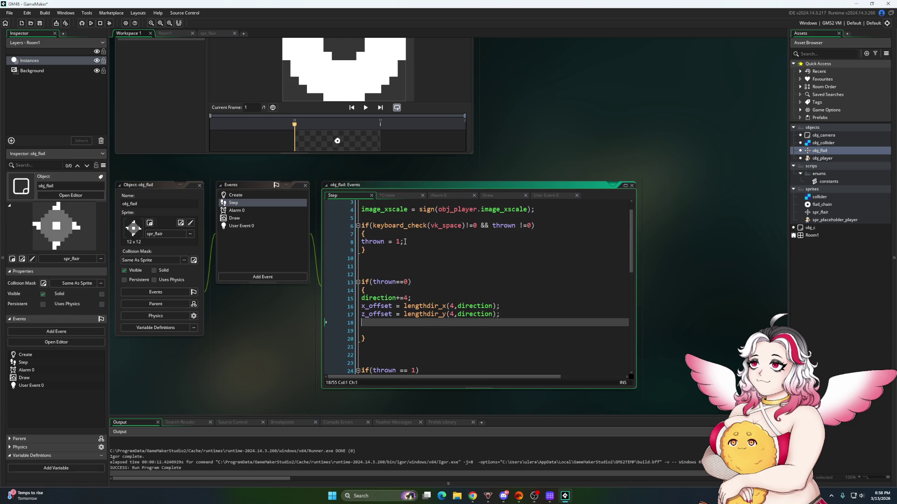
{"action": "left_click", "coordinate": [405, 242]}
{"action": "key", "text": "Return"}
{"action": "type", "text": "alarm[0] = game_speed * 0.5;"}
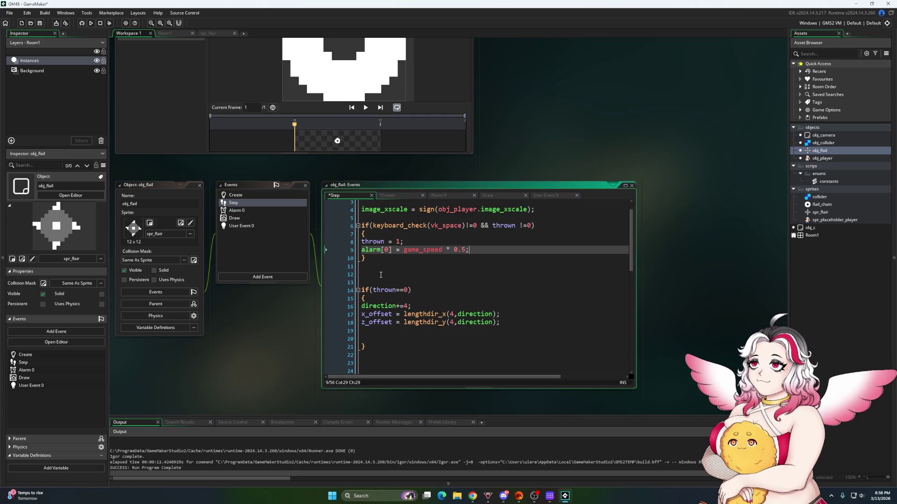
Review the returning and else branches of the Step code, then save and run the game
{"action": "scroll", "coordinate": [383, 275], "scroll_direction": "down", "scroll_amount": 1}
{"action": "scroll", "coordinate": [377, 258], "scroll_direction": "down", "scroll_amount": 2}
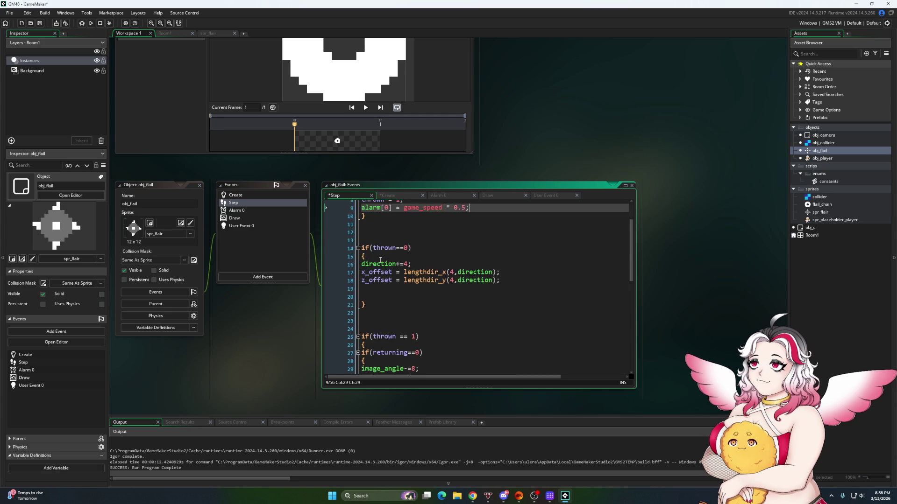
{"action": "scroll", "coordinate": [400, 315], "scroll_direction": "down", "scroll_amount": 4}
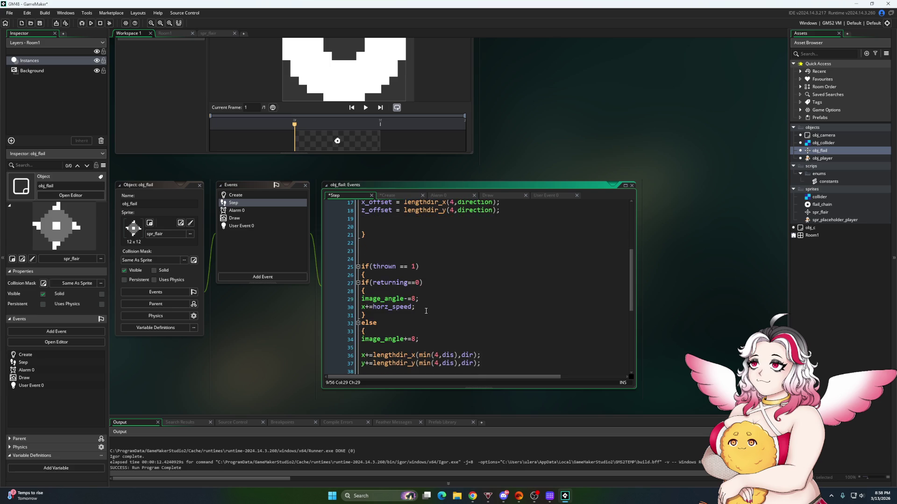
{"action": "left_click", "coordinate": [363, 277]}
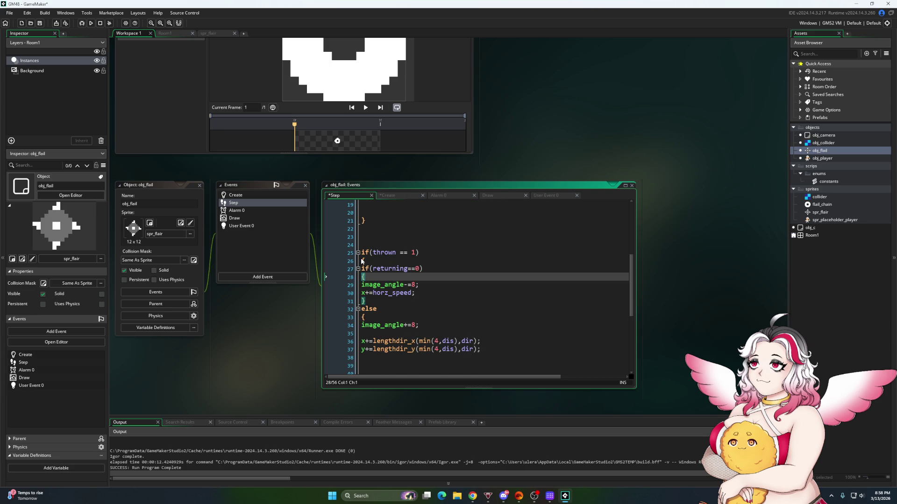
{"action": "scroll", "coordinate": [362, 262], "scroll_direction": "down", "scroll_amount": 5}
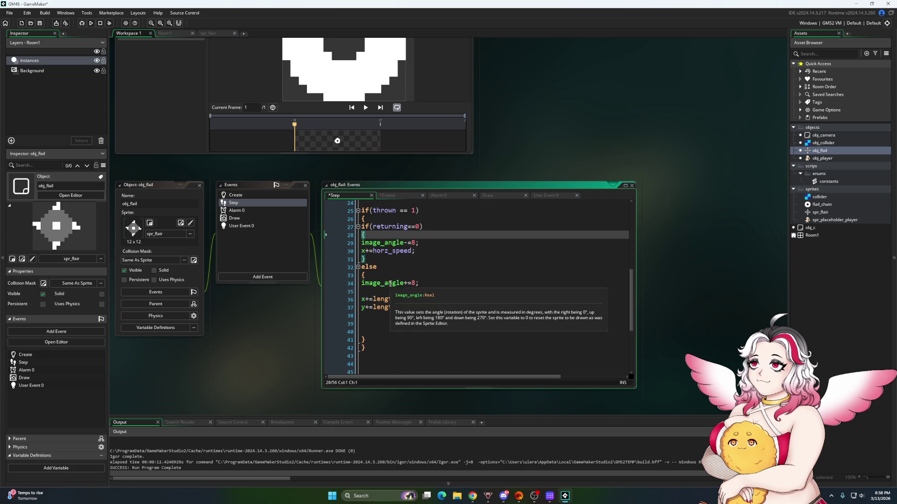
{"action": "scroll", "coordinate": [389, 287], "scroll_direction": "up", "scroll_amount": 3}
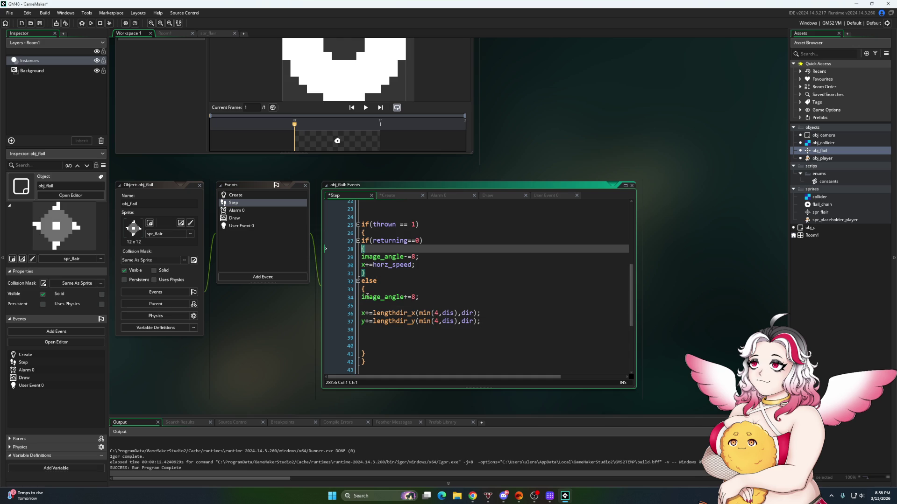
{"action": "left_click", "coordinate": [361, 290]}
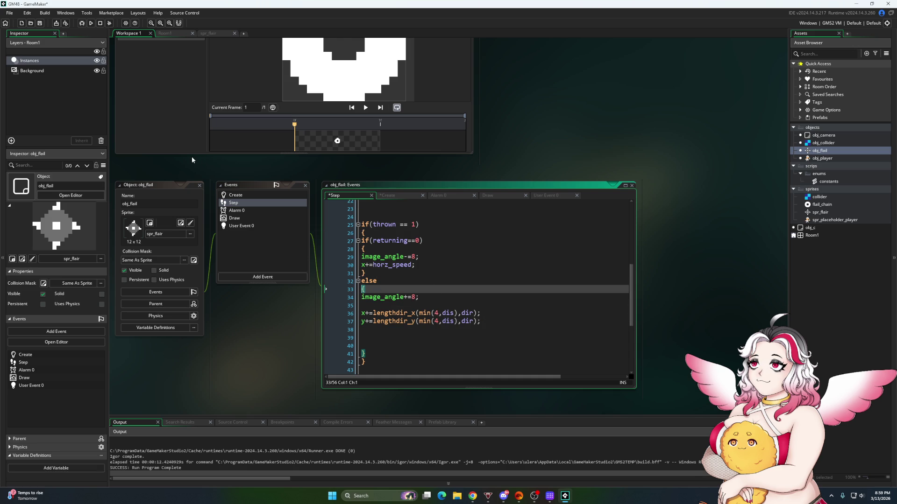
{"action": "scroll", "coordinate": [340, 213], "scroll_direction": "up", "scroll_amount": 7}
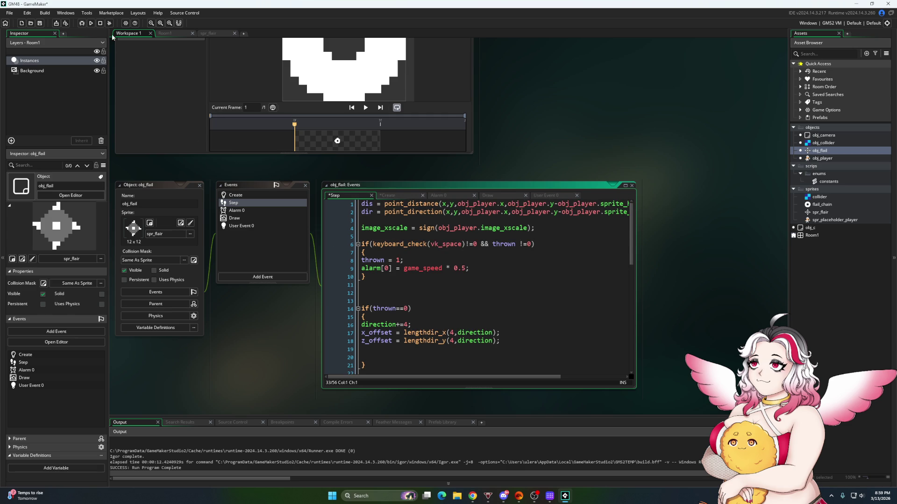
{"action": "left_click", "coordinate": [92, 22]}
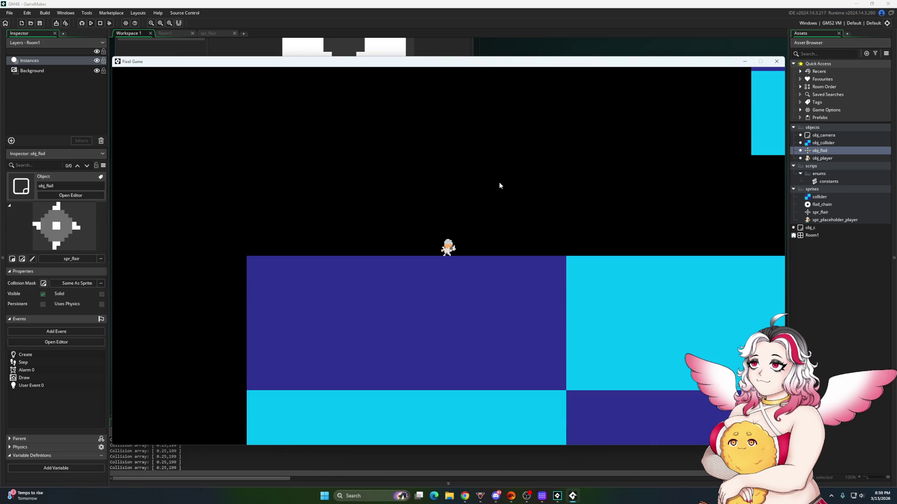
Walk the player left and right in the test run, then close the game window
{"action": "key", "text": "Left"}
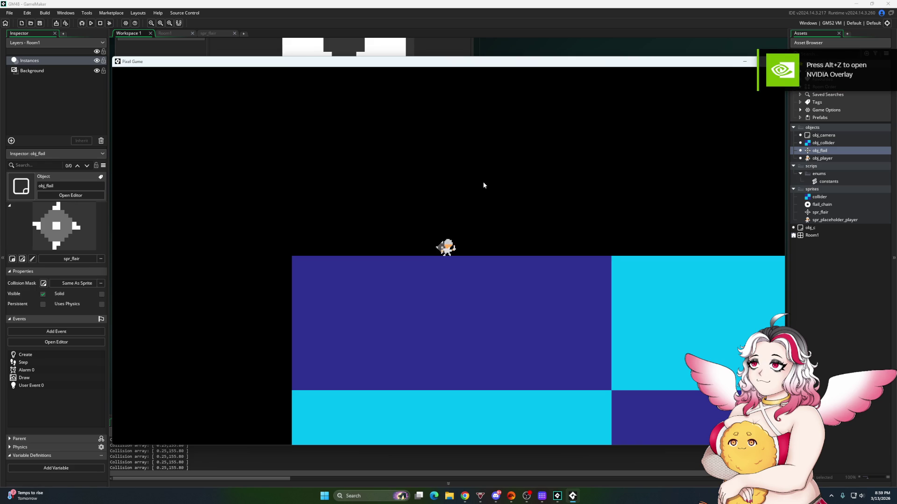
{"action": "key", "text": "d"}
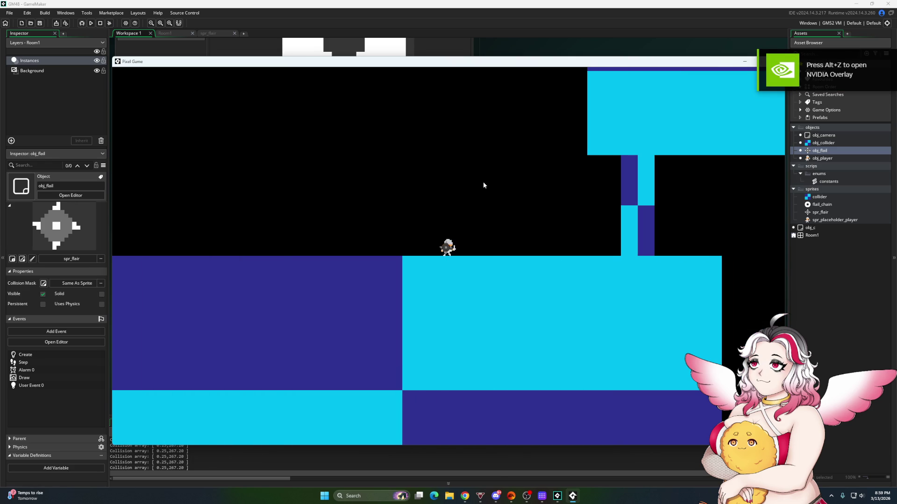
{"action": "key", "text": "d"}
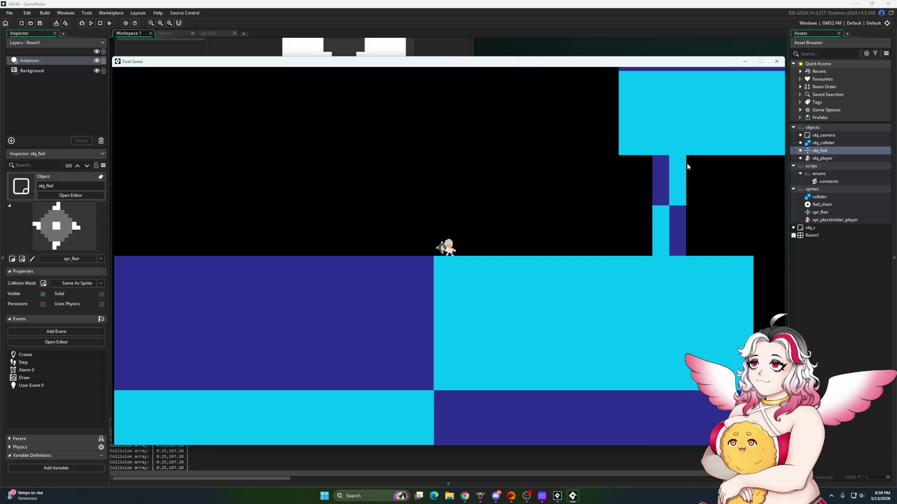
{"action": "left_click", "coordinate": [779, 60]}
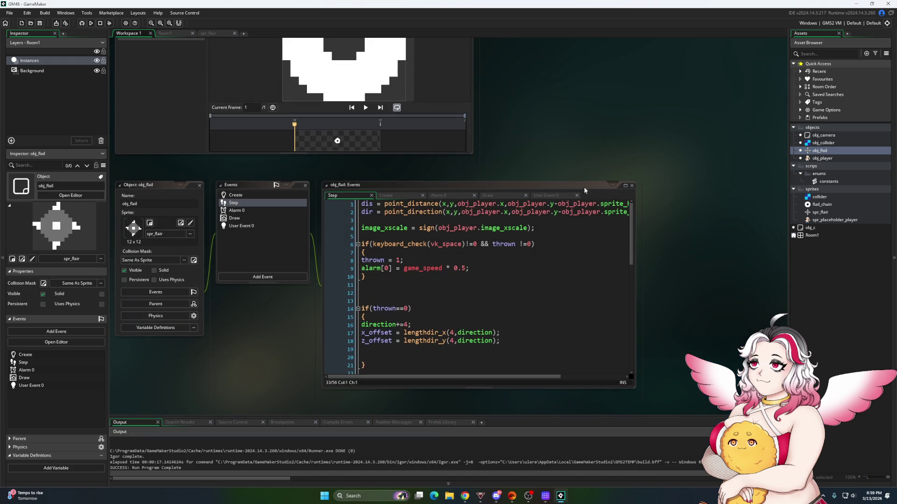
Comment out the collision debug message in obj_player's Step event with //
{"action": "double_click", "coordinate": [822, 158]}
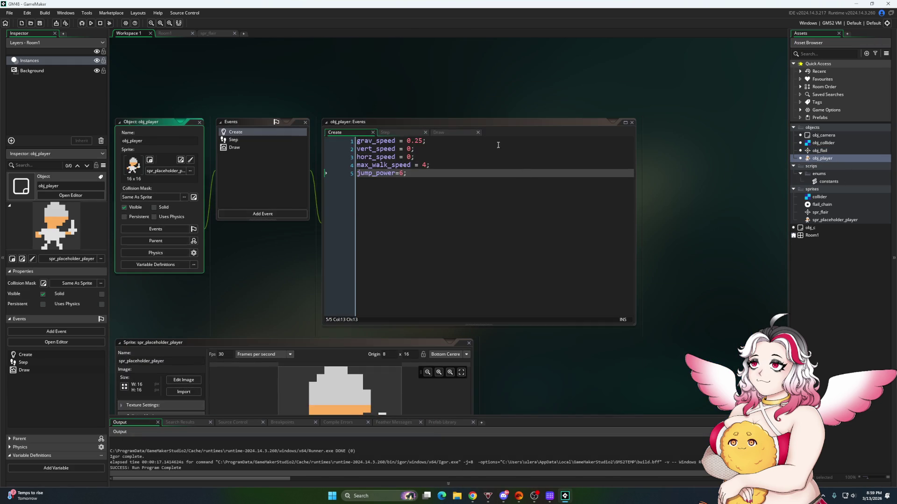
{"action": "left_click", "coordinate": [388, 132]}
{"action": "scroll", "coordinate": [377, 224], "scroll_direction": "up", "scroll_amount": 12}
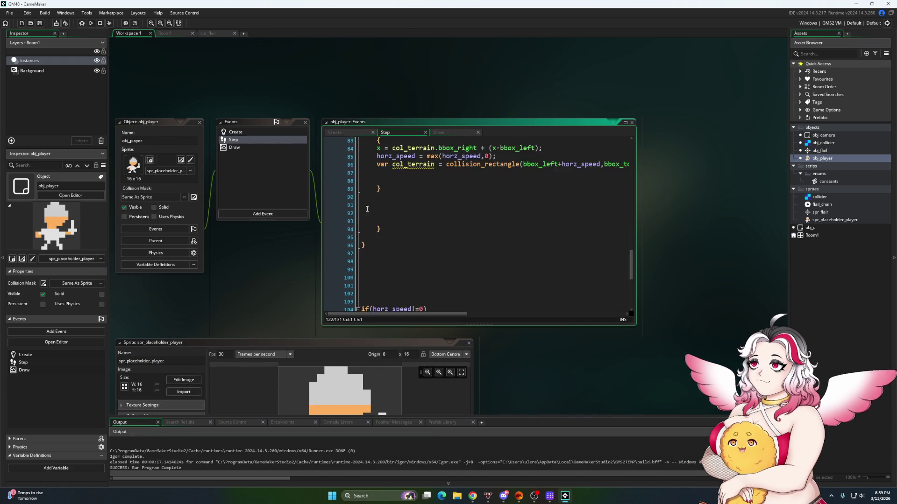
{"action": "scroll", "coordinate": [377, 223], "scroll_direction": "up", "scroll_amount": 10}
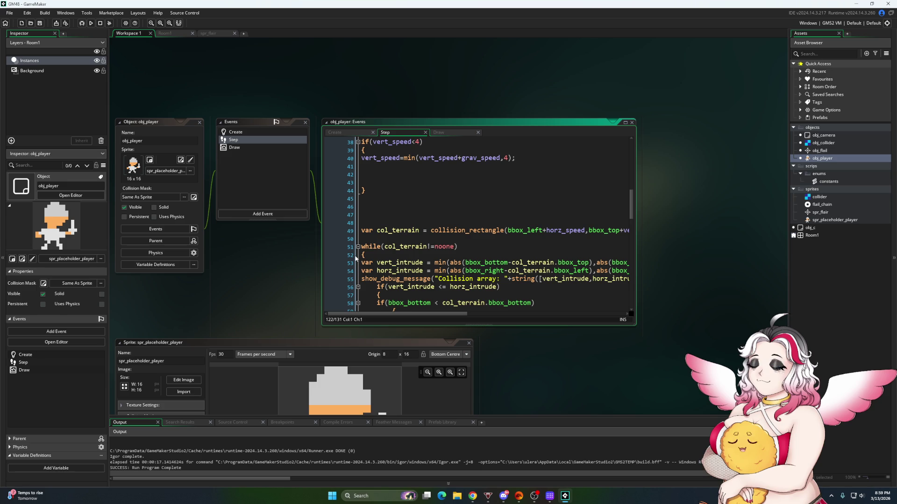
{"action": "left_click", "coordinate": [357, 280]}
{"action": "type", "text": "//"}
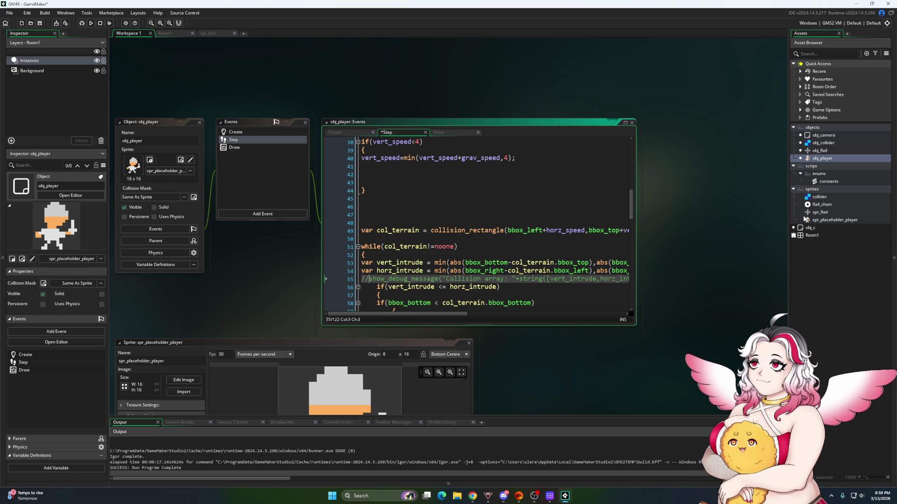
{"action": "left_click", "coordinate": [820, 213]}
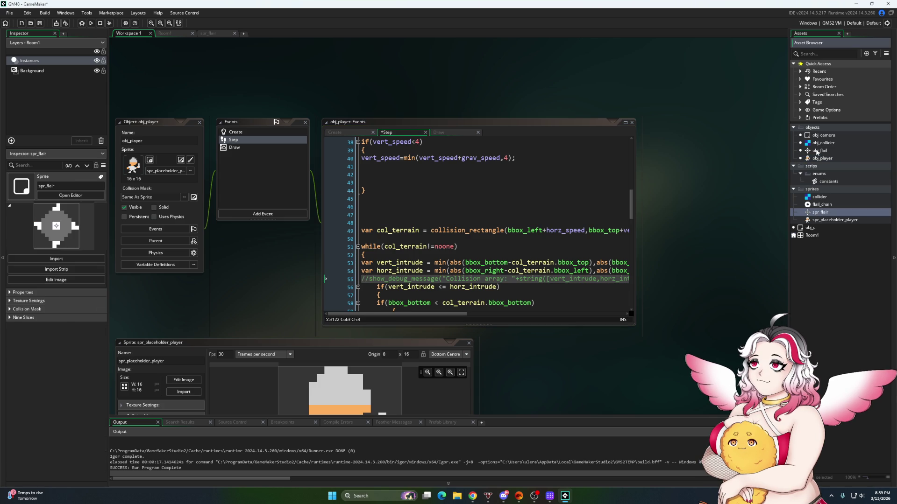
Add show_debug_message(string([thrown,returning])) at the end of obj_flail's Step code
{"action": "double_click", "coordinate": [819, 150]}
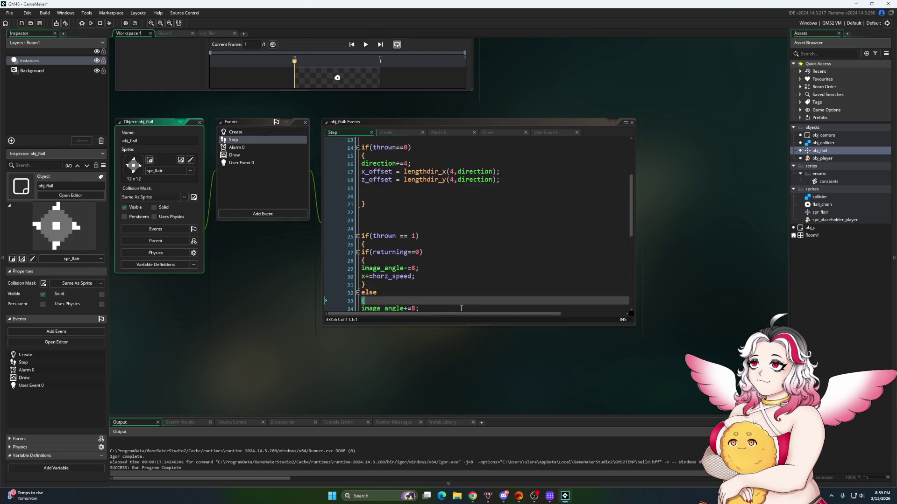
{"action": "scroll", "coordinate": [462, 308], "scroll_direction": "down", "scroll_amount": 8}
{"action": "left_click", "coordinate": [490, 290]}
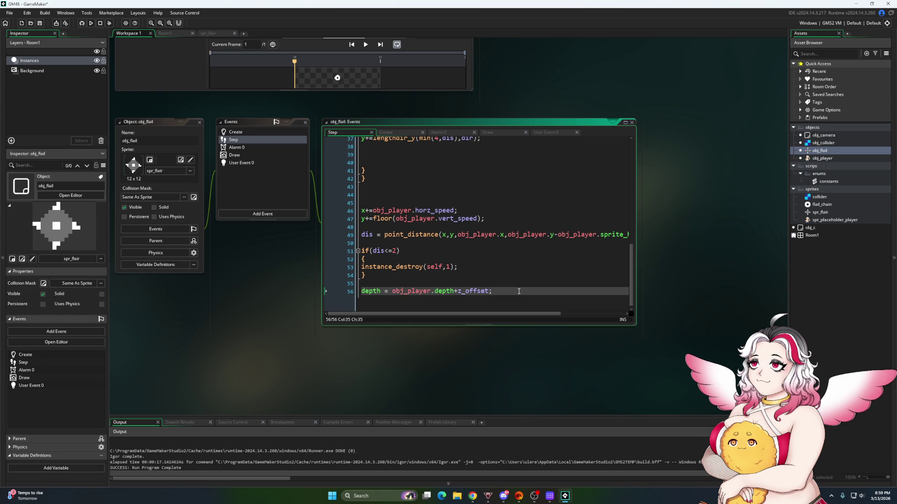
{"action": "key", "text": "Return"}
{"action": "type", "text": "show_debug"}
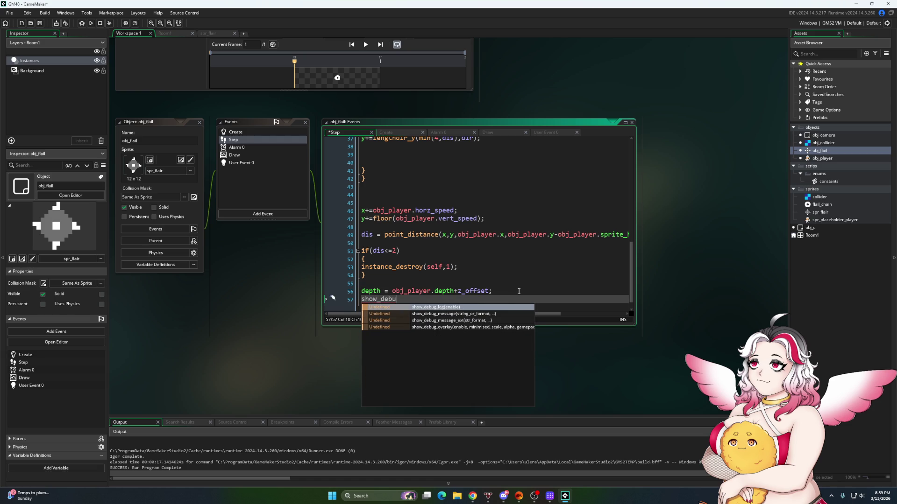
{"action": "type", "text": "_mes"}
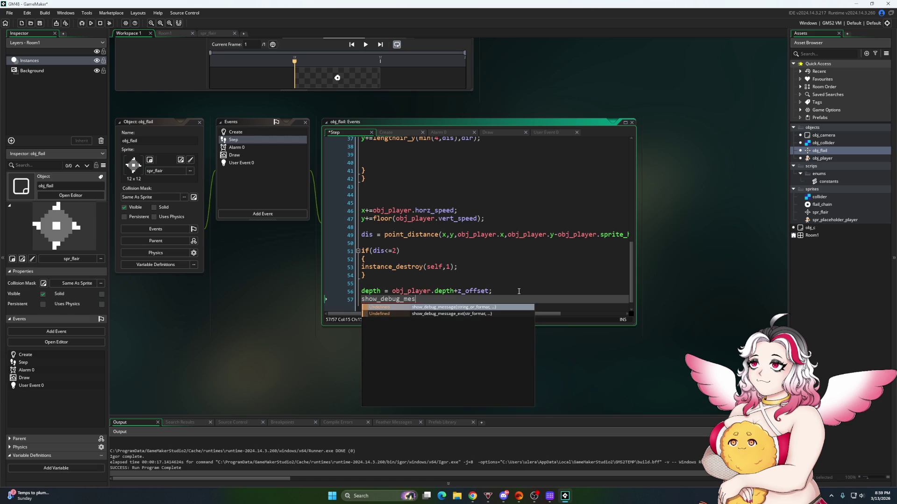
{"action": "type", "text": "sage(stri"}
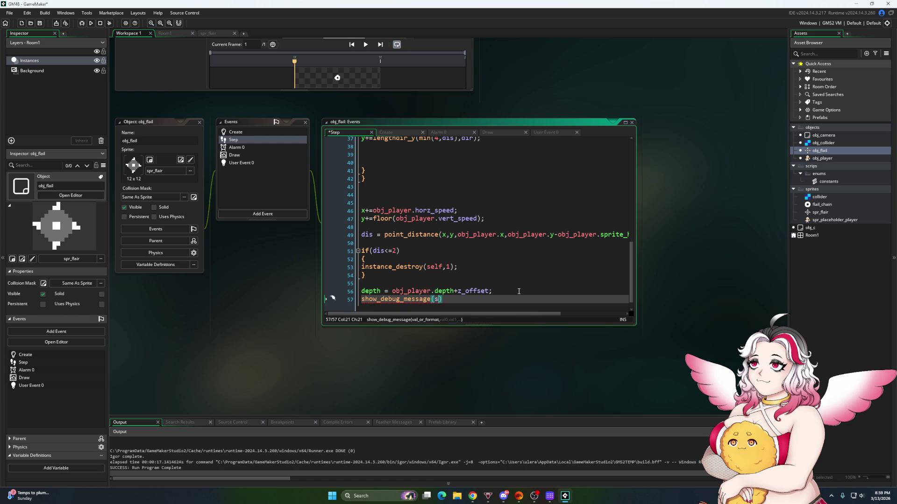
{"action": "key", "text": "Return"}
{"action": "type", "text": "("}
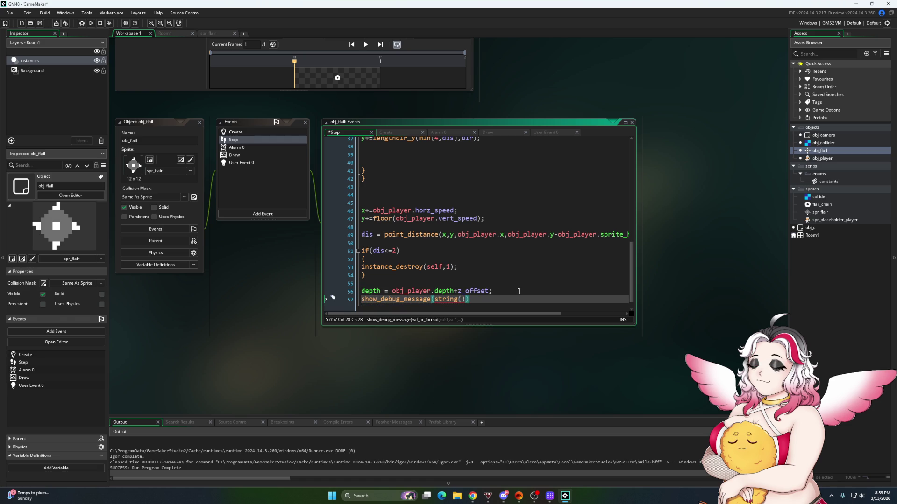
{"action": "type", "text": "[]))"}
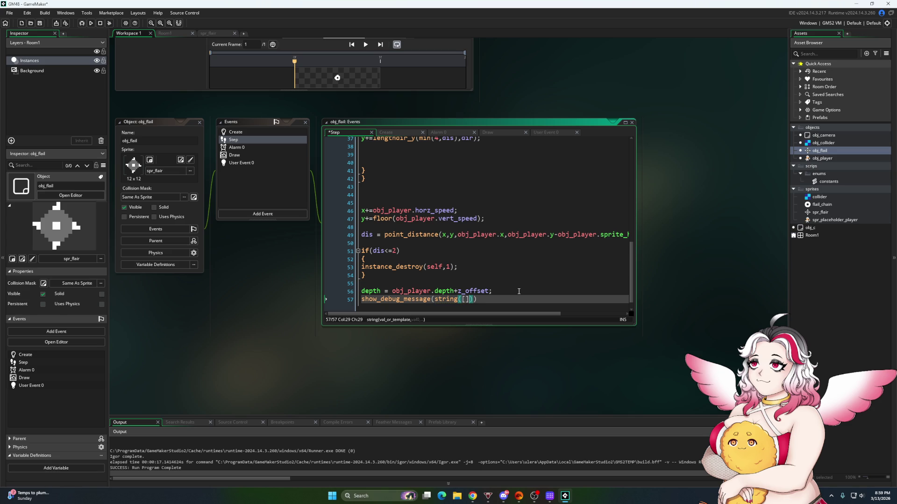
{"action": "key", "text": "Left"}
{"action": "key", "text": "Left"}
{"action": "key", "text": "Left"}
{"action": "type", "text": "thrown,"}
{"action": "type", "text": "returning"}
Prefix the debug output with "flail state: "+ and save and build the game
{"action": "scroll", "coordinate": [464, 235], "scroll_direction": "up", "scroll_amount": 7}
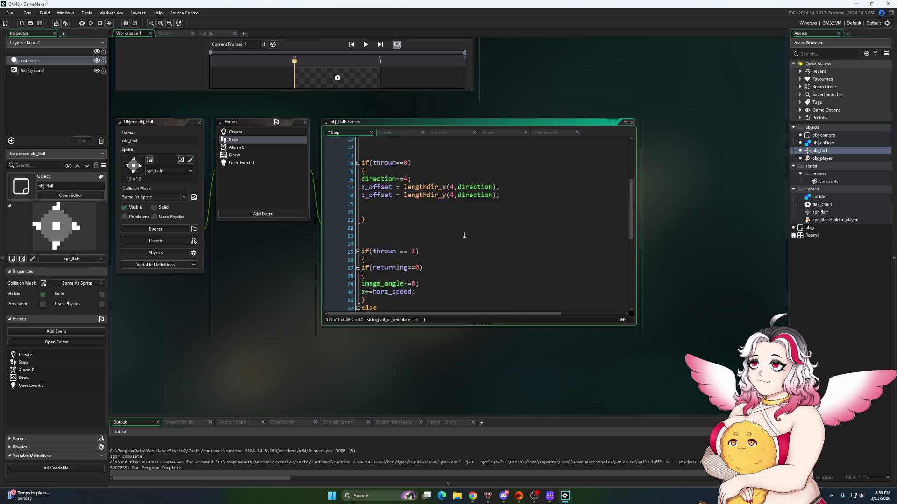
{"action": "scroll", "coordinate": [464, 235], "scroll_direction": "up", "scroll_amount": 5}
{"action": "scroll", "coordinate": [468, 224], "scroll_direction": "down", "scroll_amount": 7}
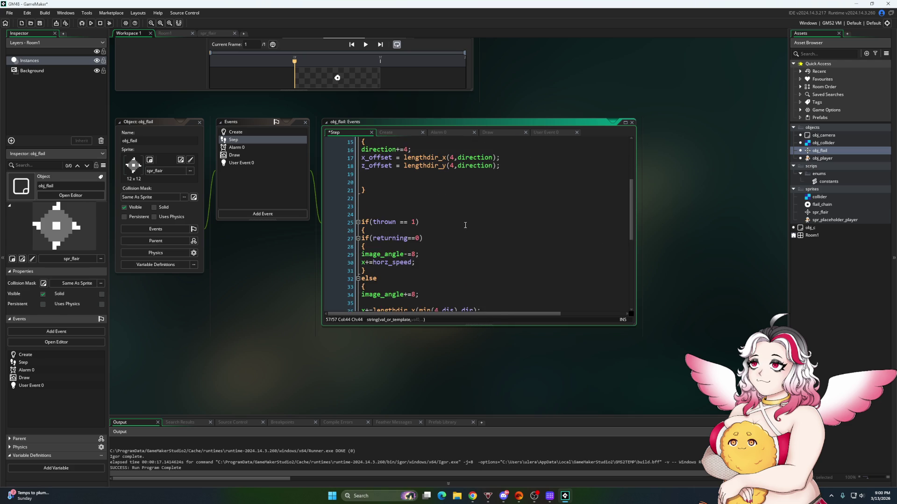
{"action": "scroll", "coordinate": [465, 225], "scroll_direction": "down", "scroll_amount": 3}
{"action": "scroll", "coordinate": [454, 215], "scroll_direction": "up", "scroll_amount": 10}
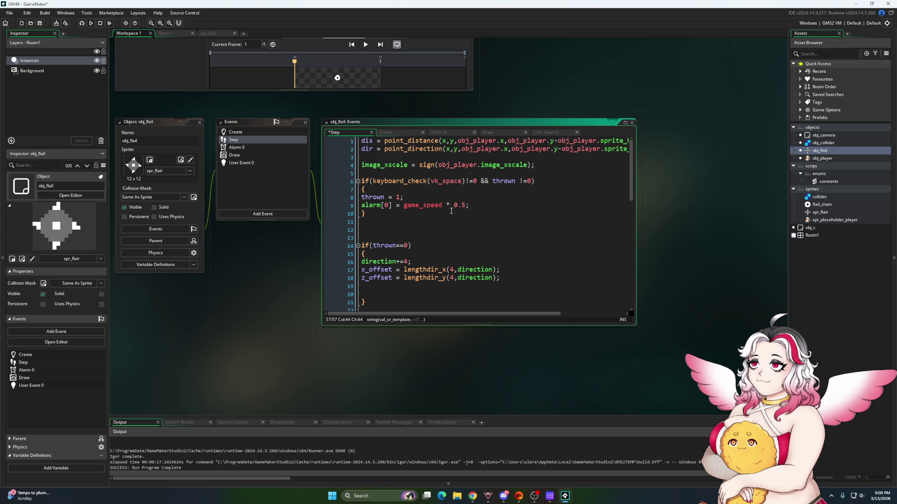
{"action": "scroll", "coordinate": [432, 205], "scroll_direction": "down", "scroll_amount": 13}
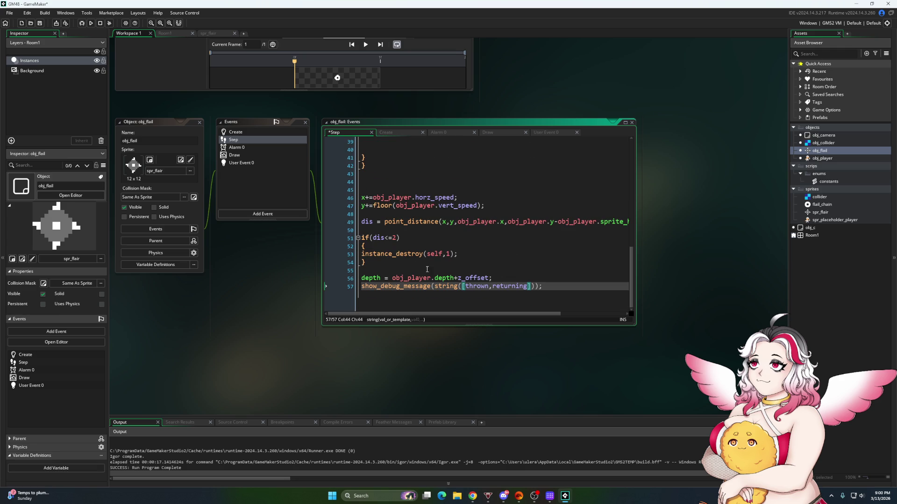
{"action": "left_click", "coordinate": [439, 287]}
{"action": "type", "text": "\"\""}
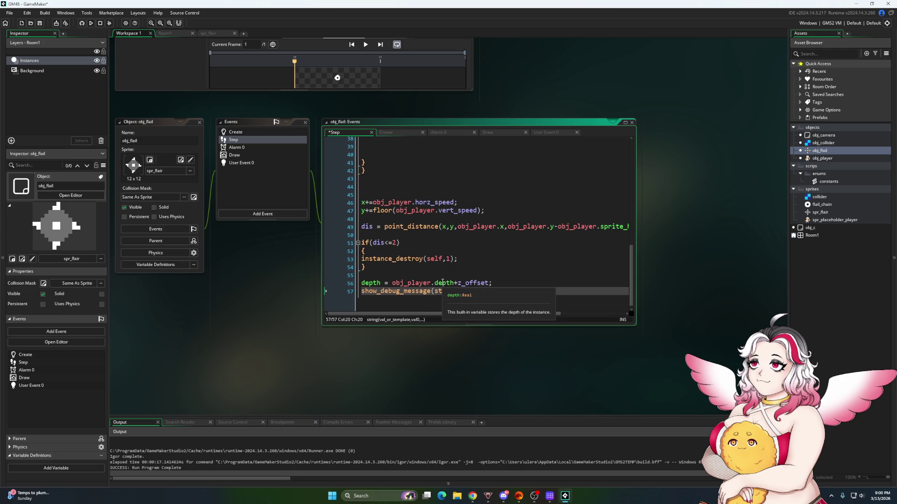
{"action": "key", "text": "Left"}
{"action": "type", "text": "flail stat"}
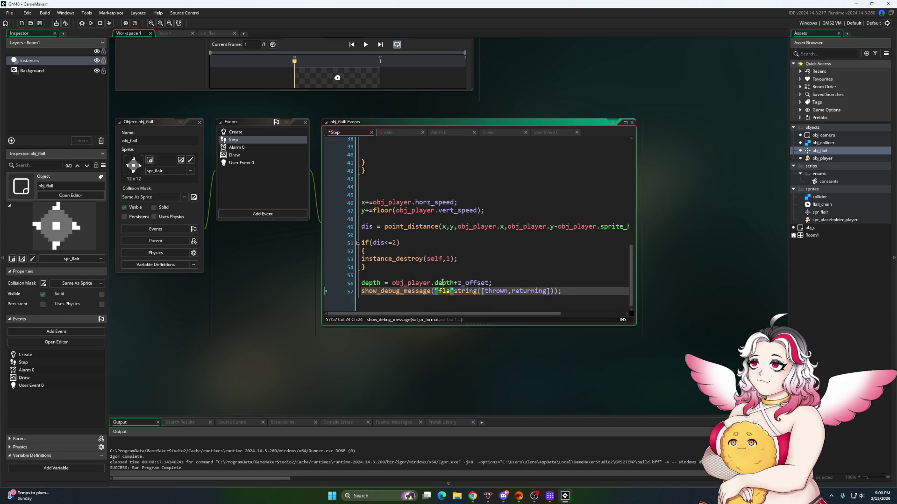
{"action": "type", "text": "e:"}
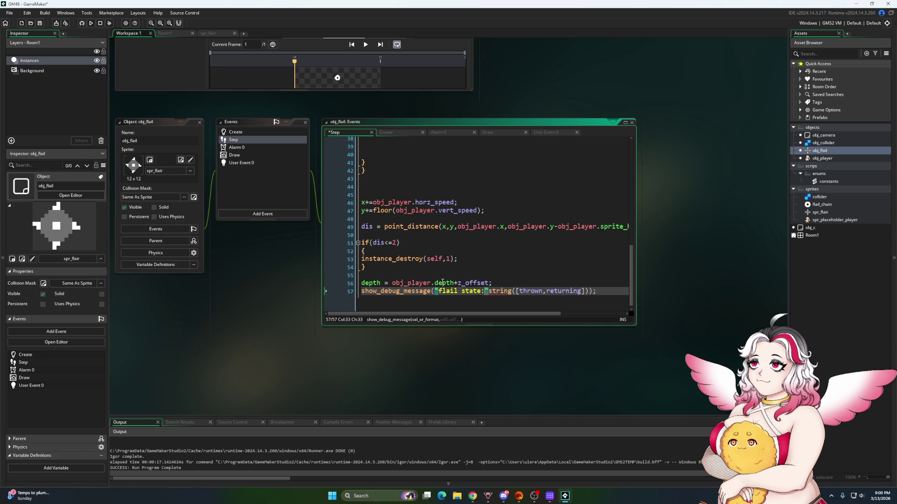
{"action": "type", "text": " \"+"}
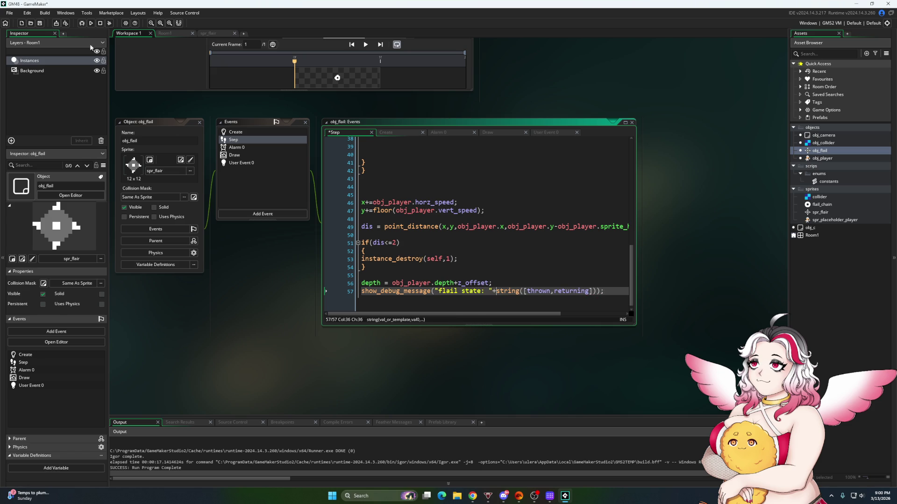
{"action": "left_click", "coordinate": [40, 23]}
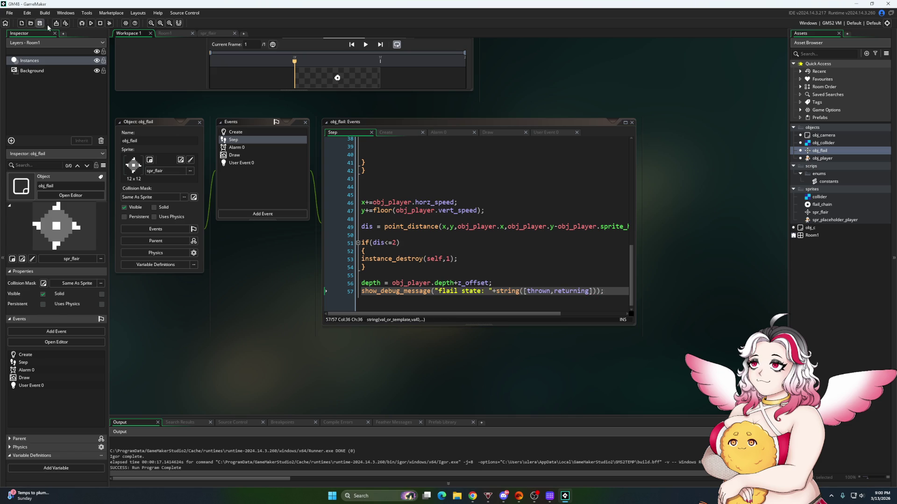
Run the game, turn the player left and right, and close the test window
{"action": "left_click", "coordinate": [91, 23]}
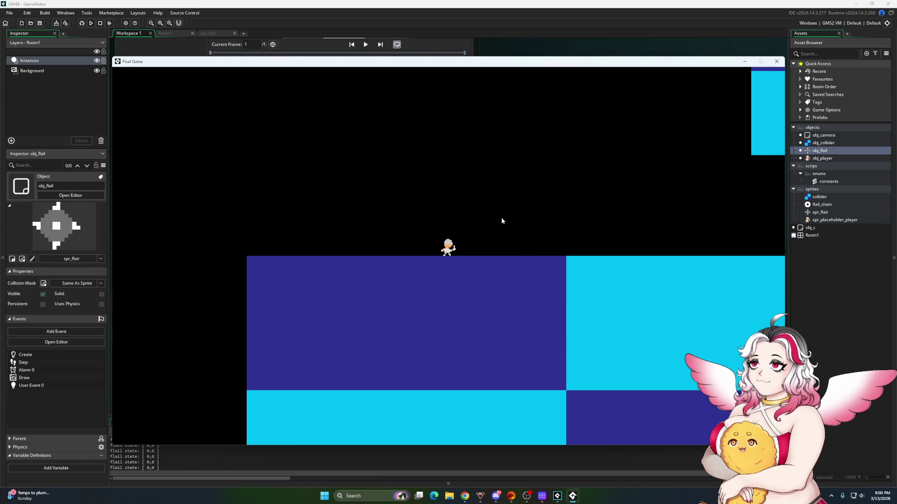
{"action": "key", "text": "Left"}
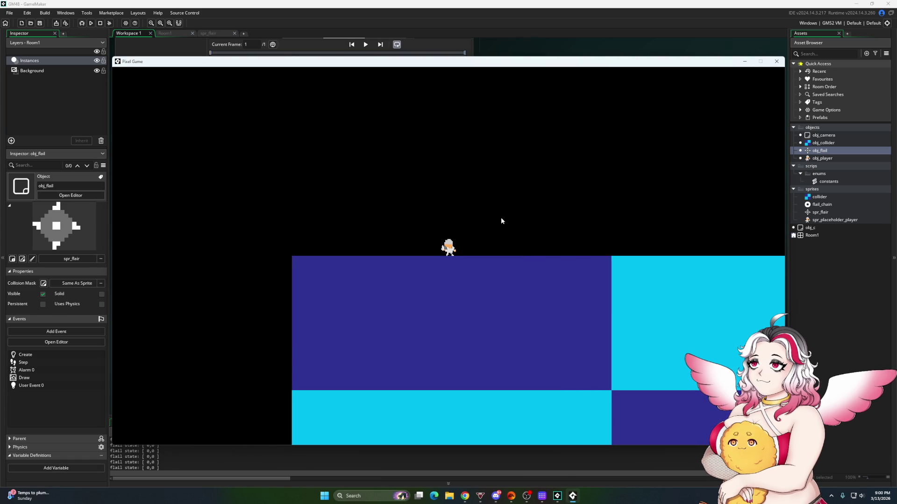
{"action": "key", "text": "Right"}
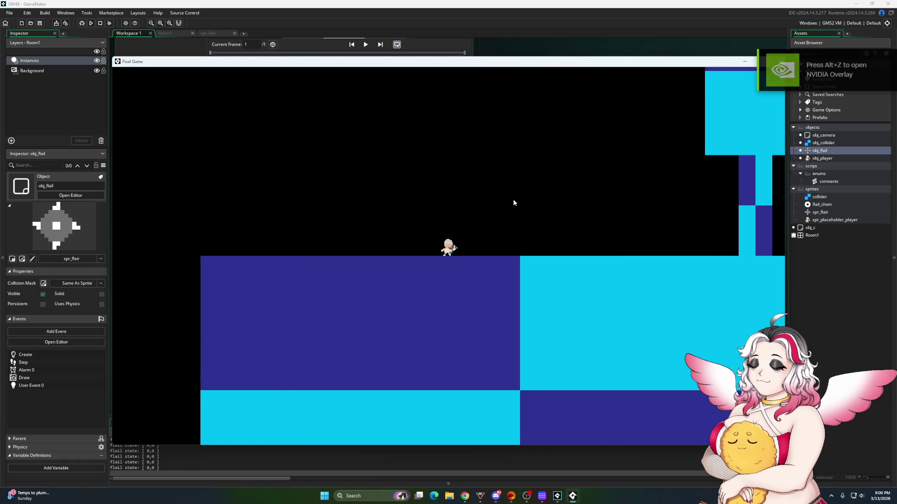
{"action": "left_click_drag", "start_coordinate": [608, 64], "coordinate": [540, 85]}
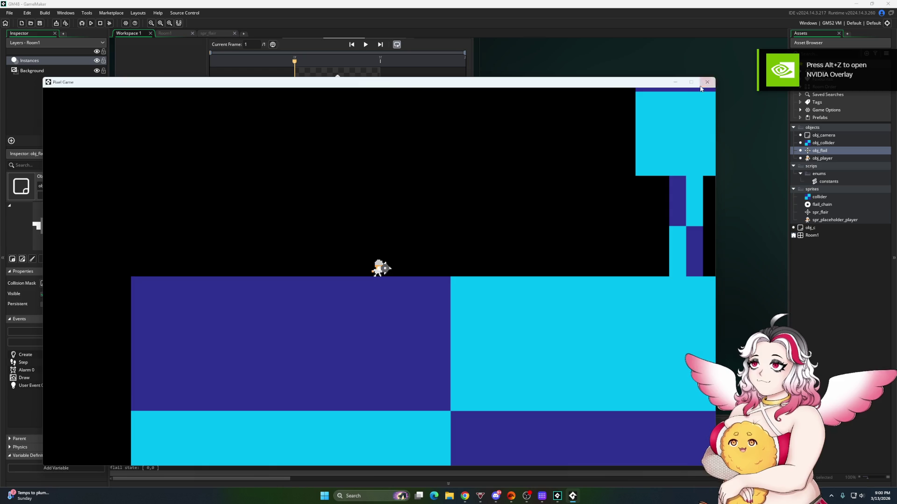
{"action": "left_click", "coordinate": [707, 81]}
Change line 6's thrown !=0 check to thrown ==0, rerun the game to throw the flail, and close it
{"action": "scroll", "coordinate": [519, 253], "scroll_direction": "up", "scroll_amount": 15}
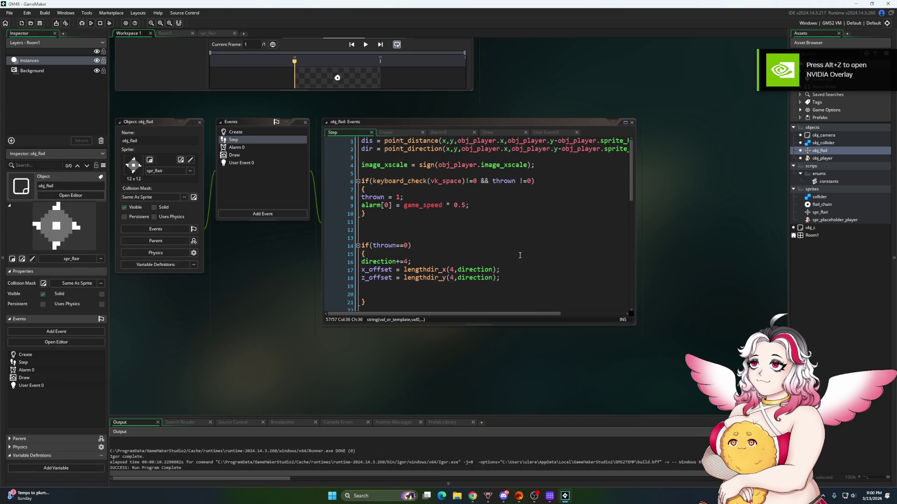
{"action": "left_click", "coordinate": [360, 190]}
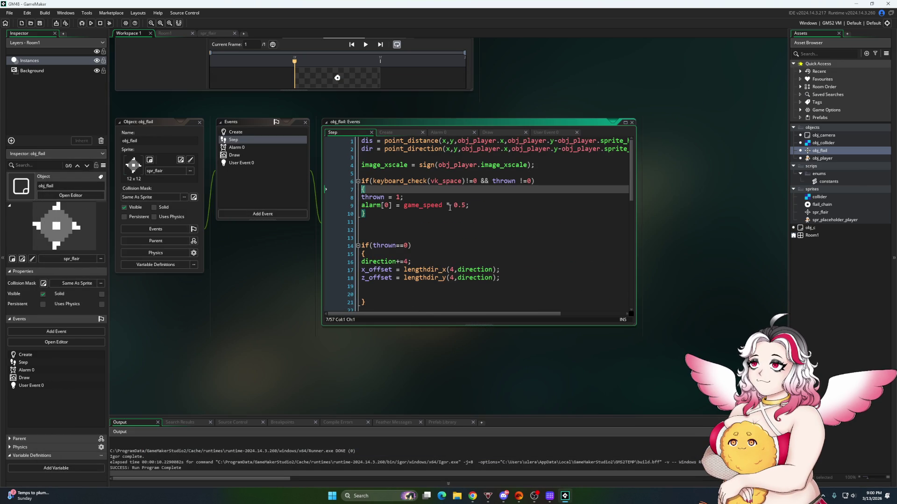
{"action": "left_click", "coordinate": [475, 182]}
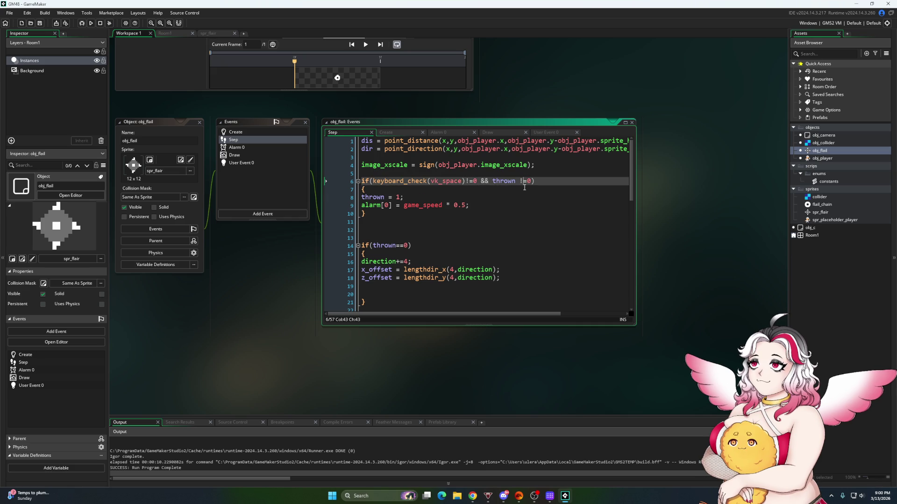
{"action": "key", "text": "BackSpace"}
{"action": "key", "text": "F5"}
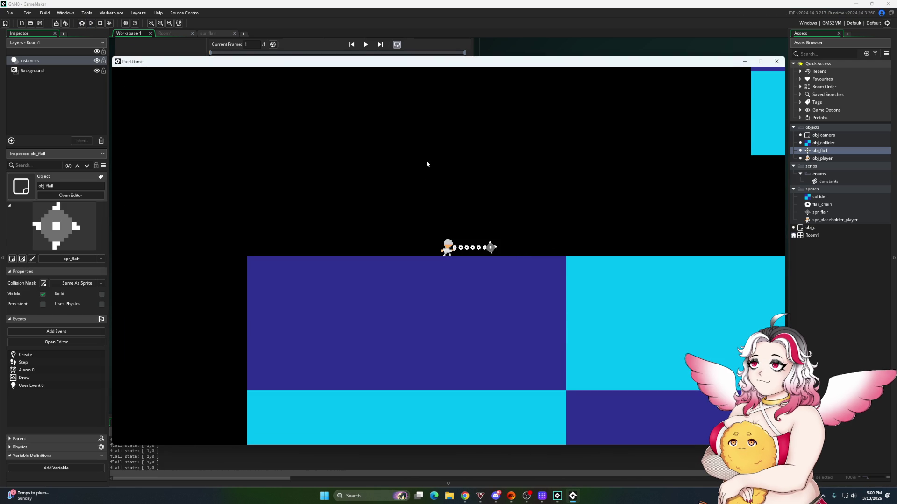
{"action": "key", "text": "Left"}
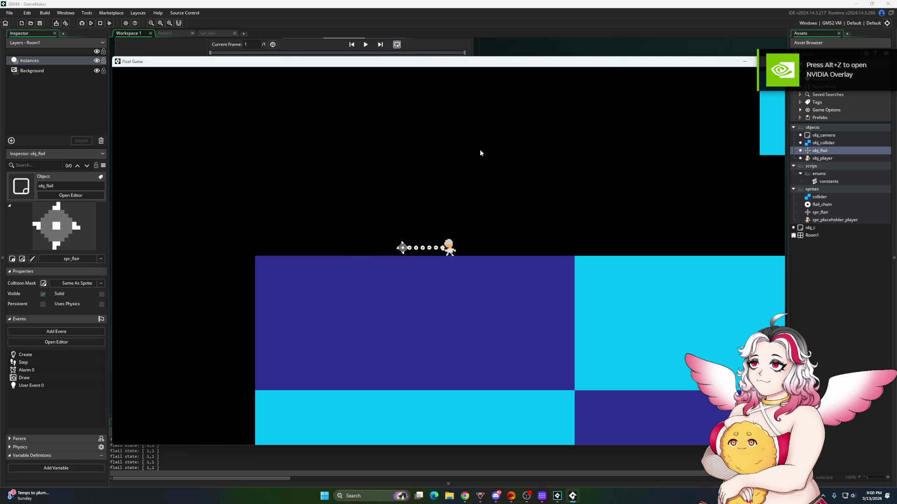
{"action": "left_click_drag", "start_coordinate": [717, 61], "coordinate": [683, 68]}
{"action": "left_click", "coordinate": [742, 67]}
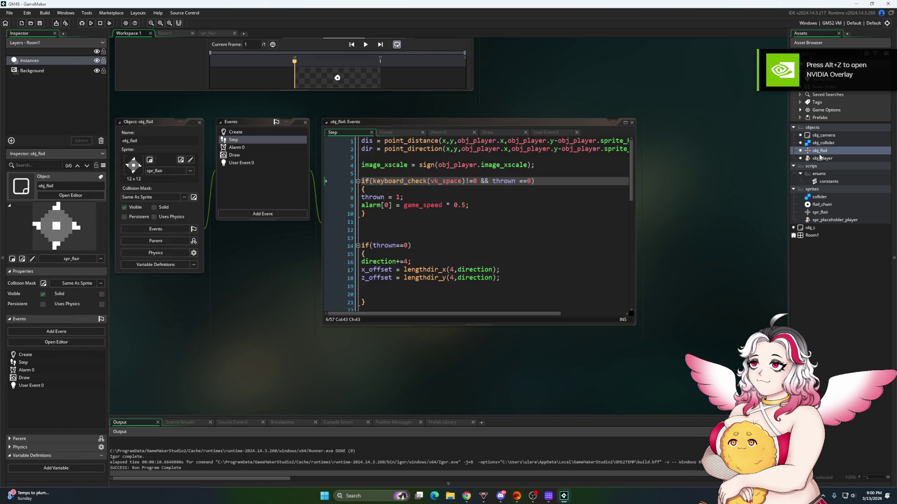
Change keyboard_check to keyboard_check_pressed on line 114 of obj_player's Step event
{"action": "double_click", "coordinate": [821, 158]}
{"action": "scroll", "coordinate": [457, 214], "scroll_direction": "down", "scroll_amount": 3}
{"action": "scroll", "coordinate": [457, 214], "scroll_direction": "down", "scroll_amount": 14}
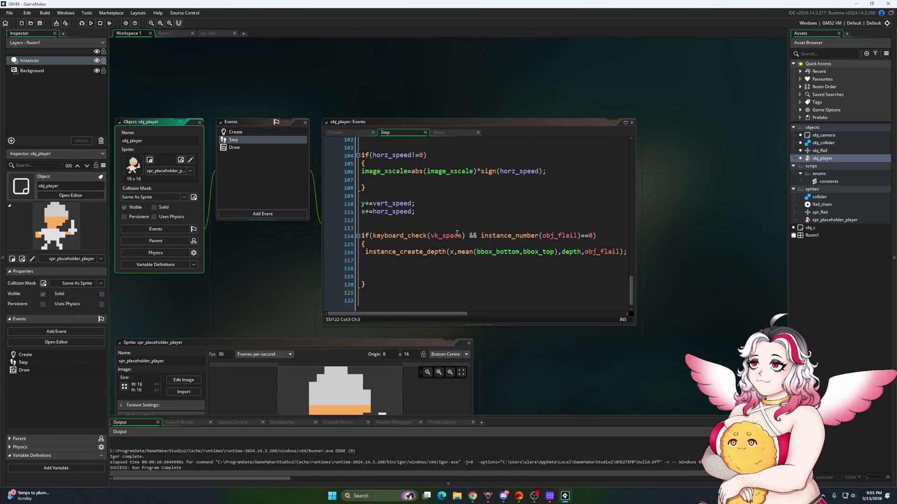
{"action": "left_click", "coordinate": [429, 236]}
{"action": "type", "text": "+pressed"}
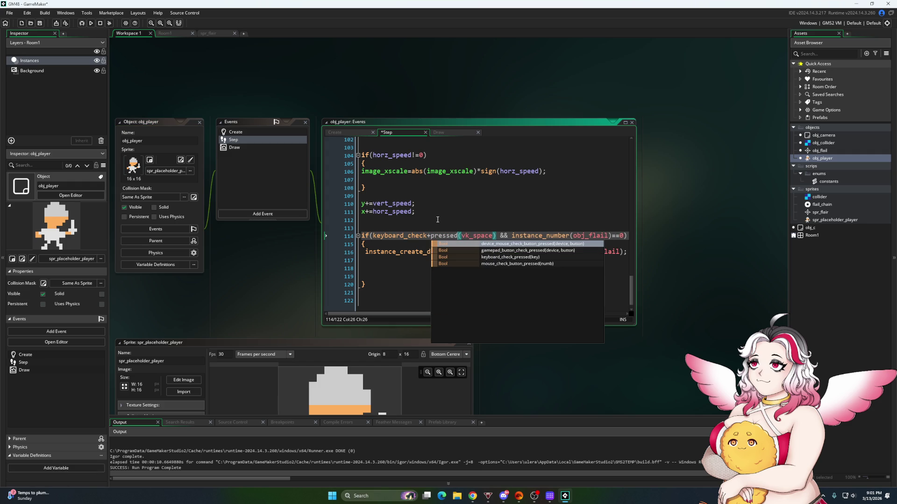
{"action": "key", "text": "Left"}
{"action": "key", "text": "Left"}
{"action": "key", "text": "Left"}
{"action": "key", "text": "BackSpace"}
{"action": "type", "text": "_"}
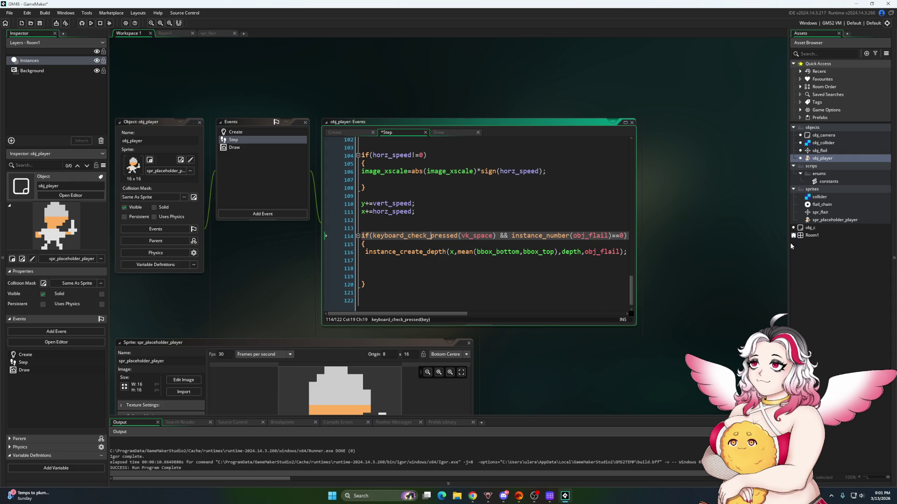
Reopen obj_flail's Step code, check the thrown==0 condition on line 14, and run the game
{"action": "double_click", "coordinate": [824, 142]}
{"action": "left_click", "coordinate": [820, 151]}
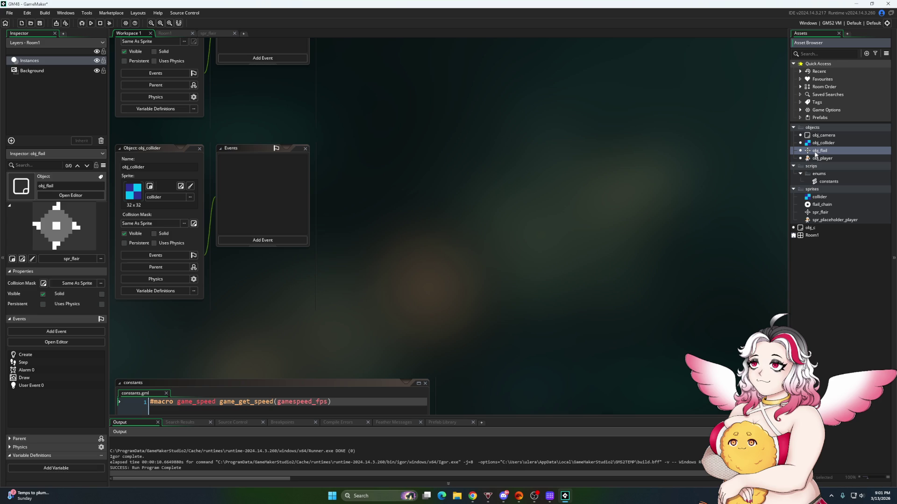
{"action": "double_click", "coordinate": [818, 151]}
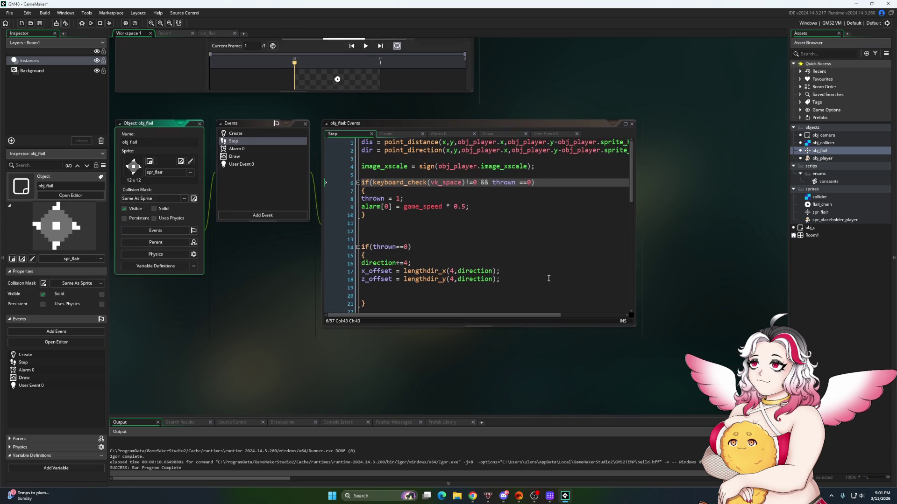
{"action": "scroll", "coordinate": [369, 214], "scroll_direction": "down", "scroll_amount": 1}
{"action": "scroll", "coordinate": [388, 230], "scroll_direction": "down", "scroll_amount": 1}
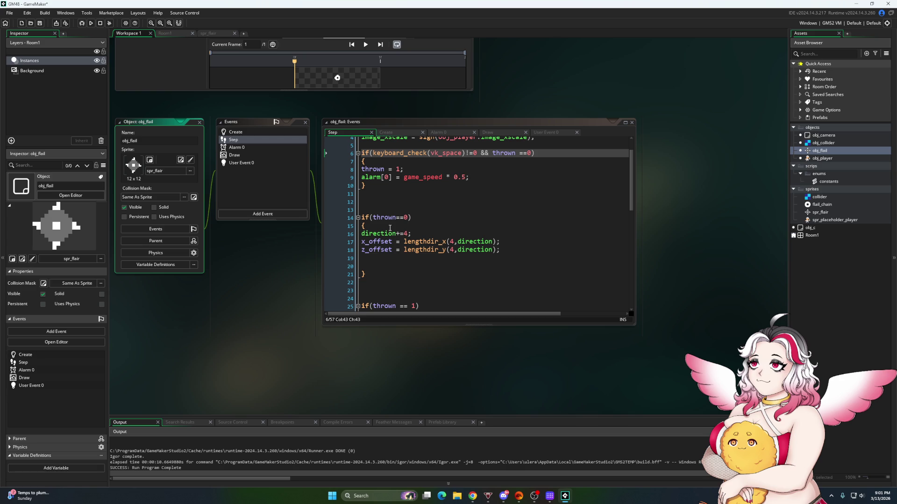
{"action": "scroll", "coordinate": [397, 200], "scroll_direction": "up", "scroll_amount": 1}
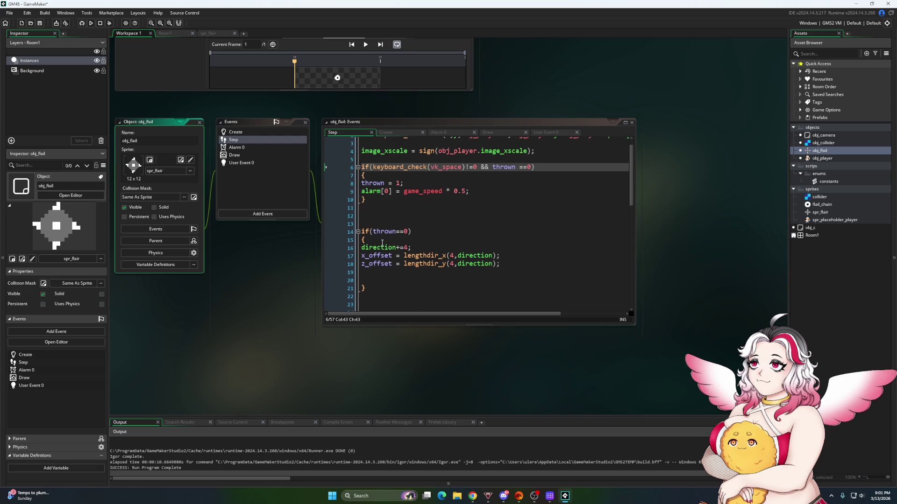
{"action": "scroll", "coordinate": [383, 248], "scroll_direction": "down", "scroll_amount": 1}
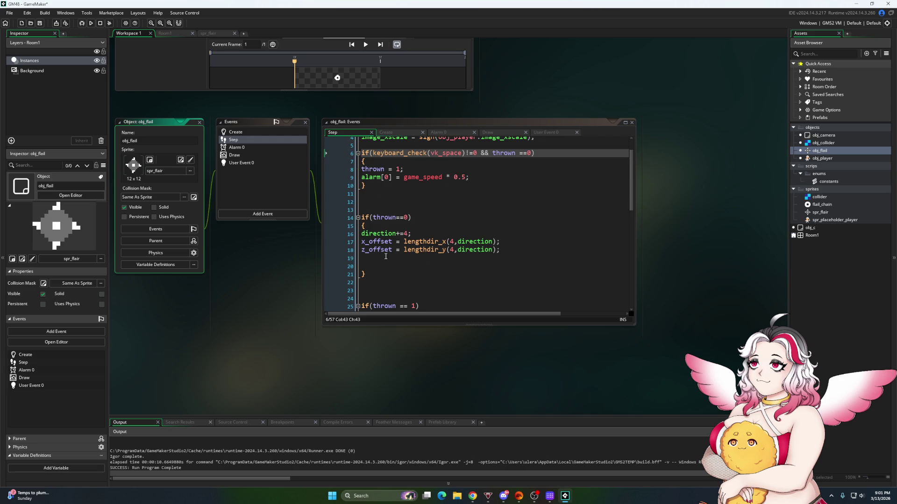
{"action": "left_click", "coordinate": [400, 218]}
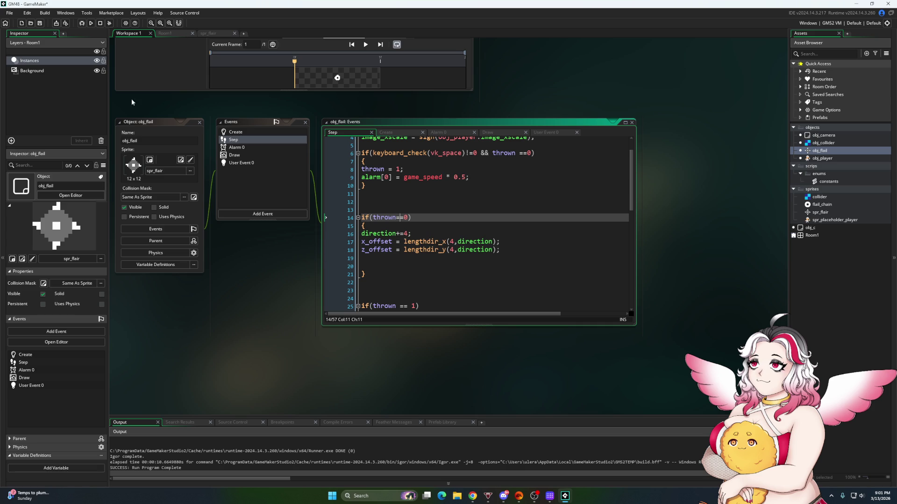
{"action": "left_click", "coordinate": [91, 23]}
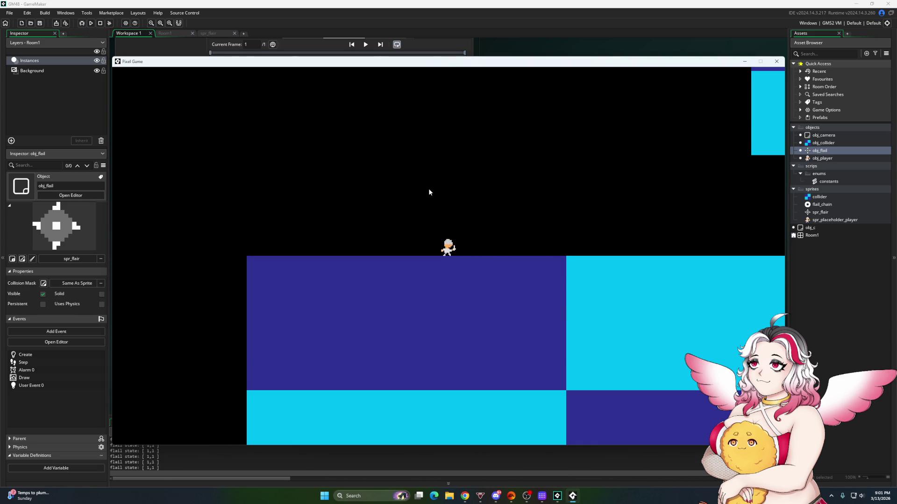
Close the game, rerun and close it again, then return to obj_flail's Step code at line 6
{"action": "key", "text": "Escape"}
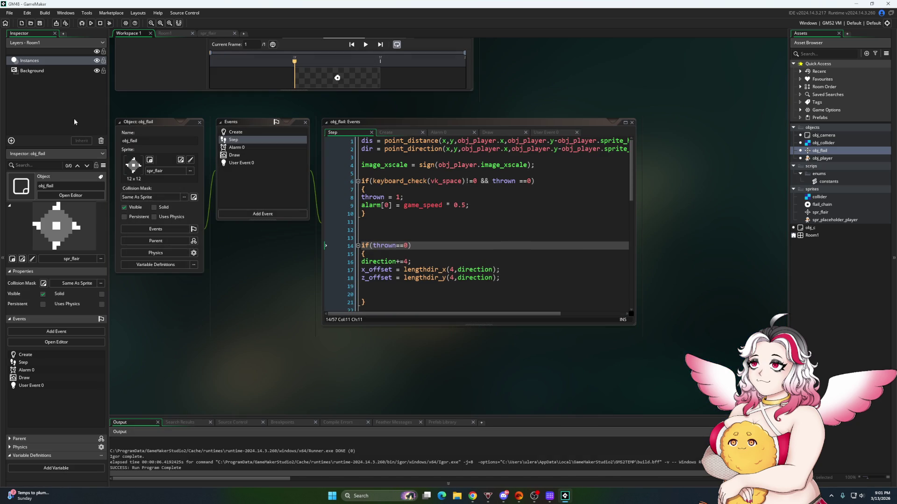
{"action": "left_click", "coordinate": [90, 23]}
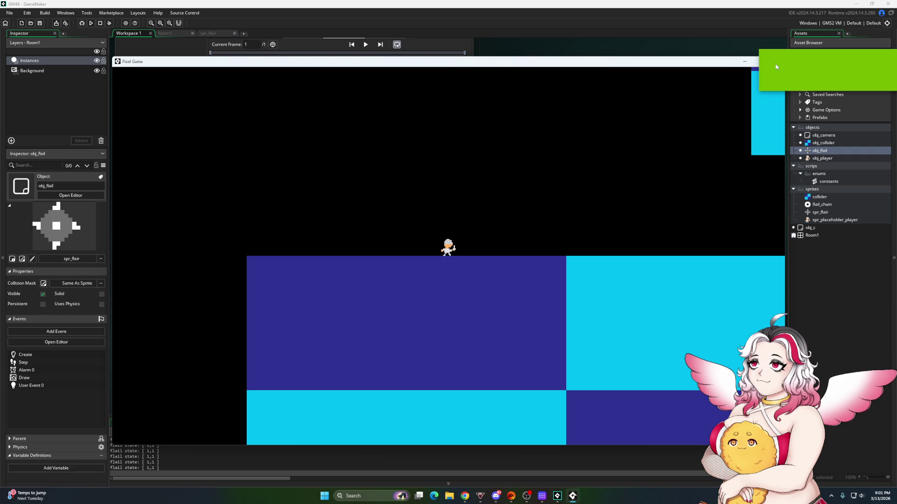
{"action": "left_click", "coordinate": [776, 61]}
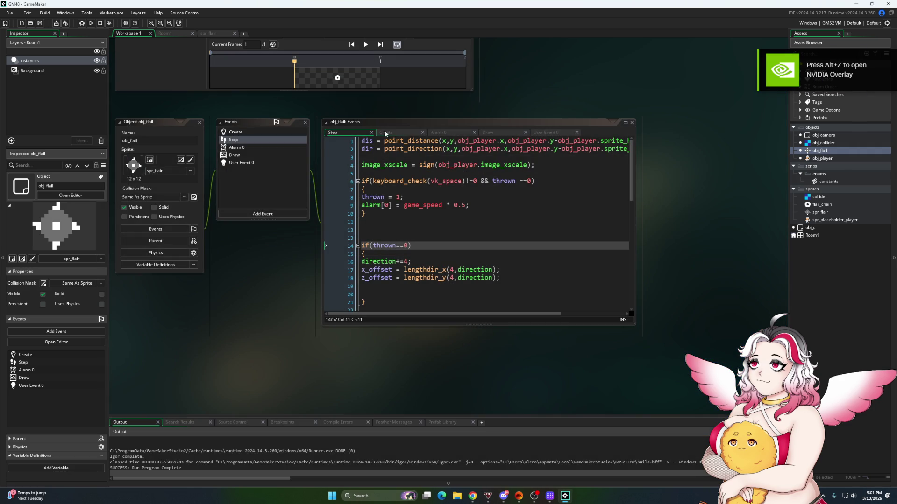
{"action": "left_click", "coordinate": [389, 135]}
{"action": "left_click", "coordinate": [349, 153]}
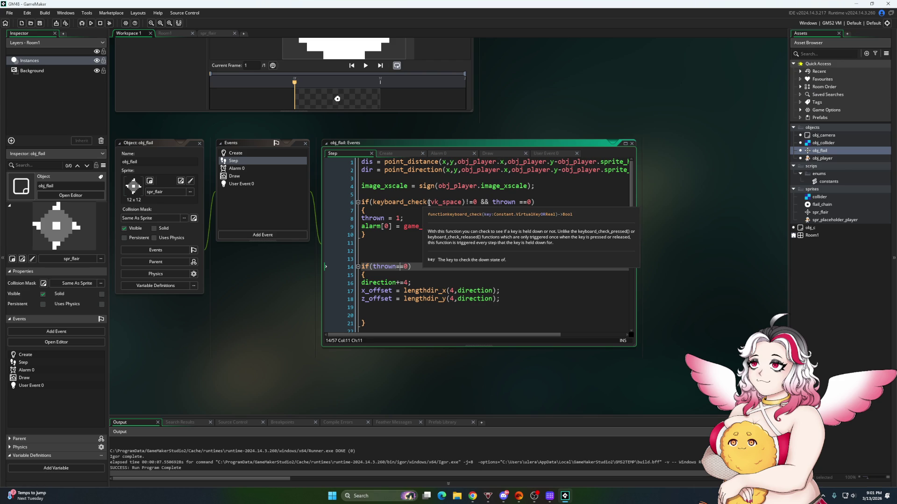
{"action": "left_click", "coordinate": [428, 203]}
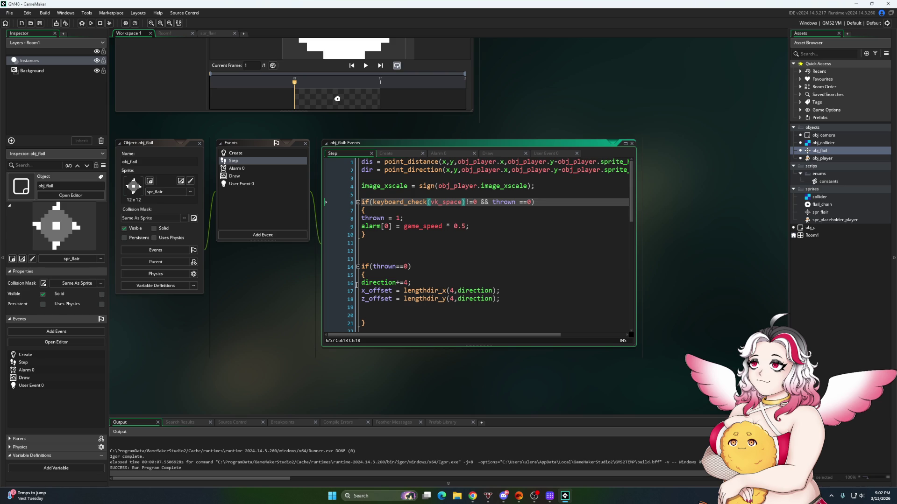
Change keyboard_check(vk_space)!=0 to ==0 on line 6 and run the game
{"action": "scroll", "coordinate": [419, 288], "scroll_direction": "down", "scroll_amount": 8}
{"action": "scroll", "coordinate": [419, 289], "scroll_direction": "down", "scroll_amount": 5}
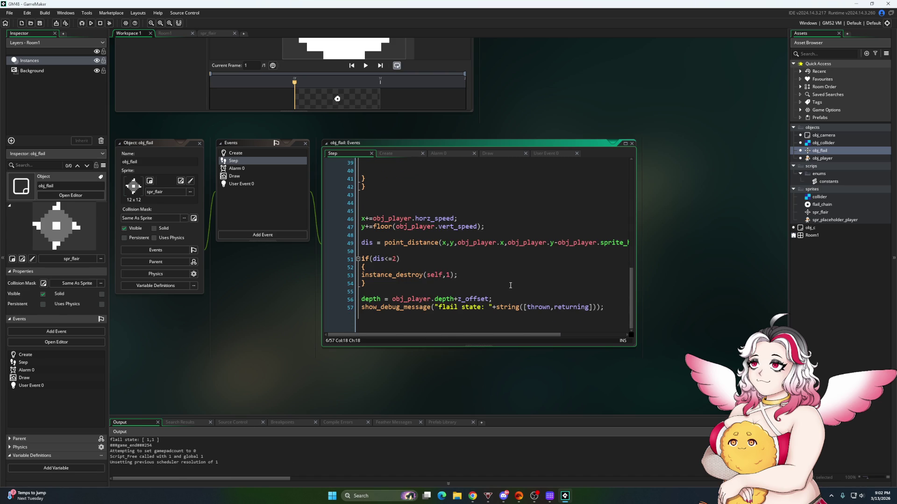
{"action": "scroll", "coordinate": [511, 285], "scroll_direction": "up", "scroll_amount": 13}
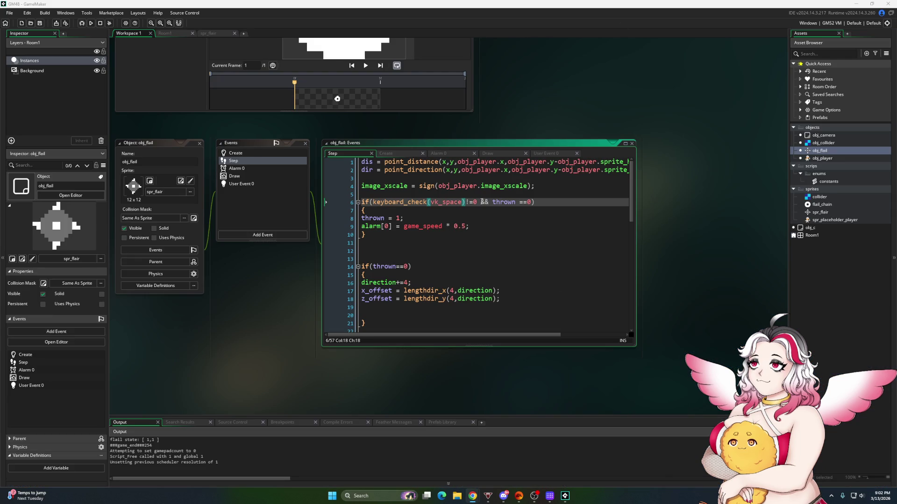
{"action": "left_click", "coordinate": [474, 201]}
{"action": "left_click", "coordinate": [427, 201]}
{"action": "left_click", "coordinate": [470, 203]}
{"action": "key", "text": "BackSpace"}
{"action": "type", "text": "="}
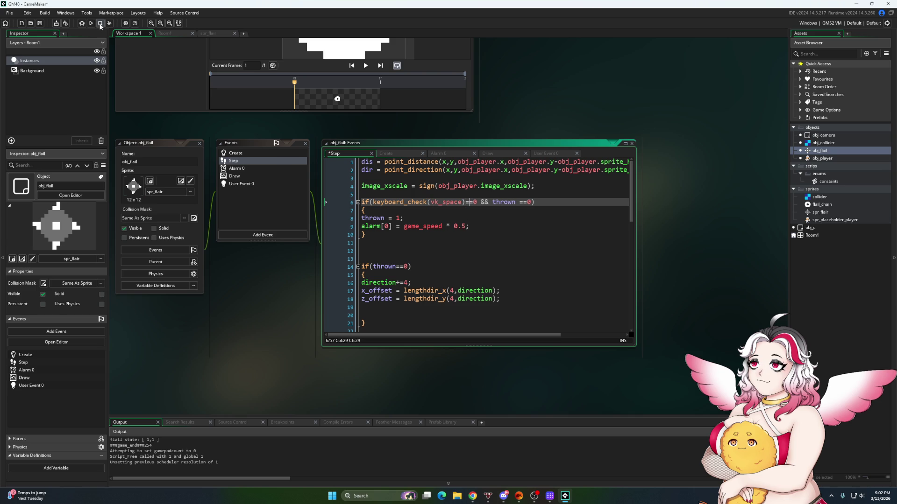
{"action": "left_click", "coordinate": [91, 23]}
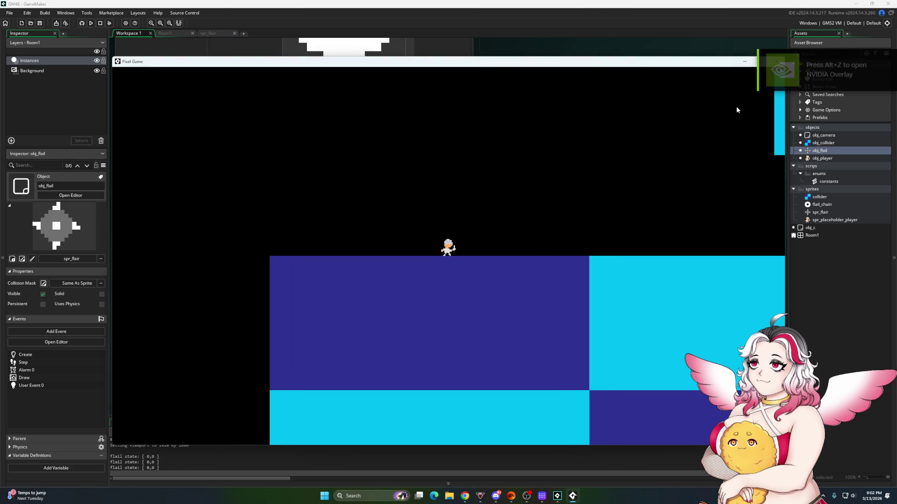
Close the game, append && returning == 1 to the if(dis<=2) check, and test a throw
{"action": "left_click", "coordinate": [713, 83]}
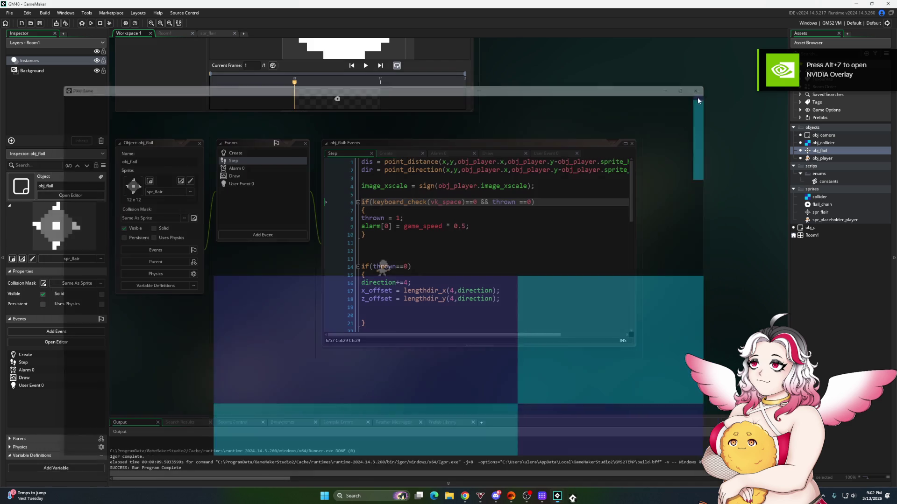
{"action": "scroll", "coordinate": [517, 277], "scroll_direction": "down", "scroll_amount": 12}
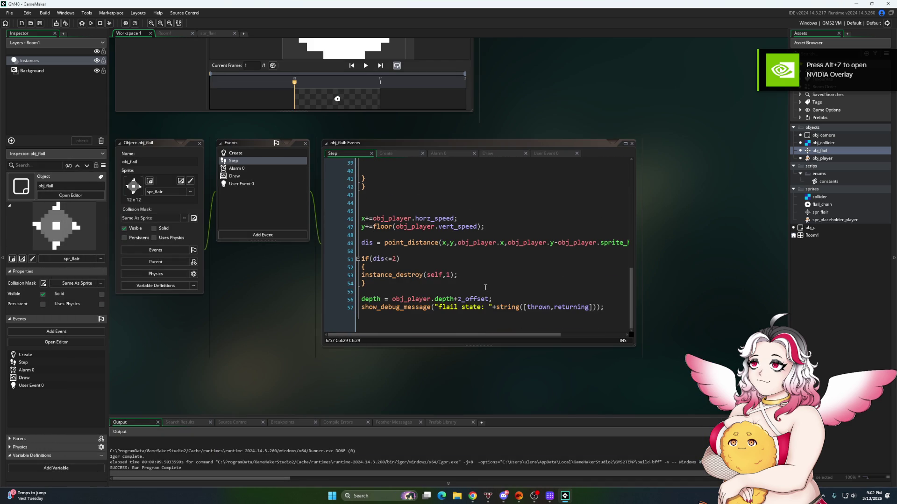
{"action": "left_click", "coordinate": [397, 258]}
{"action": "type", "text": "&&"}
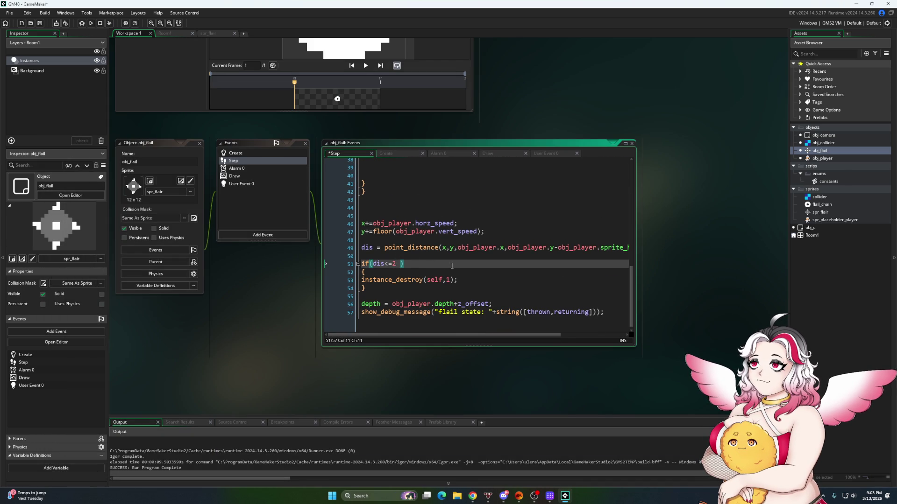
{"action": "type", "text": " returning "}
{"action": "type", "text": "== 1"}
{"action": "key", "text": "F5"}
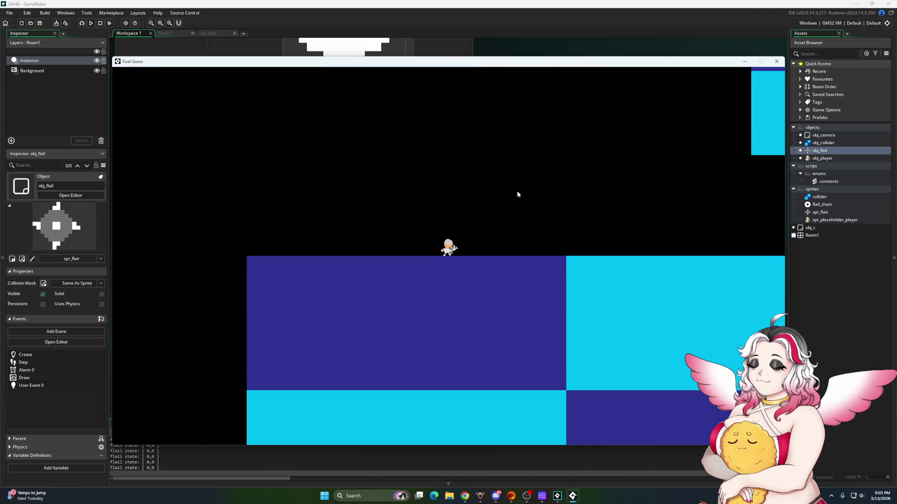
{"action": "key", "text": "x"}
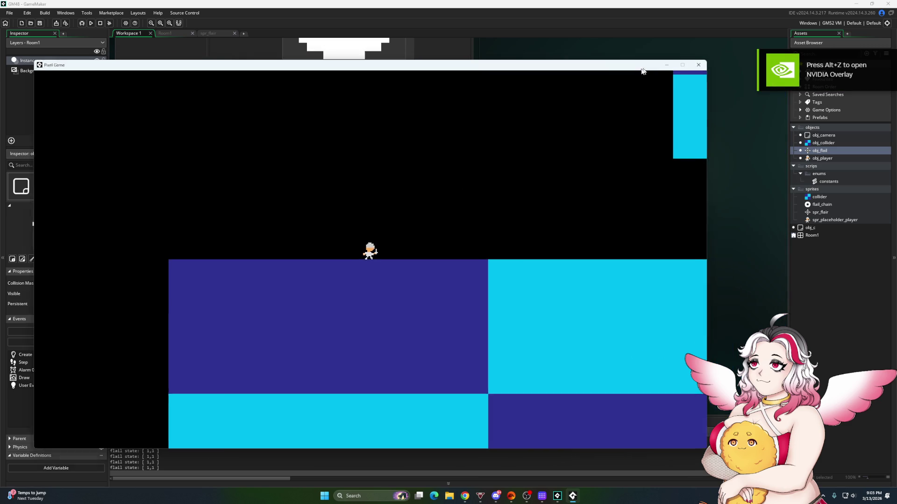
{"action": "key", "text": "Escape"}
{"action": "scroll", "coordinate": [446, 264], "scroll_direction": "up", "scroll_amount": 8}
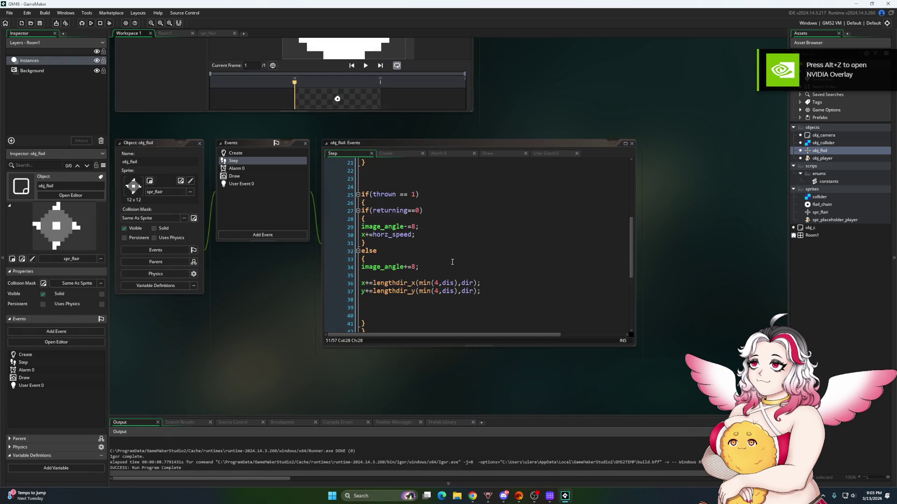
{"action": "scroll", "coordinate": [434, 282], "scroll_direction": "up", "scroll_amount": 2}
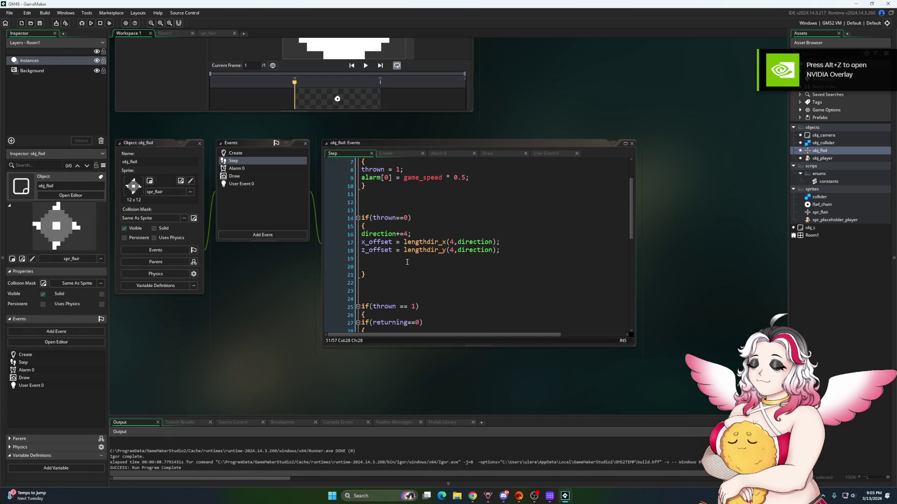
Change the orbit step on line 16 to direction+=8 * sign(obj_player.image_xscale)
{"action": "left_click", "coordinate": [408, 234]}
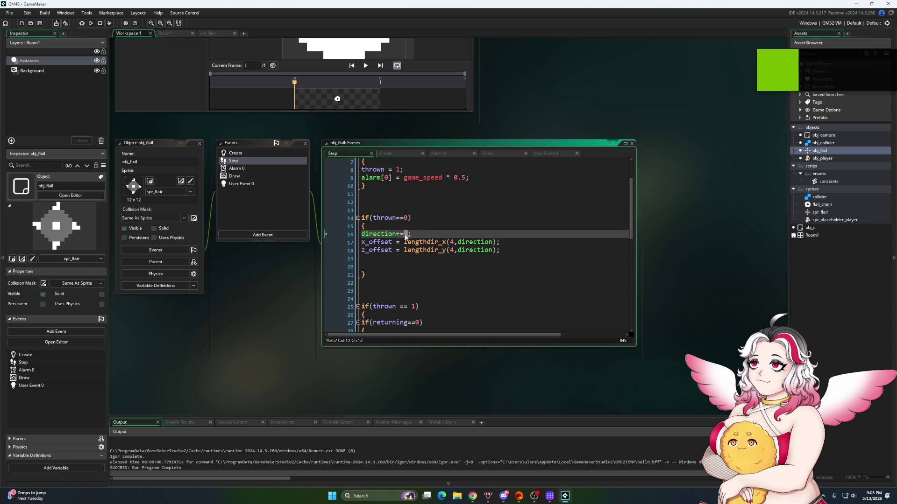
{"action": "type", "text": "7"}
{"action": "key", "text": "BackSpace"}
{"action": "type", "text": "8 "}
{"action": "type", "text": "* sign"}
{"action": "type", "text": "(obj_play"}
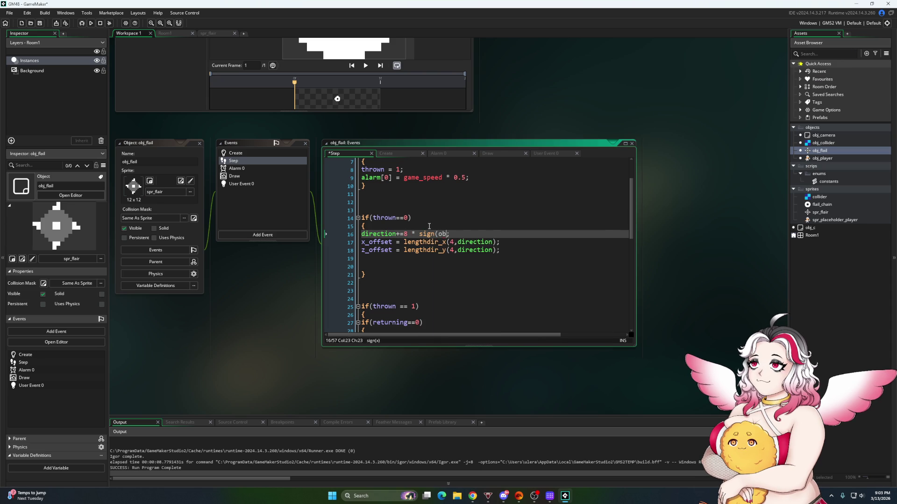
{"action": "type", "text": "er.image_"}
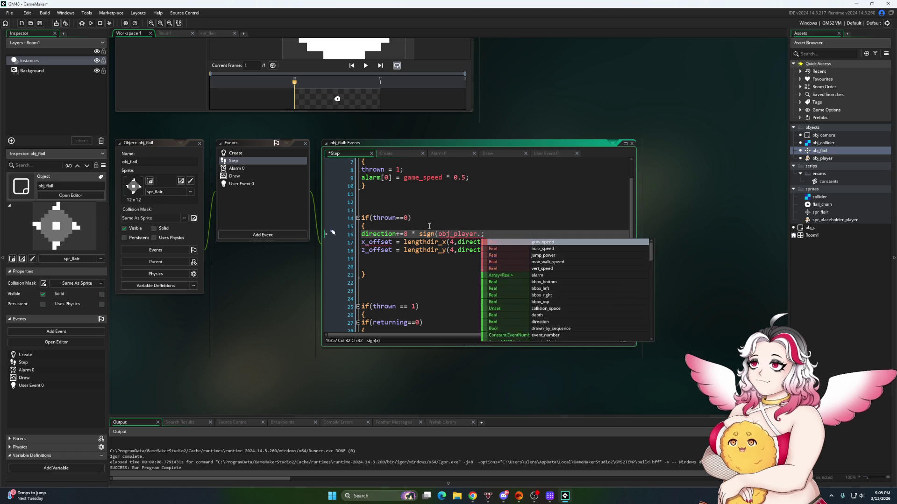
{"action": "type", "text": "xscale)"}
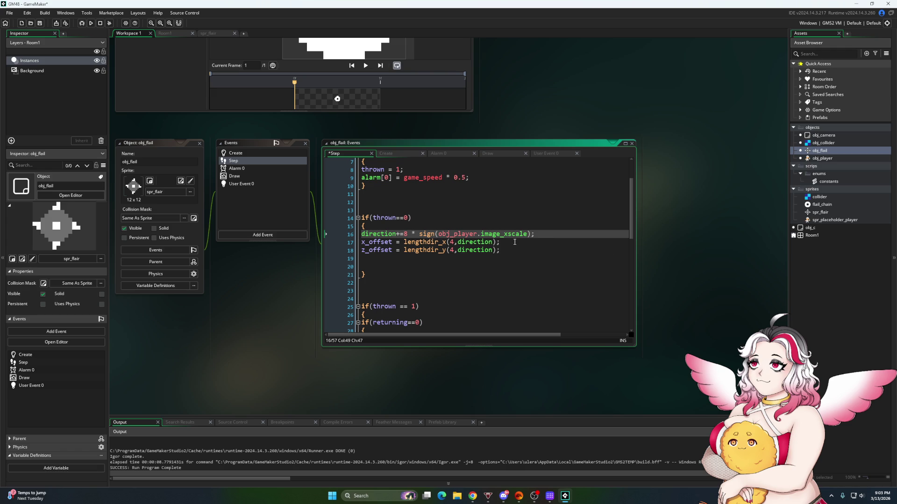
{"action": "key", "text": "Left"}
Copy image_angle-=8 from the thrown branch onto a new line 17 in the orbit block
{"action": "scroll", "coordinate": [456, 306], "scroll_direction": "up", "scroll_amount": 3}
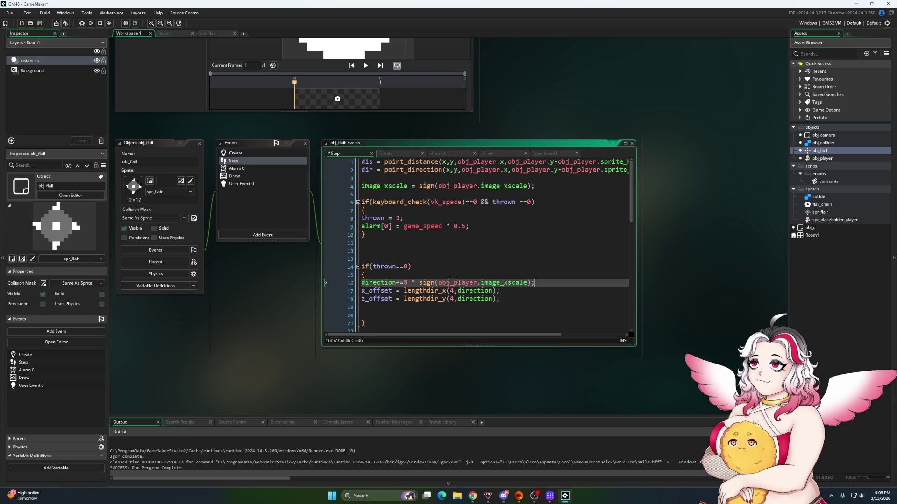
{"action": "scroll", "coordinate": [443, 257], "scroll_direction": "down", "scroll_amount": 8}
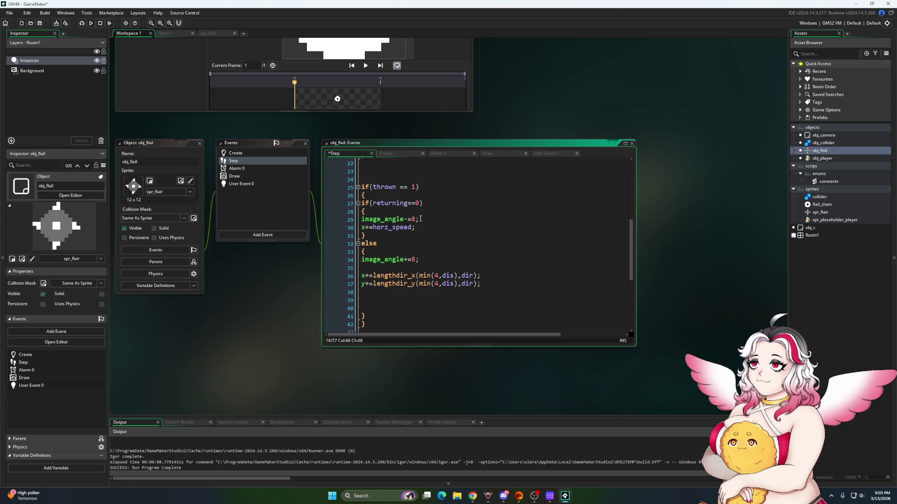
{"action": "left_click_drag", "start_coordinate": [423, 260], "coordinate": [365, 262]}
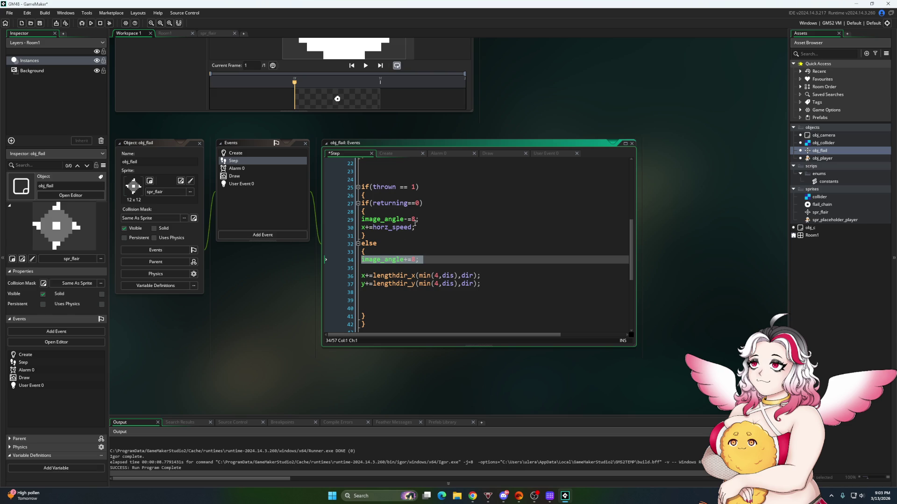
{"action": "key", "text": "Up"}
{"action": "key", "text": "Up"}
{"action": "key", "text": "Up"}
{"action": "scroll", "coordinate": [424, 234], "scroll_direction": "up", "scroll_amount": 6}
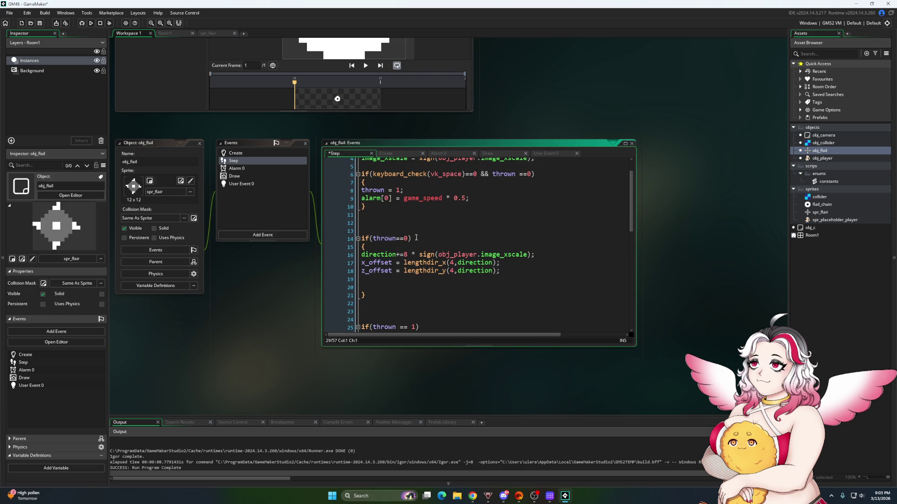
{"action": "left_click", "coordinate": [541, 256]}
{"action": "key", "text": "Return"}
{"action": "type", "text": "image_angle-=8;"}
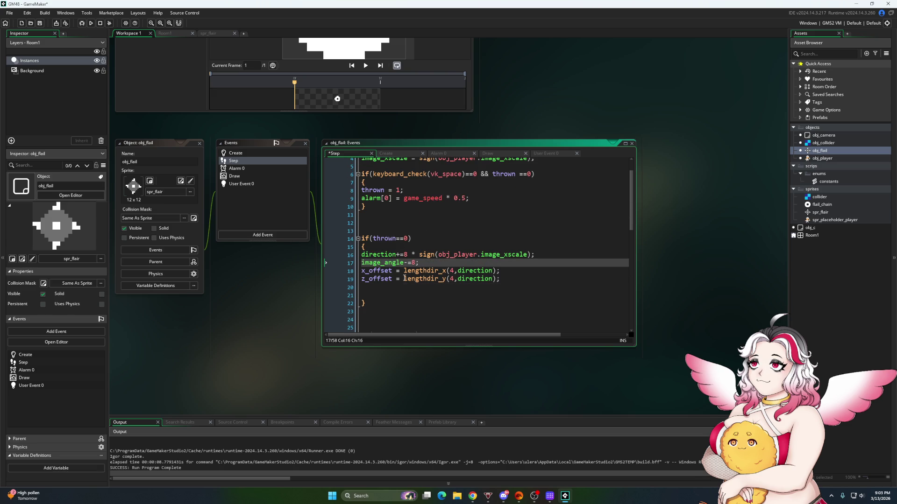
{"action": "scroll", "coordinate": [384, 277], "scroll_direction": "up", "scroll_amount": 1}
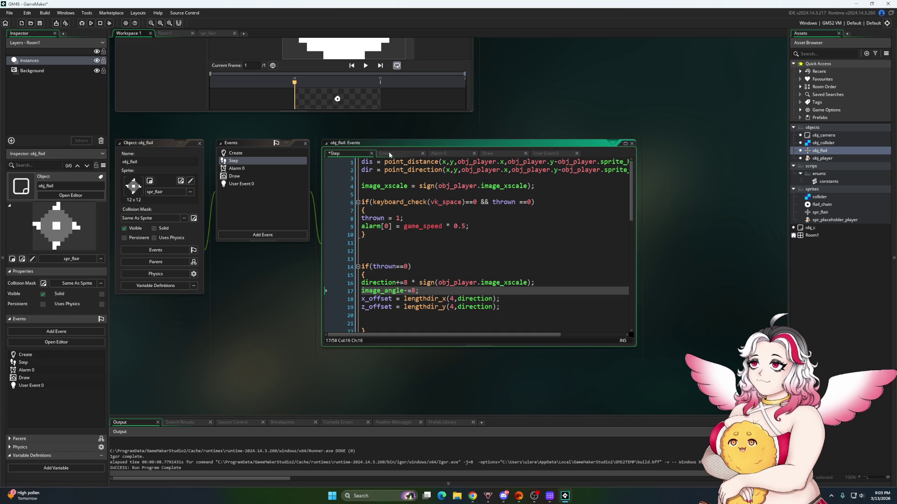
Write a y_offset line after z_offset and copy the y_offset = -8 line onto line 3
{"action": "left_click", "coordinate": [365, 314]}
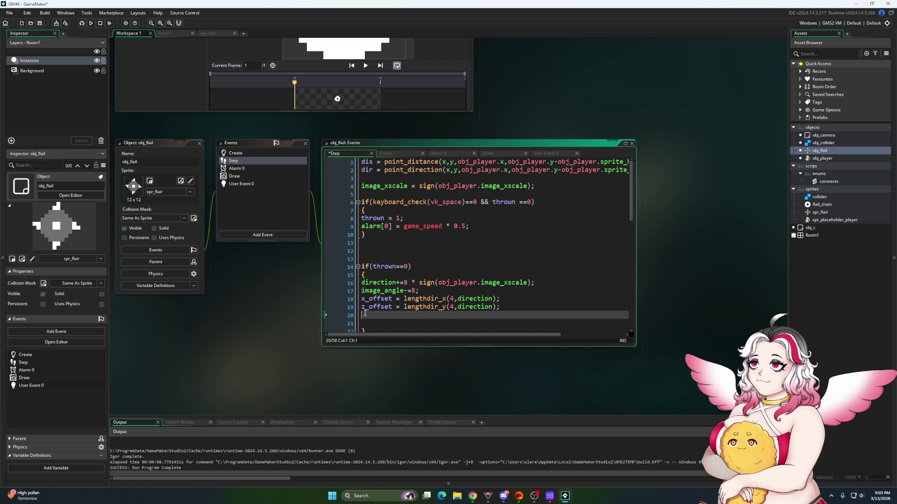
{"action": "type", "text": "y"}
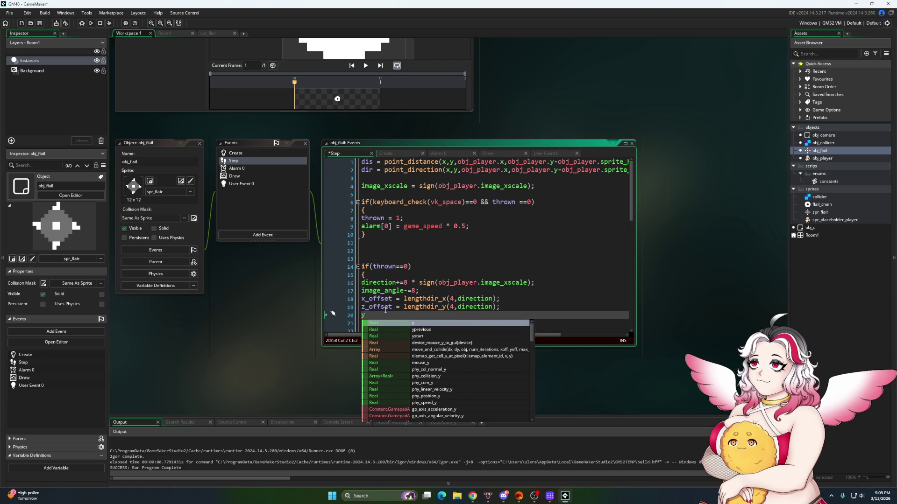
{"action": "type", "text": "_offset ="}
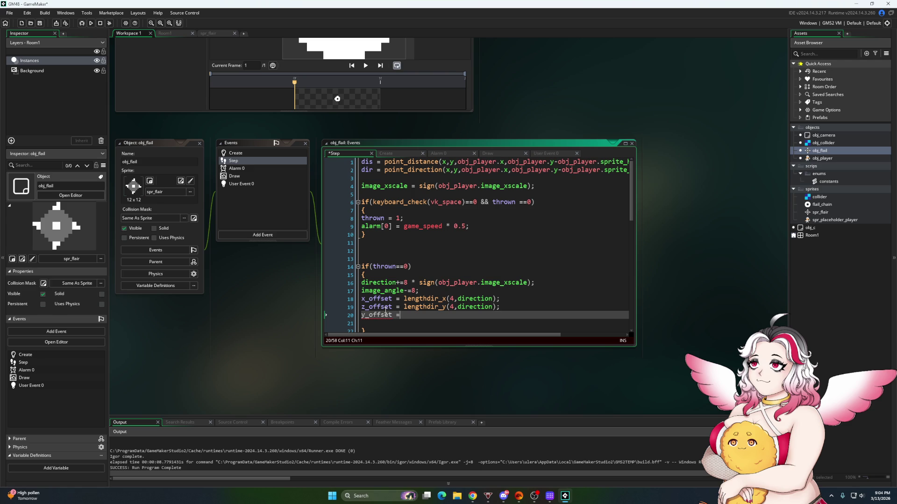
{"action": "key", "text": "BackSpace"}
{"action": "key", "text": "BackSpace"}
{"action": "key", "text": "BackSpace"}
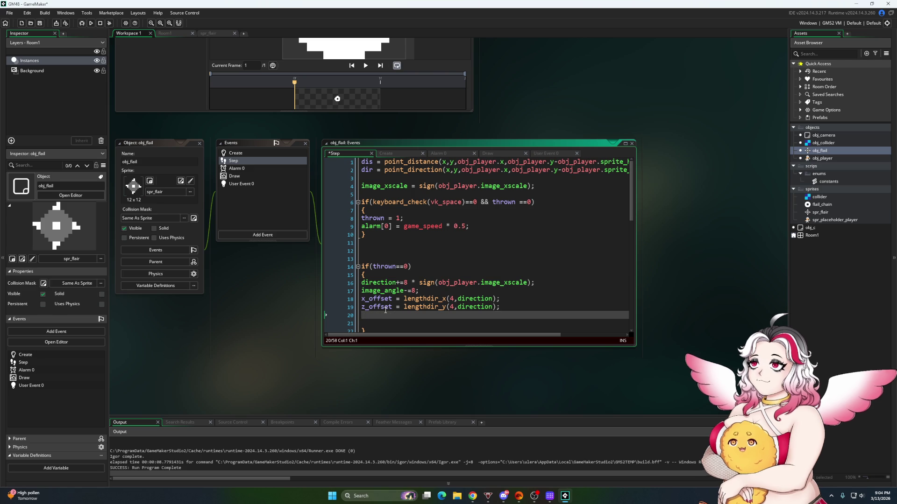
{"action": "type", "text": "y_off"}
{"action": "type", "text": "set = -8;"}
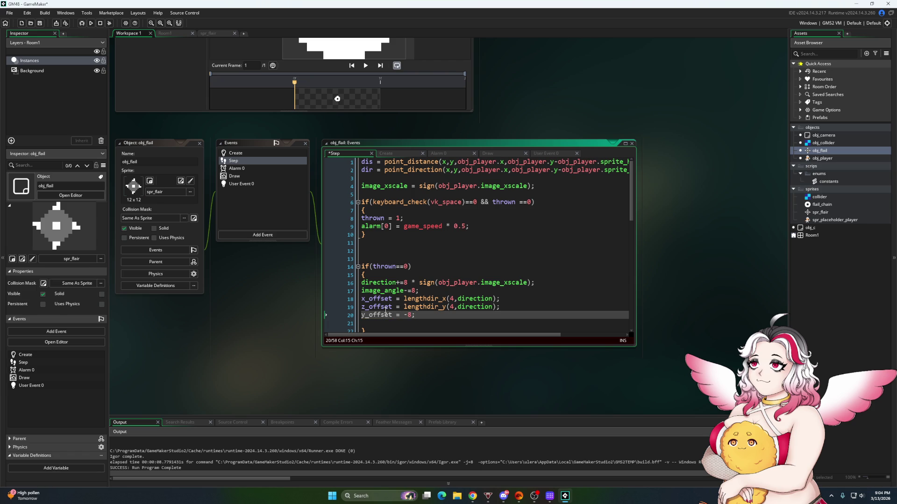
{"action": "key", "text": "shift+Home"}
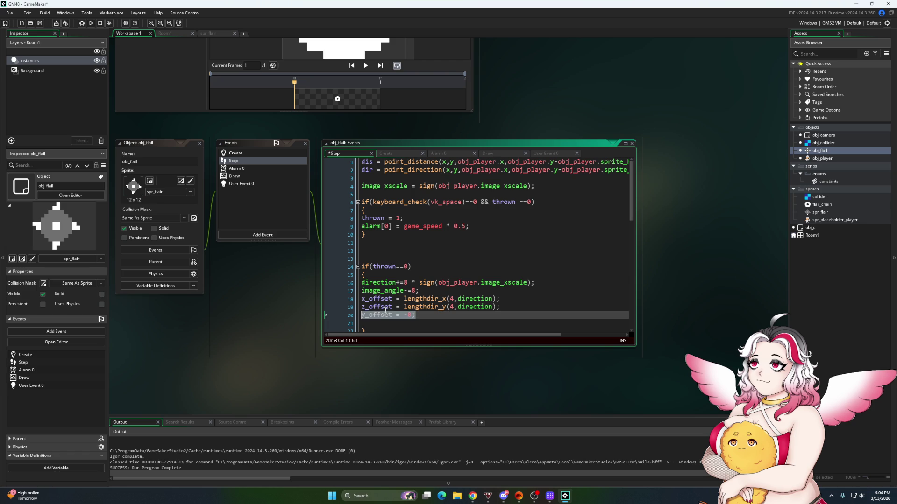
{"action": "key", "text": "ctrl+c"}
{"action": "left_click", "coordinate": [413, 179]}
{"action": "key", "text": "ctrl+v"}
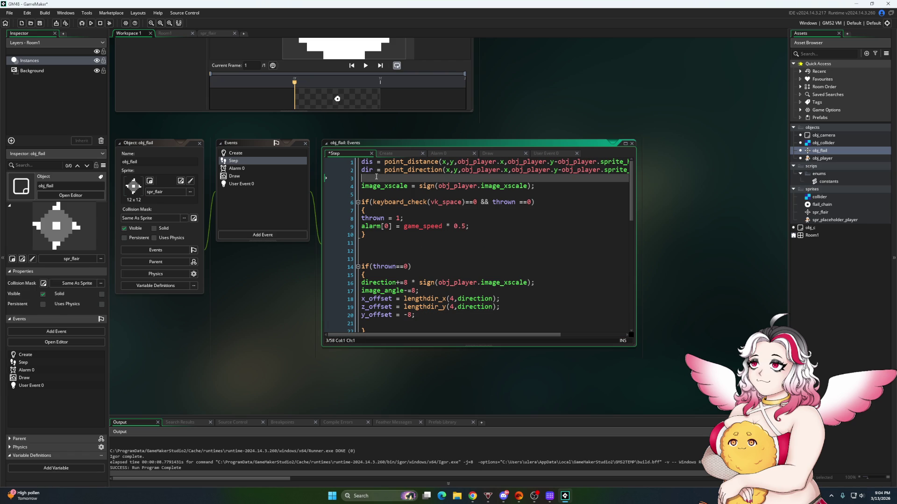
{"action": "left_click_drag", "start_coordinate": [413, 179], "coordinate": [405, 181]}
Declare y_offset=0 below z_offset=0 in obj_flail's Create event
{"action": "left_click", "coordinate": [394, 156]}
{"action": "left_click", "coordinate": [415, 247]}
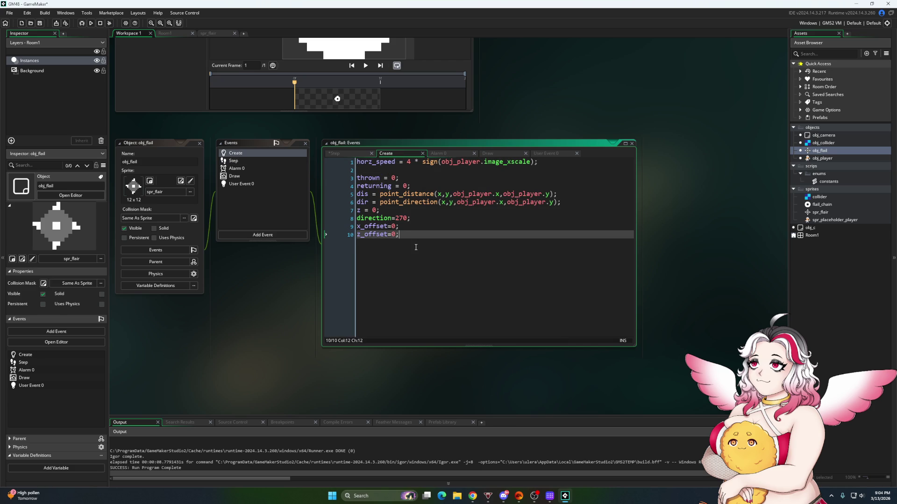
{"action": "key", "text": "Return"}
{"action": "type", "text": "y_offeet"}
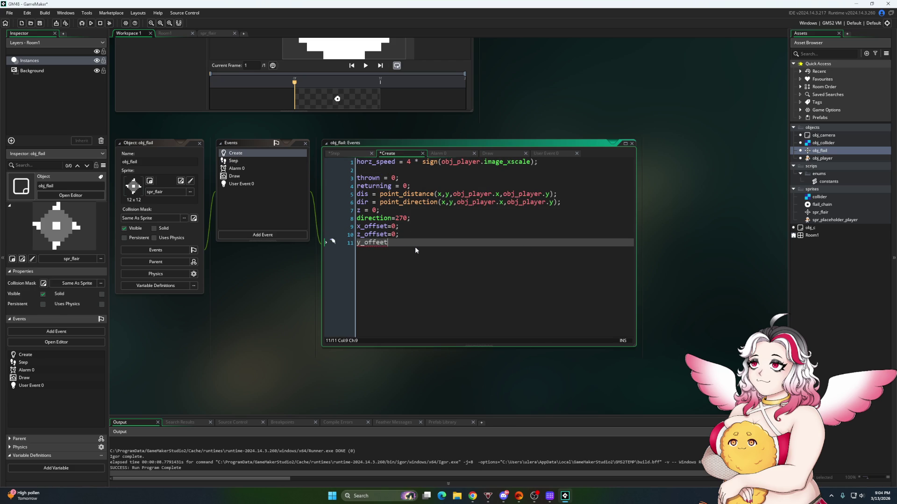
{"action": "key", "text": "BackSpace"}
{"action": "type", "text": "set=0;"}
Append +y_offset to the y arguments of the flail and link_y draw calls, then run with F5
{"action": "left_click", "coordinate": [487, 153]}
{"action": "left_click", "coordinate": [566, 243]}
{"action": "type", "text": "+y_offset,image_xs"}
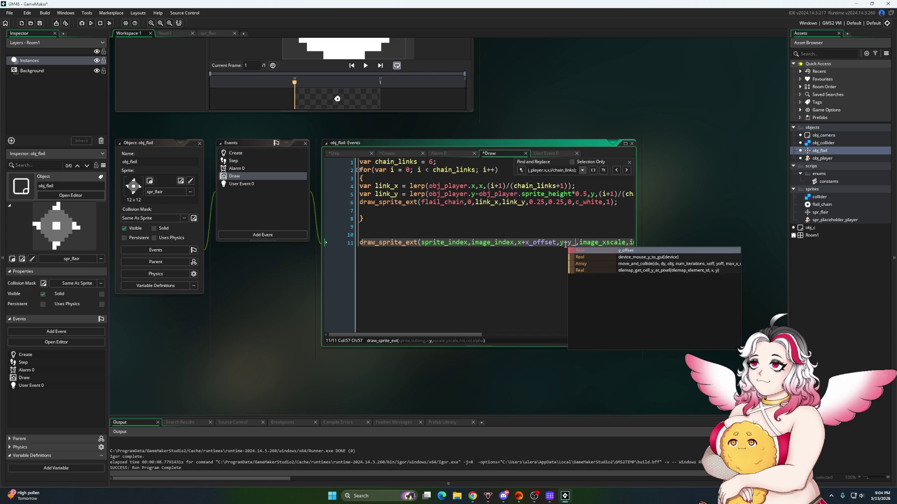
{"action": "key", "text": "ctrl+shift+Left"}
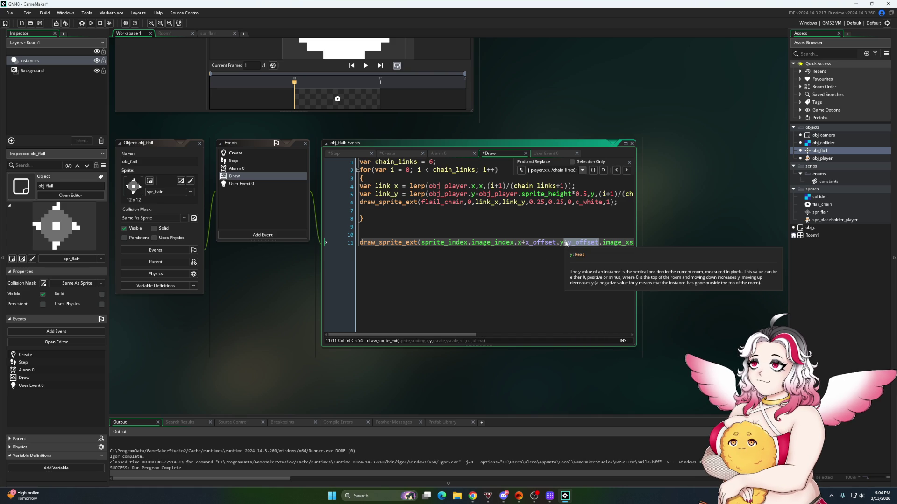
{"action": "left_click", "coordinate": [522, 203]}
{"action": "type", "text": "+y_offset"}
{"action": "key", "text": "F5"}
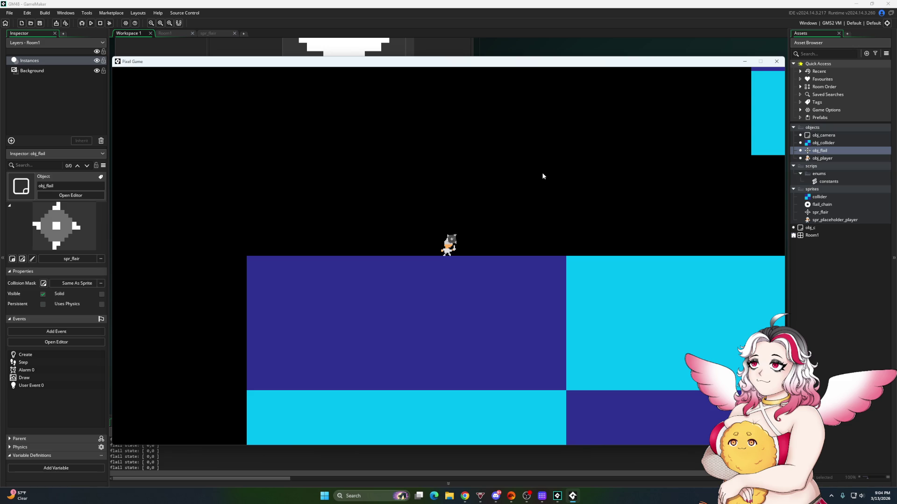
Walk the player right, throw the flail right, then step left and throw it left
{"action": "key", "text": "Right"}
{"action": "key", "text": "Right"}
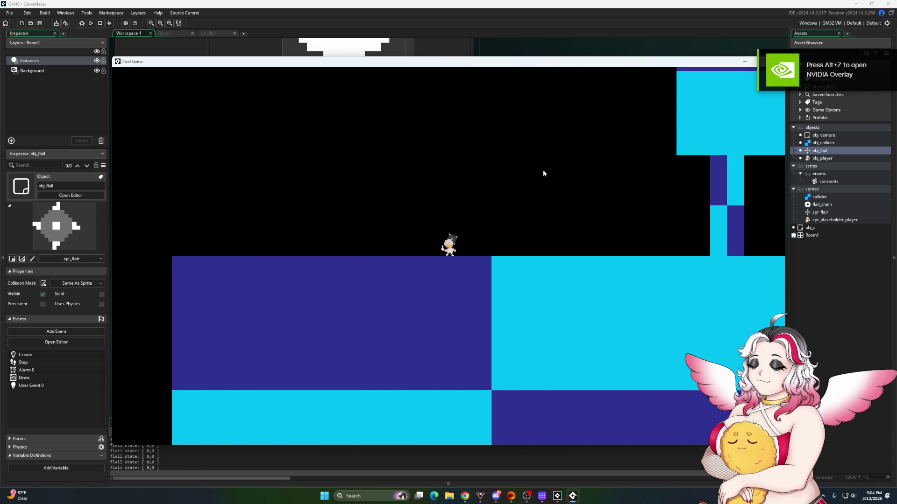
{"action": "key", "text": "Right"}
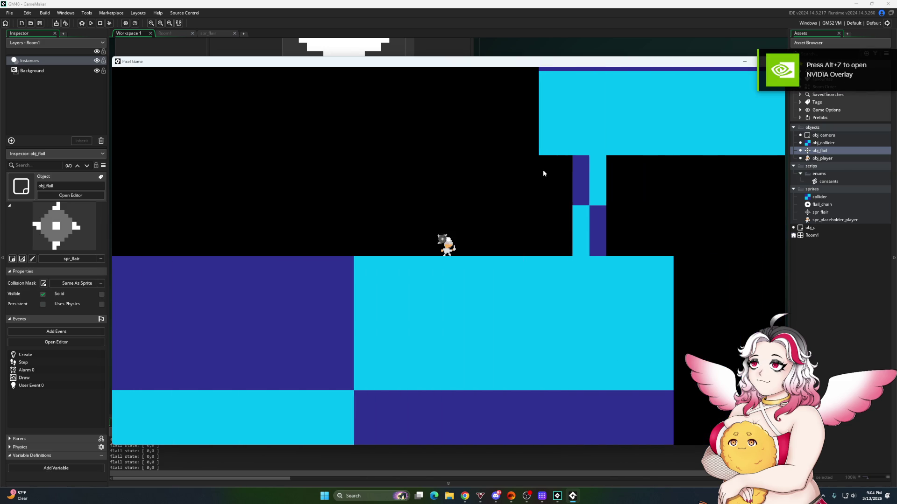
{"action": "key", "text": "Right"}
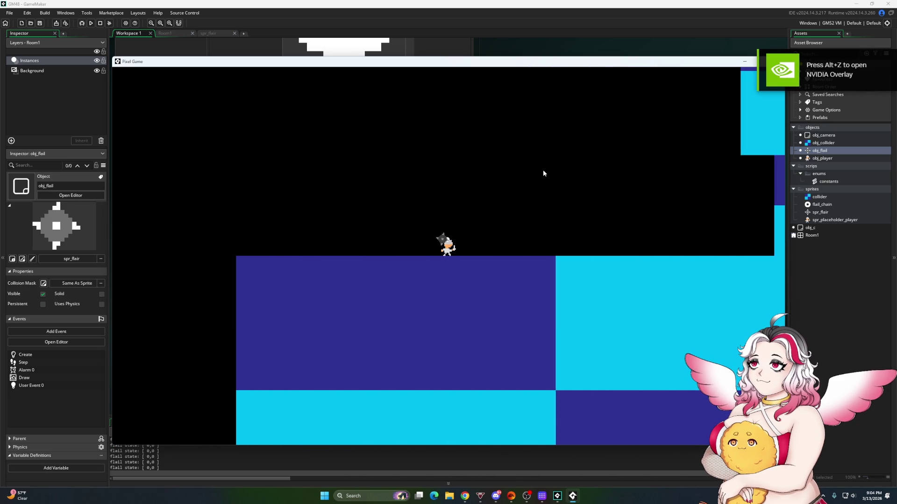
{"action": "key", "text": "Right"}
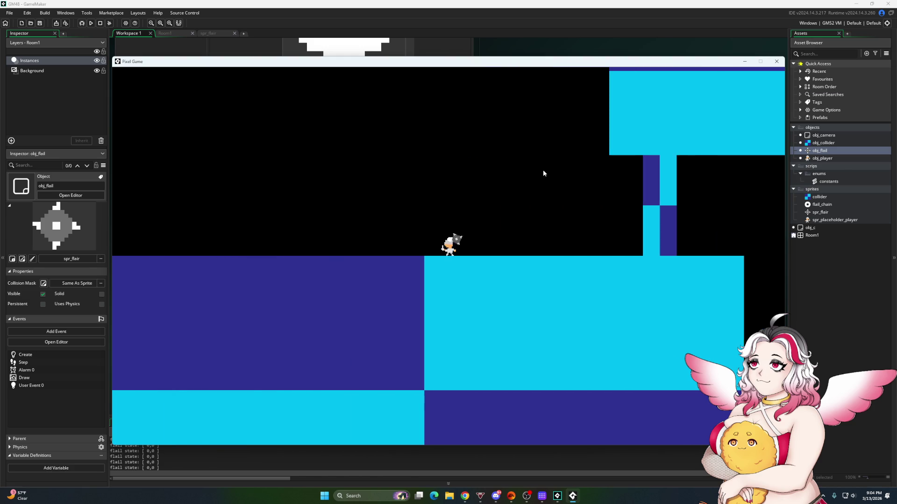
{"action": "key", "text": "Right"}
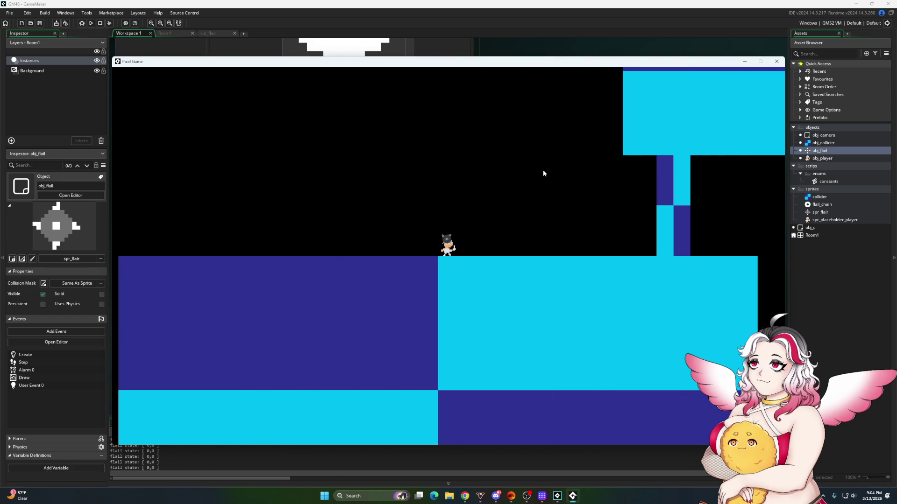
{"action": "key", "text": "x"}
{"action": "key", "text": "x"}
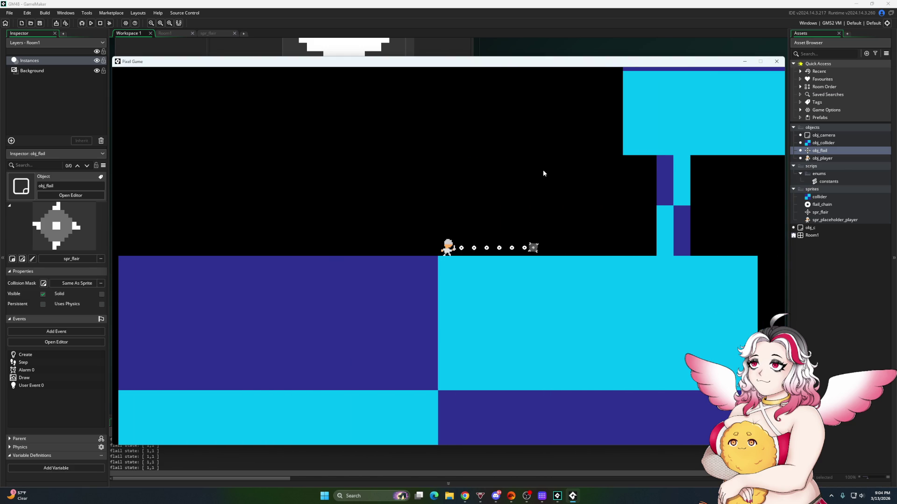
{"action": "key", "text": "Left"}
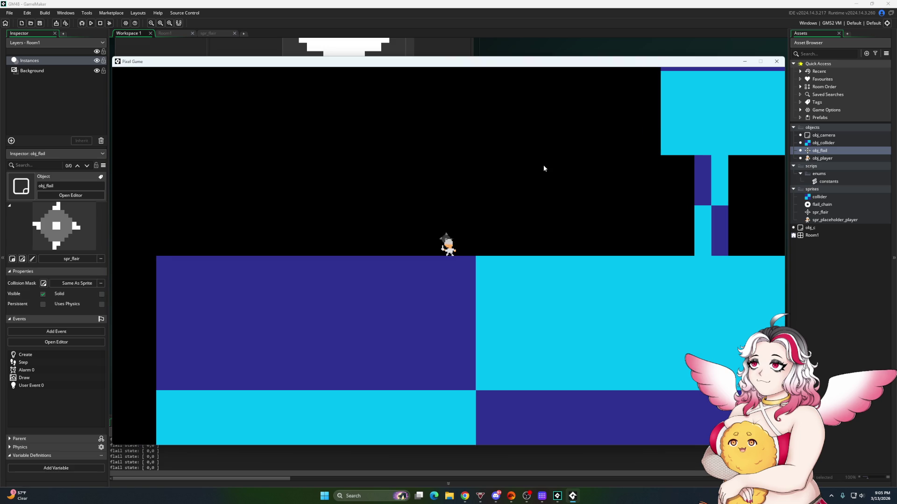
{"action": "key", "text": "x"}
{"action": "key", "text": "x"}
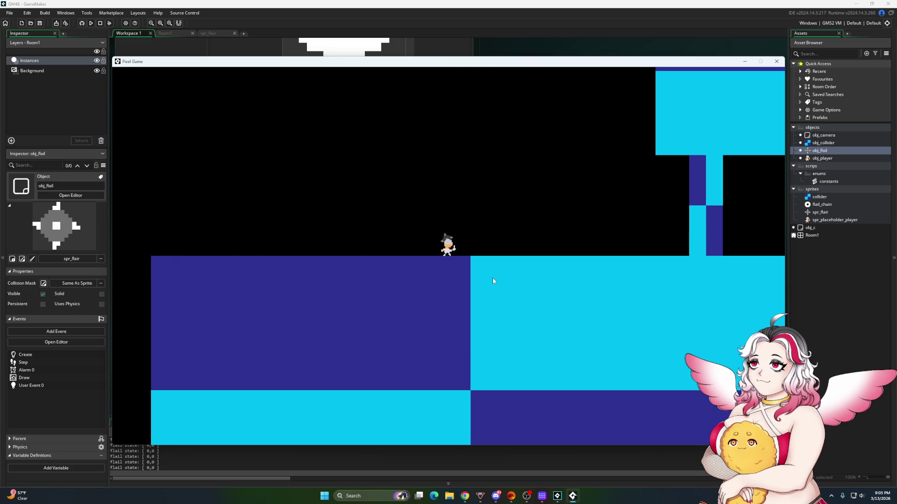
Nudge the player to check the spin, throw right twice more, then close the game window
{"action": "key", "text": "Left"}
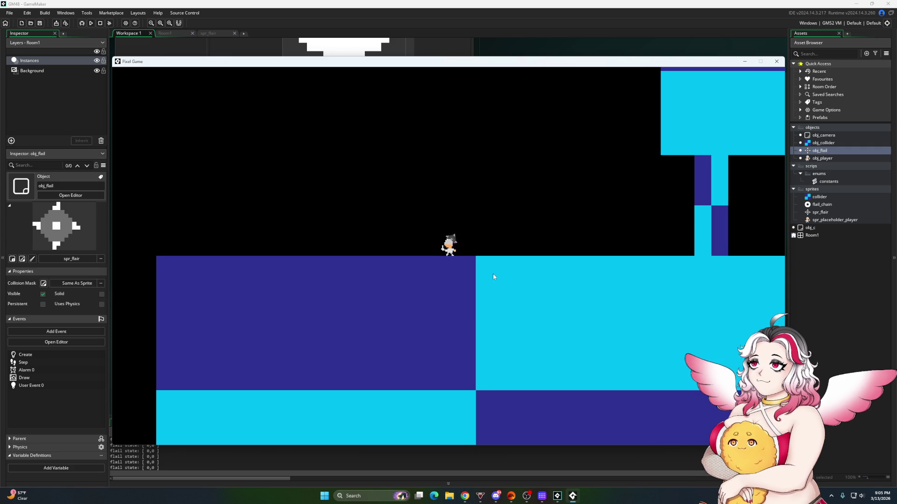
{"action": "key", "text": "Right"}
{"action": "key", "text": "x"}
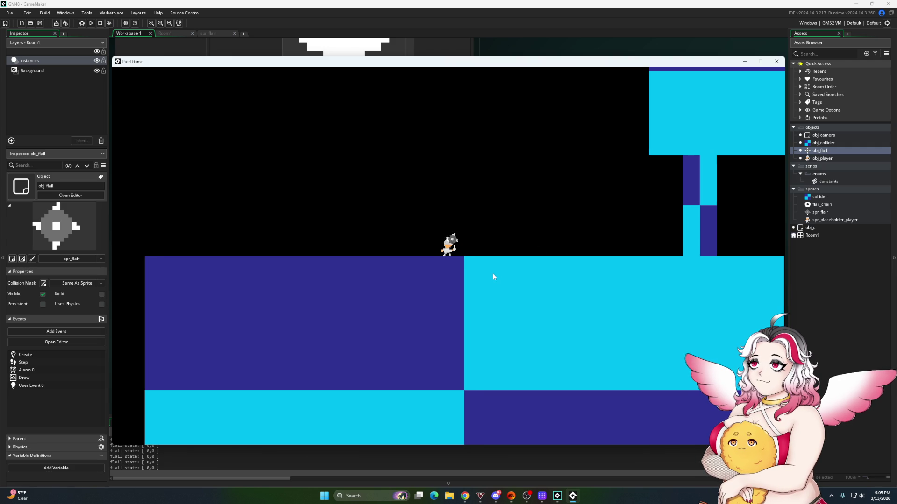
{"action": "key", "text": "x"}
{"action": "key", "text": "alt+Tab"}
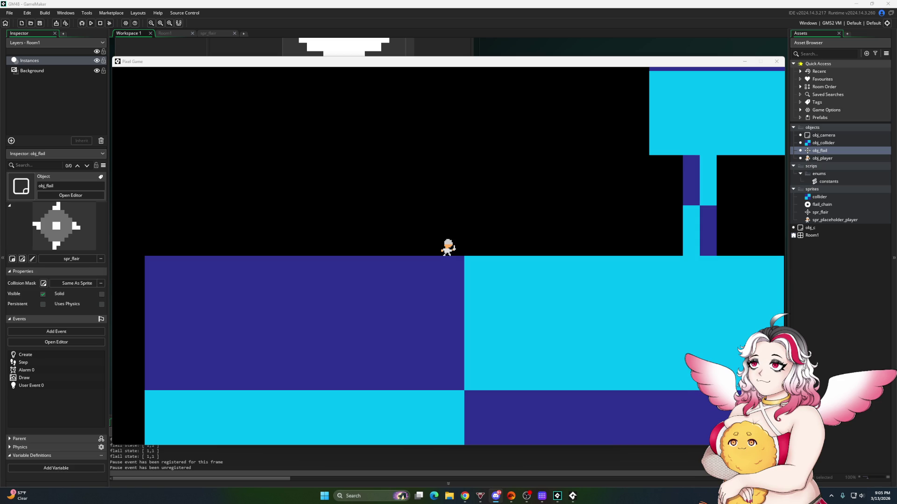
{"action": "left_click", "coordinate": [500, 250]}
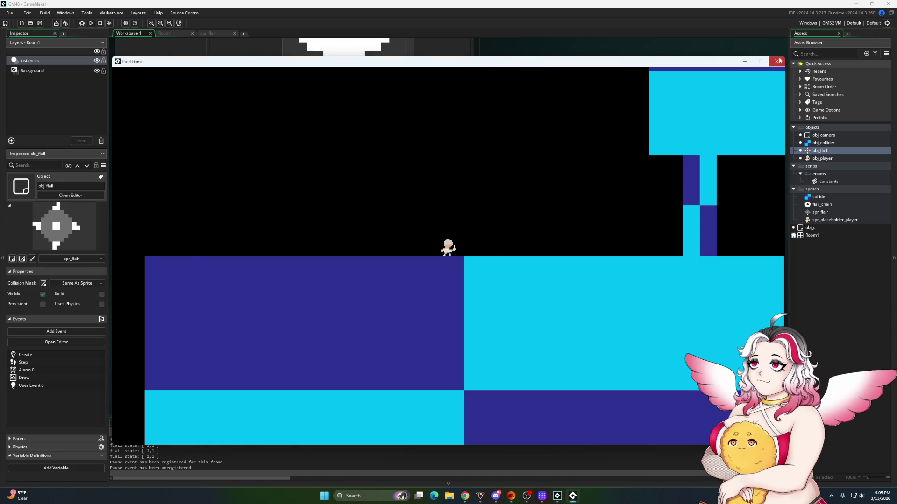
{"action": "left_click", "coordinate": [776, 62]}
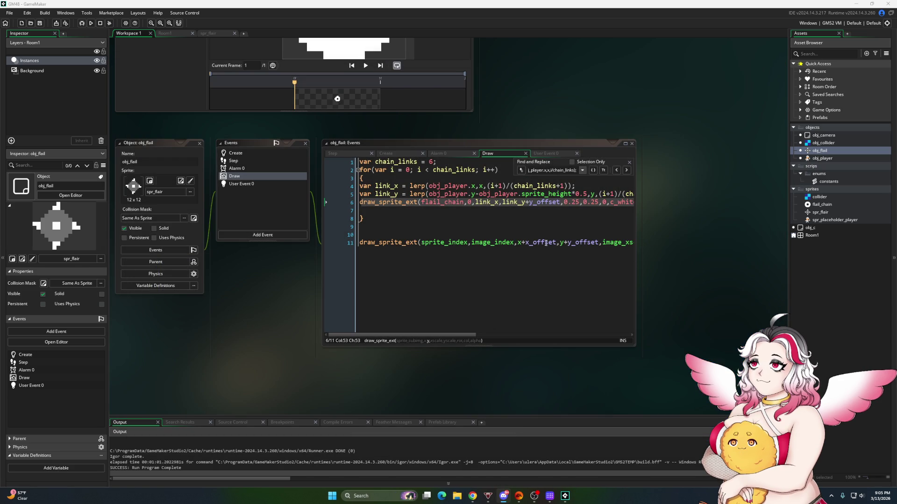
Change the lengthdir_x and lengthdir_y radius from 4 to 8 in the Step event, save, and rerun
{"action": "left_click", "coordinate": [343, 153]}
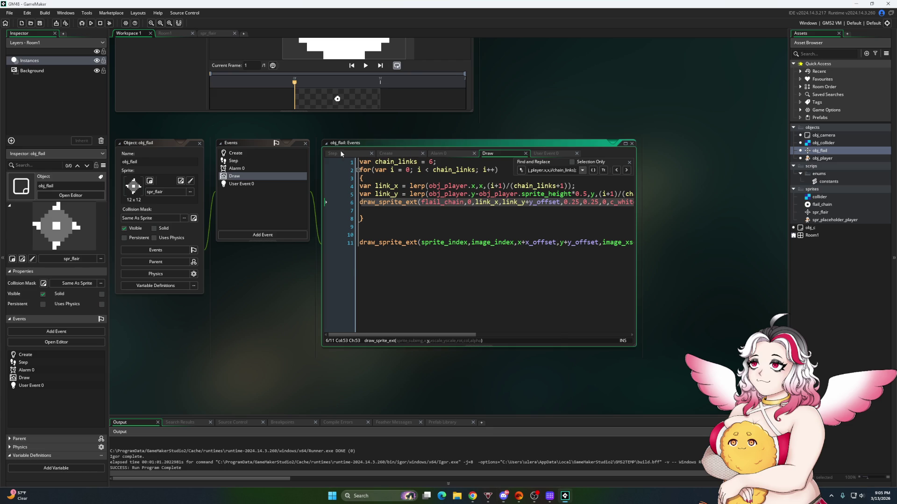
{"action": "scroll", "coordinate": [406, 274], "scroll_direction": "down", "scroll_amount": 2}
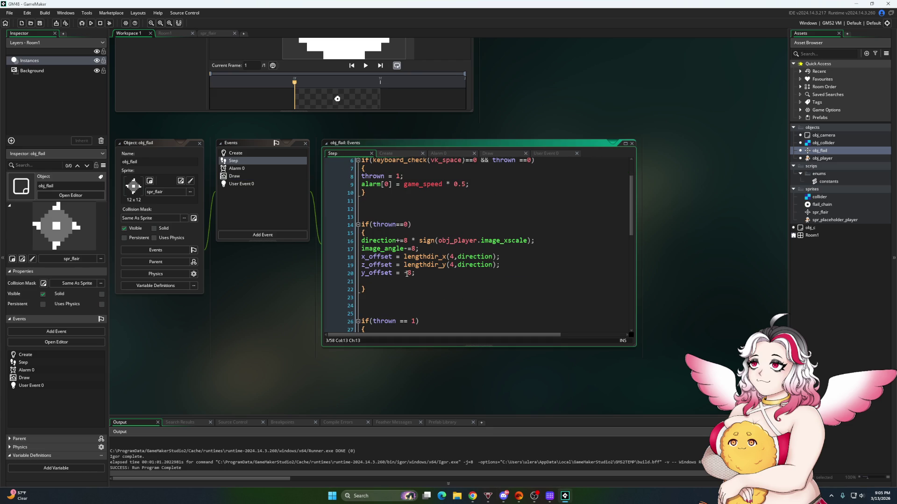
{"action": "left_click", "coordinate": [453, 264]}
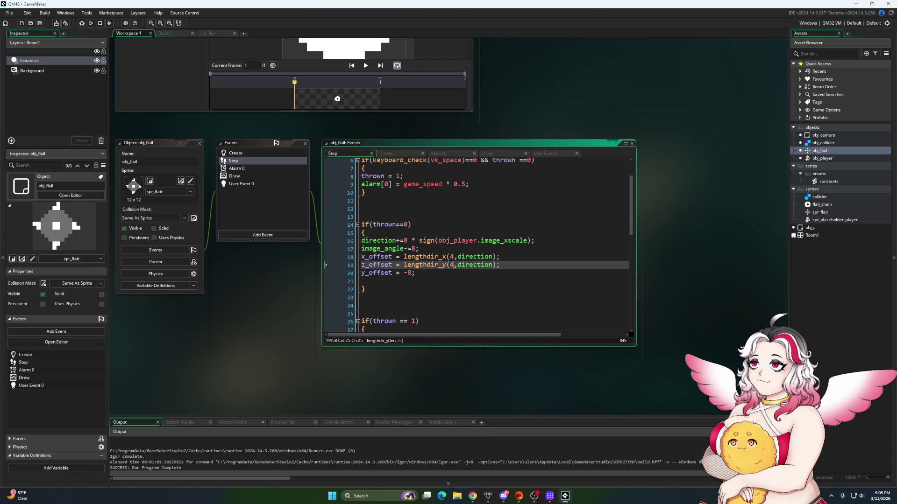
{"action": "type", "text": "8"}
{"action": "left_click", "coordinate": [453, 257]}
{"action": "type", "text": "8"}
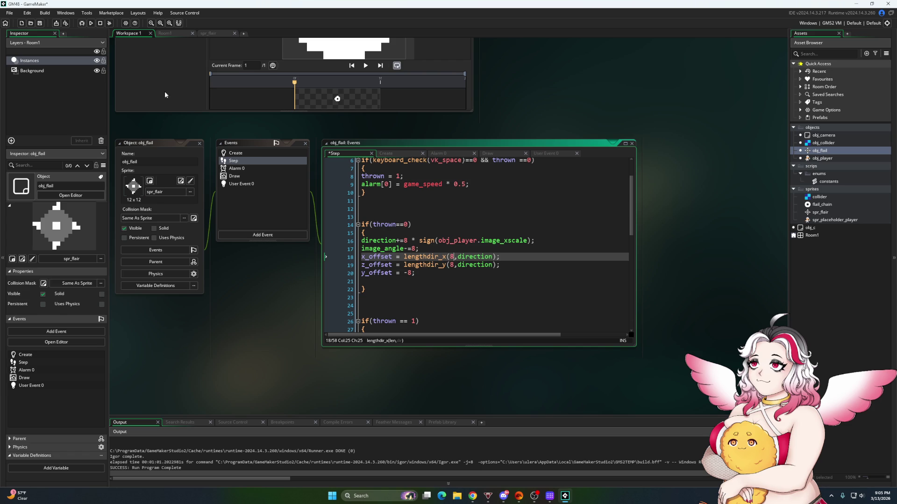
{"action": "left_click", "coordinate": [40, 23]}
{"action": "left_click", "coordinate": [91, 23]}
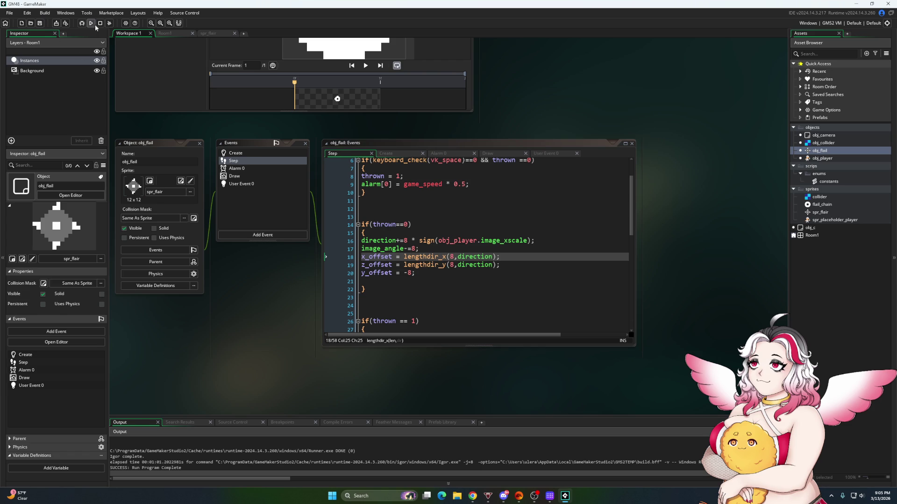